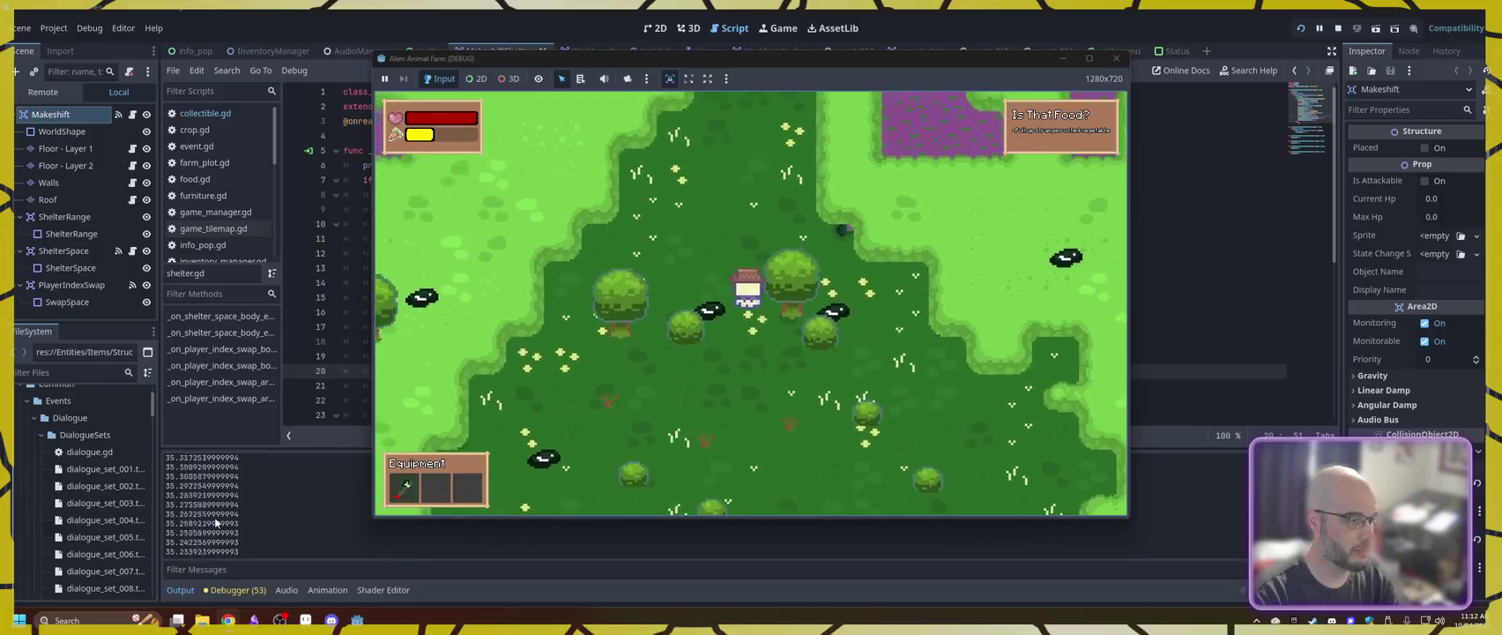
{"action": "key", "text": "w"}
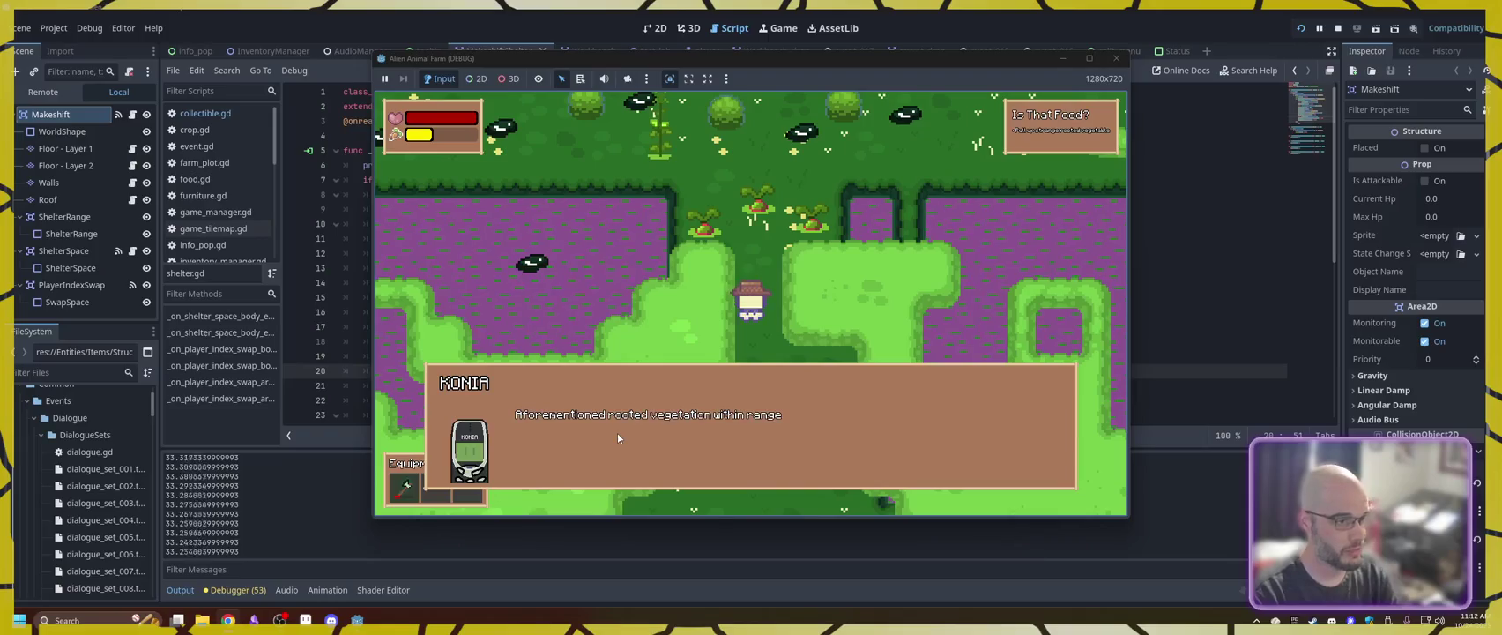
- Walk the character north and read through KONIA's dialogue and item description
{"action": "key", "text": "space"}
{"action": "key", "text": "space"}
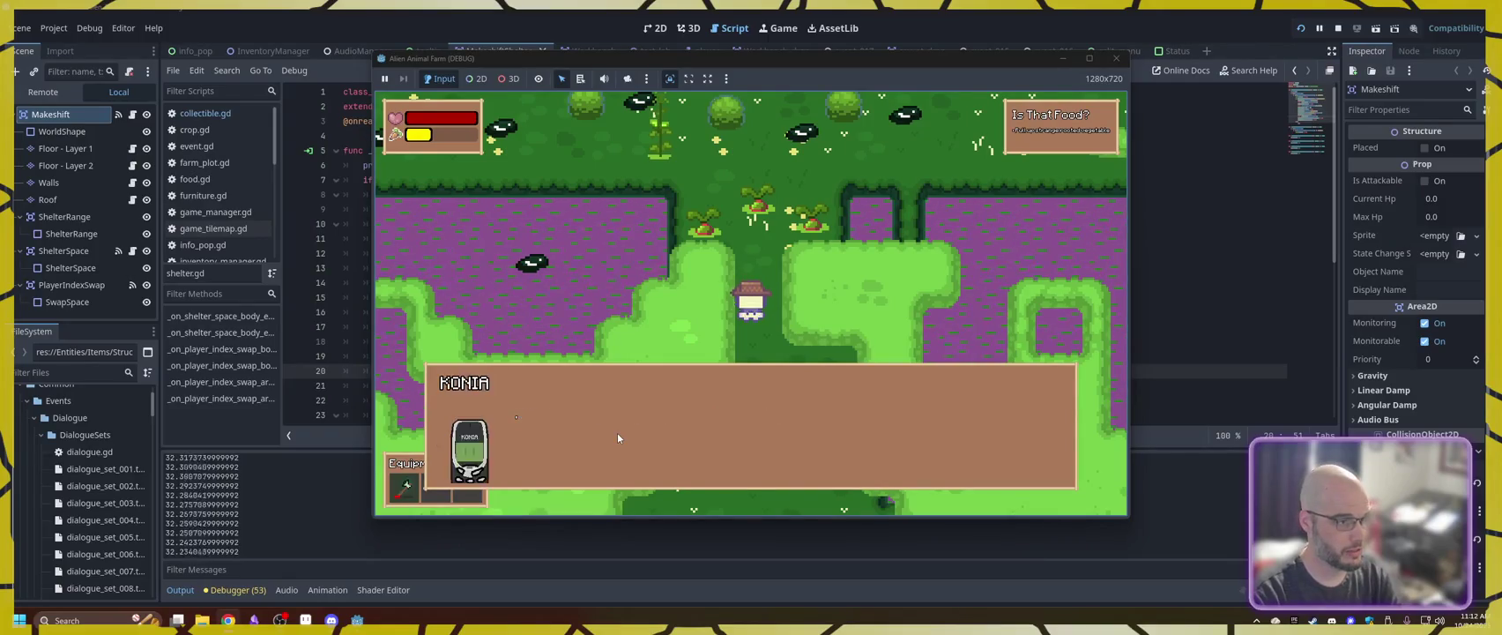
{"action": "key", "text": "space"}
{"action": "key", "text": "w"}
{"action": "key", "text": "a"}
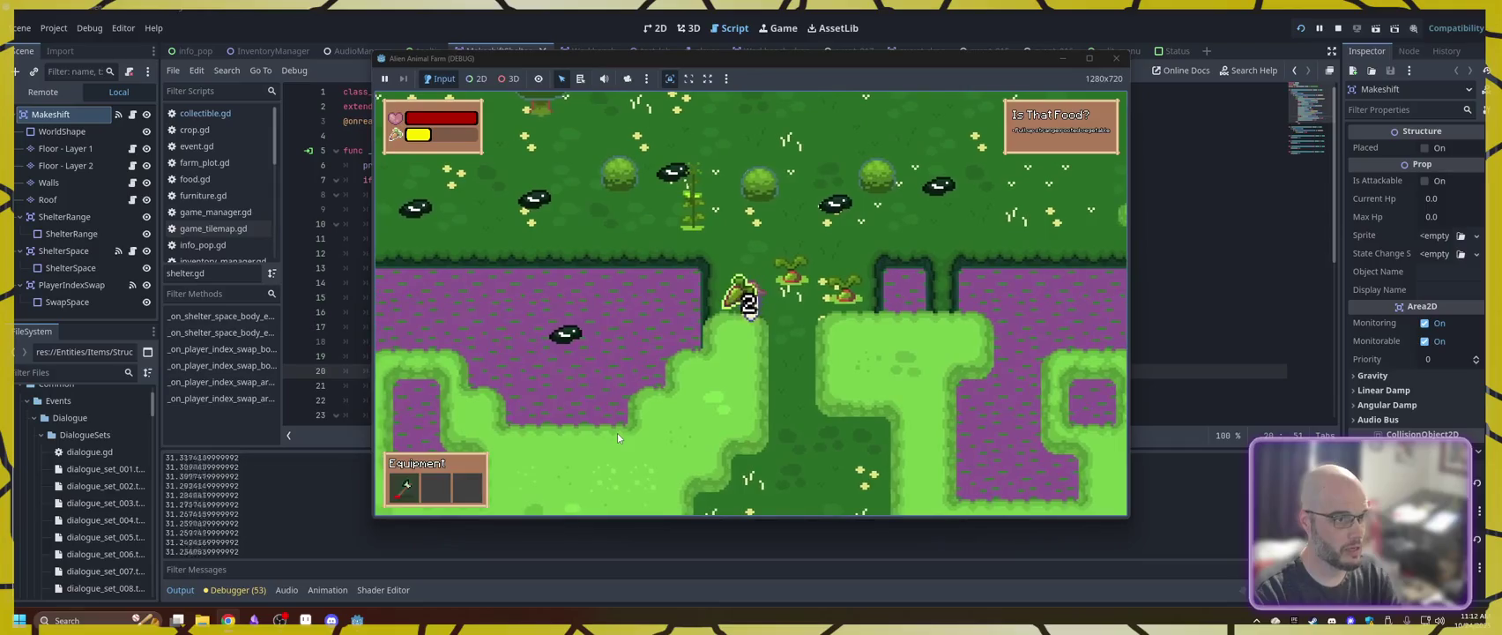
{"action": "key", "text": "space"}
{"action": "key", "text": "space"}
{"action": "key", "text": "space"}
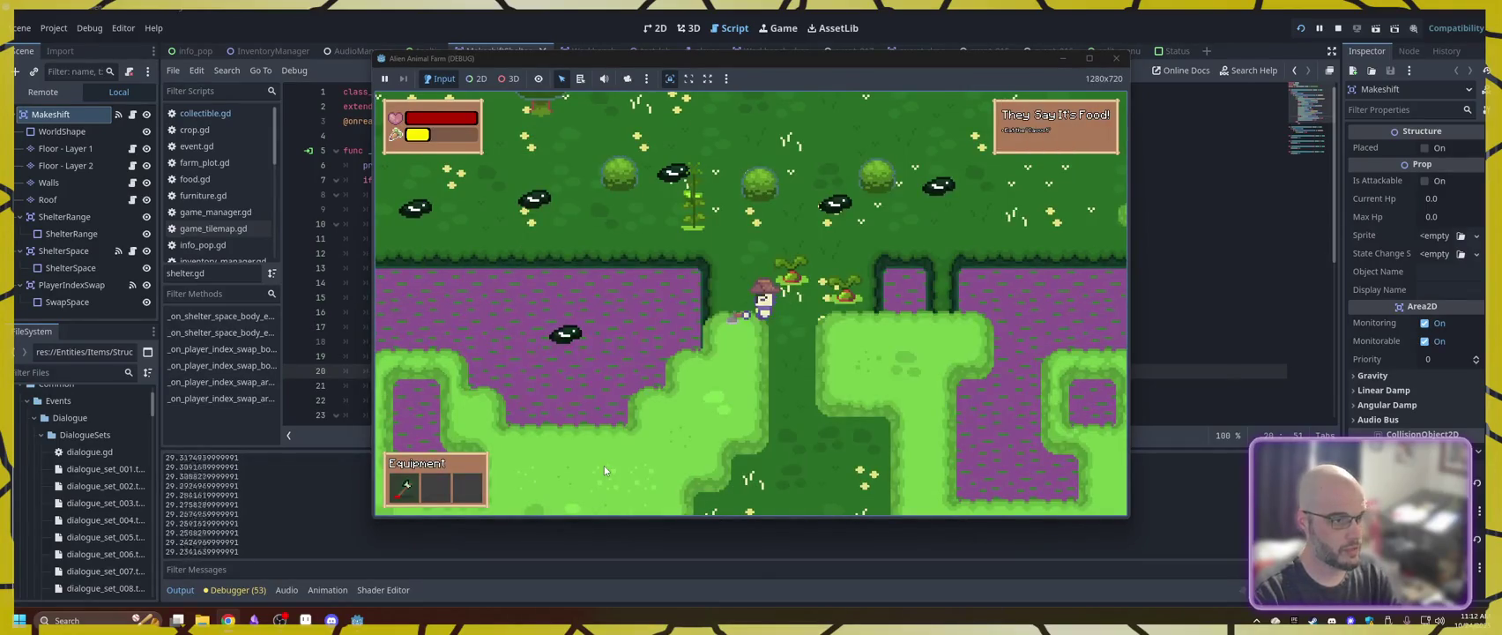
- Pick up the carrot and advance the Player and KONIA conversation
{"action": "key", "text": "w"}
{"action": "key", "text": "d"}
{"action": "key", "text": "space"}
{"action": "key", "text": "space"}
{"action": "key", "text": "space"}
{"action": "key", "text": "space"}
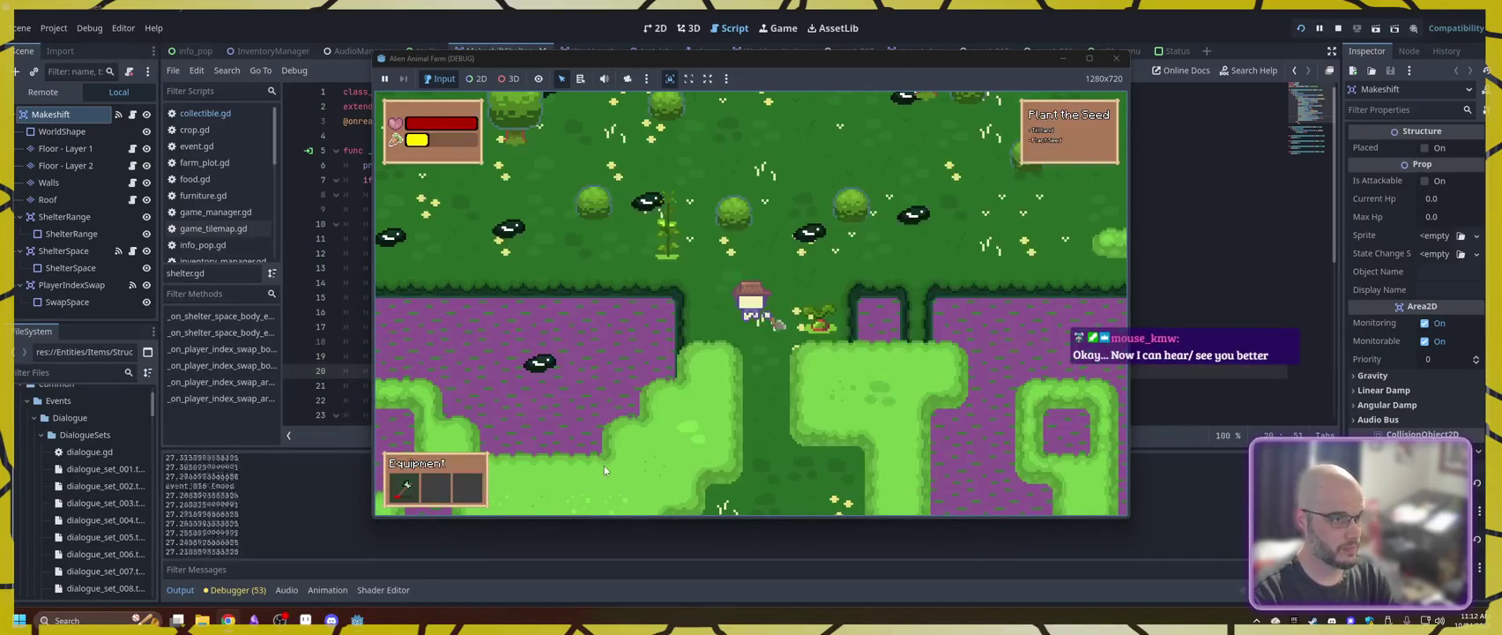
- Walk the character right, up-left, then down the map
{"action": "key", "text": "d"}
{"action": "key", "text": "w"}
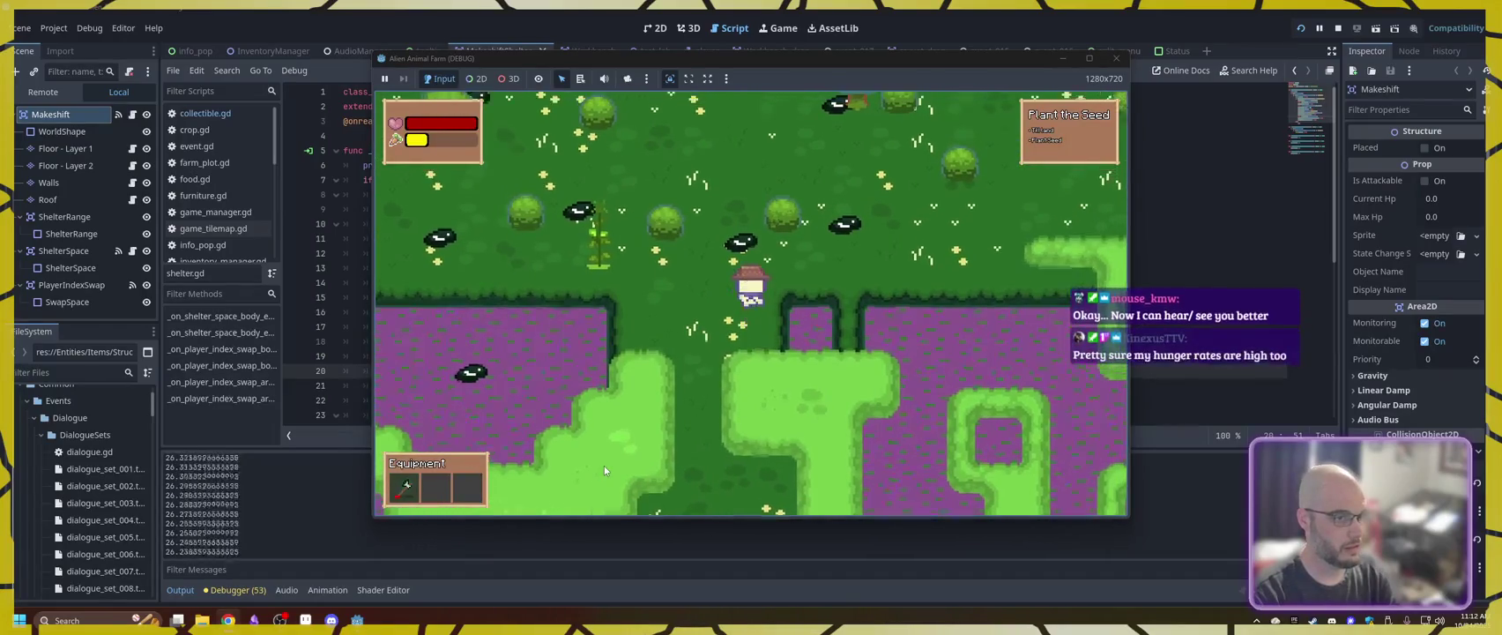
{"action": "key", "text": "a"}
{"action": "key", "text": "s"}
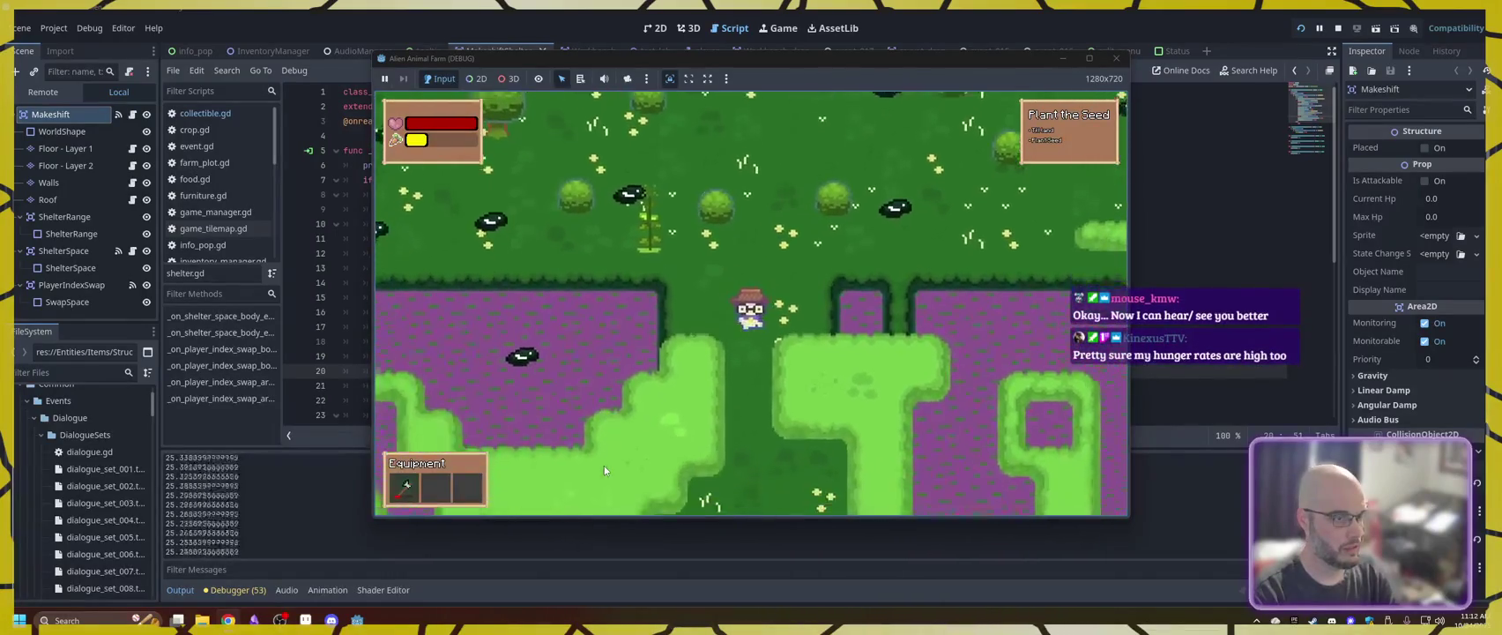
{"action": "key", "text": "s"}
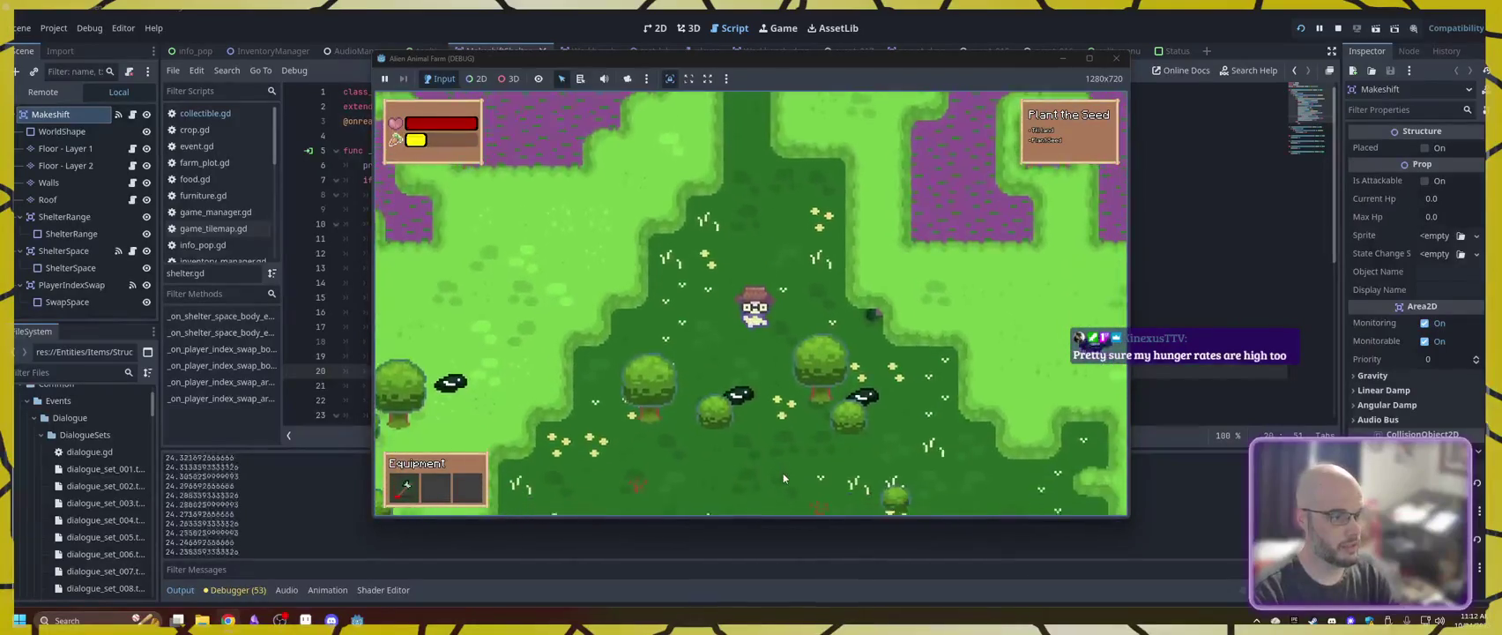
- Open the backpack, bring up Eat/Split for the 5-item food stack, then close the game
{"action": "key", "text": "i"}
{"action": "right_click", "coordinate": [663, 283]}
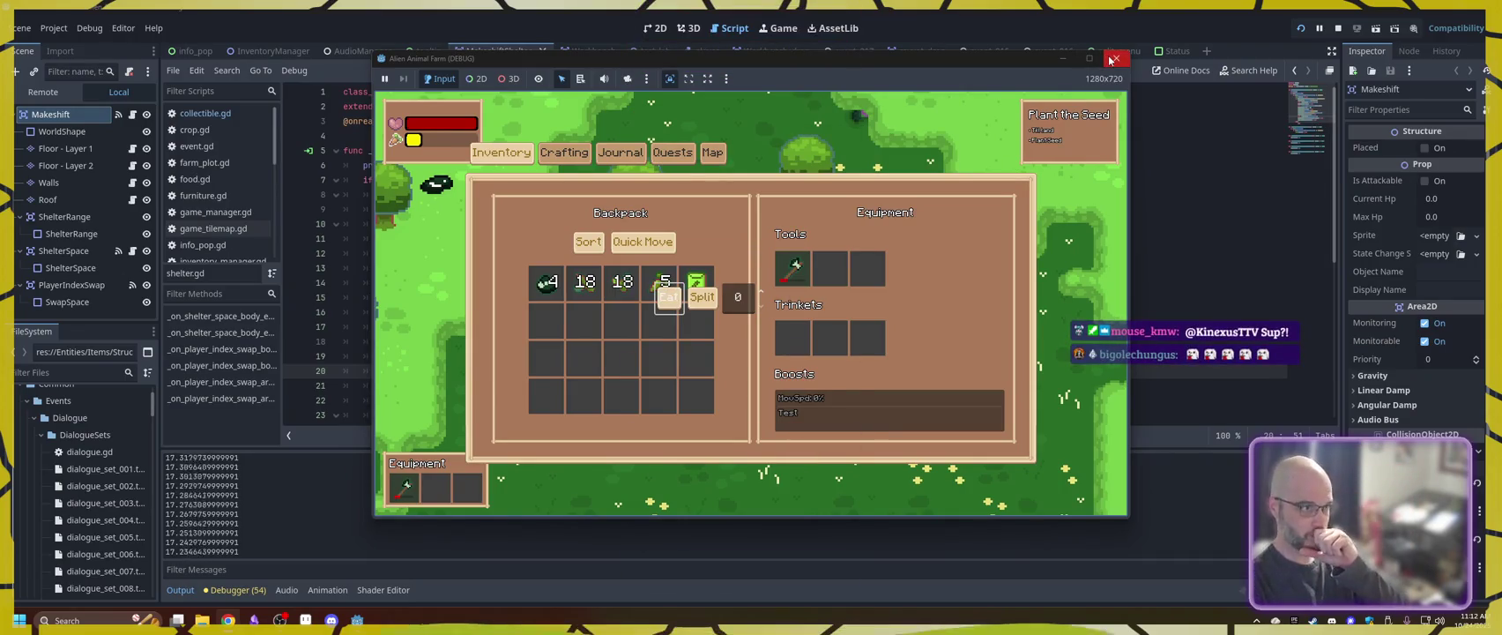
{"action": "left_click", "coordinate": [1116, 59]}
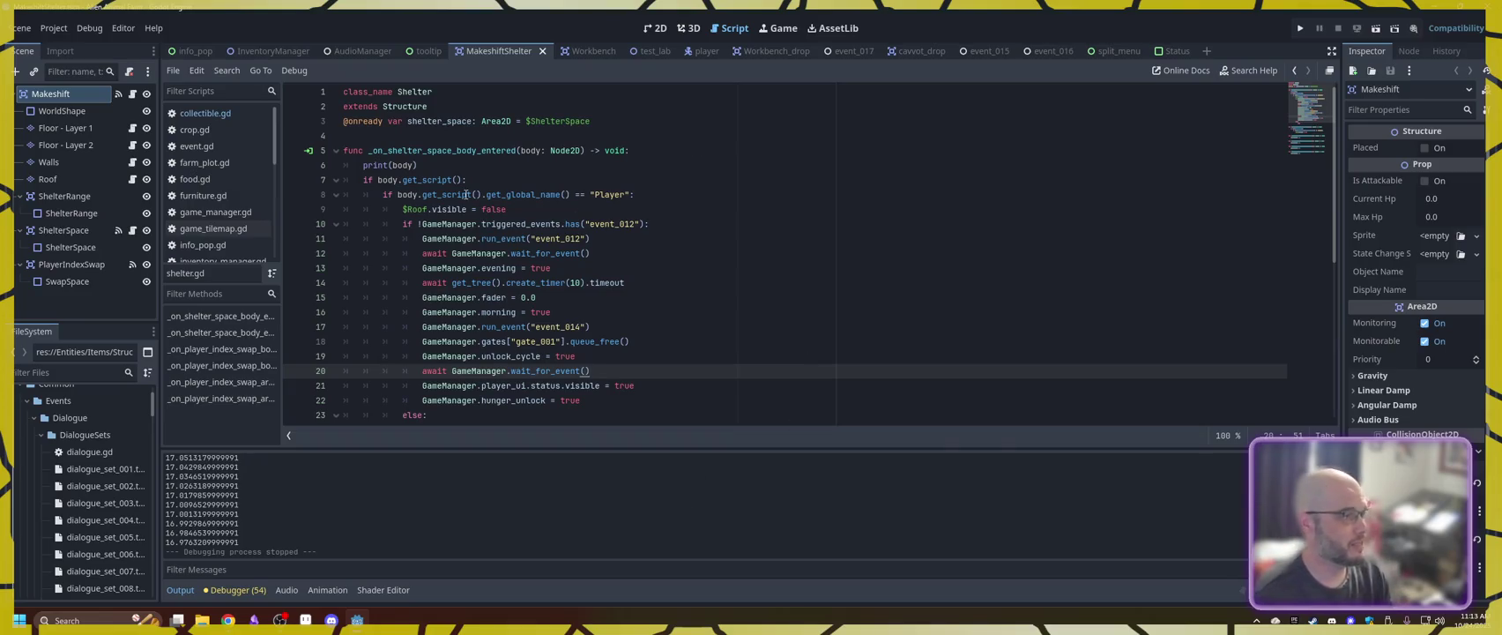
- Switch the editor to the split_menu scene
{"action": "left_click", "coordinate": [1115, 51]}
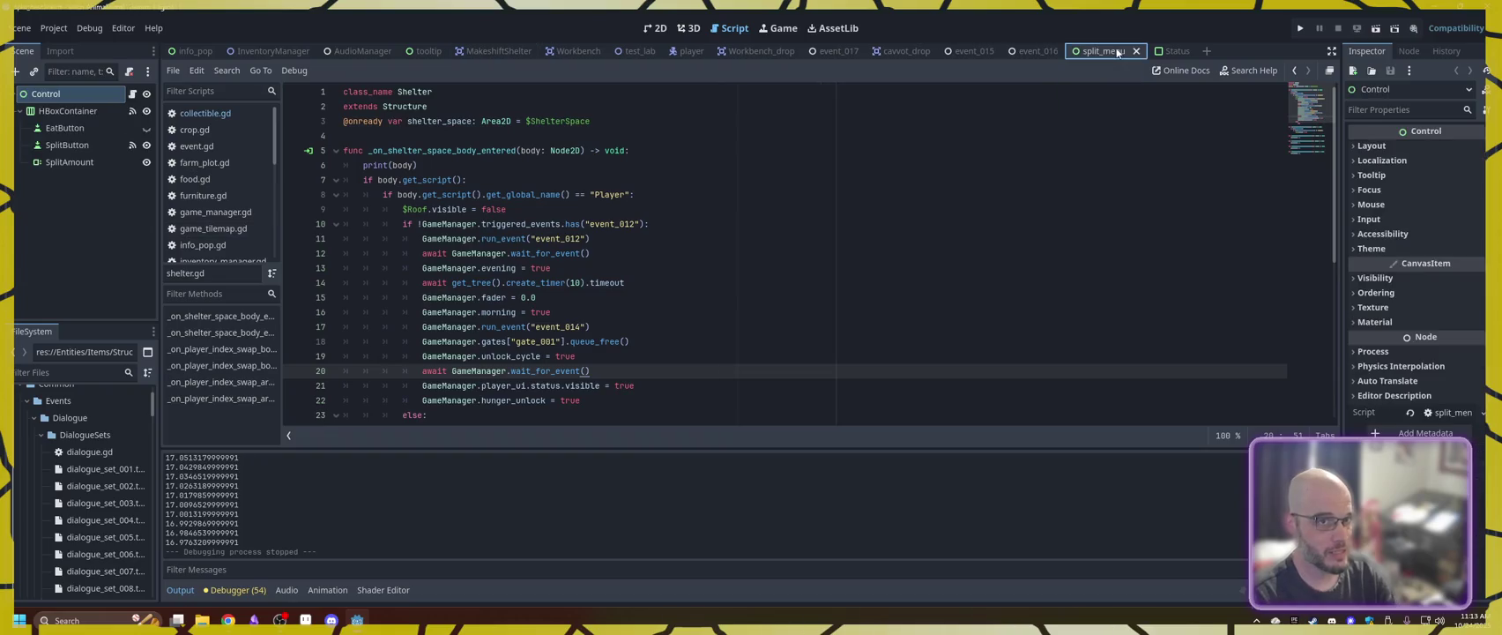
- View the EatButton node's signals in the Node tab, then open split_menu.gd
{"action": "right_click", "coordinate": [79, 128]}
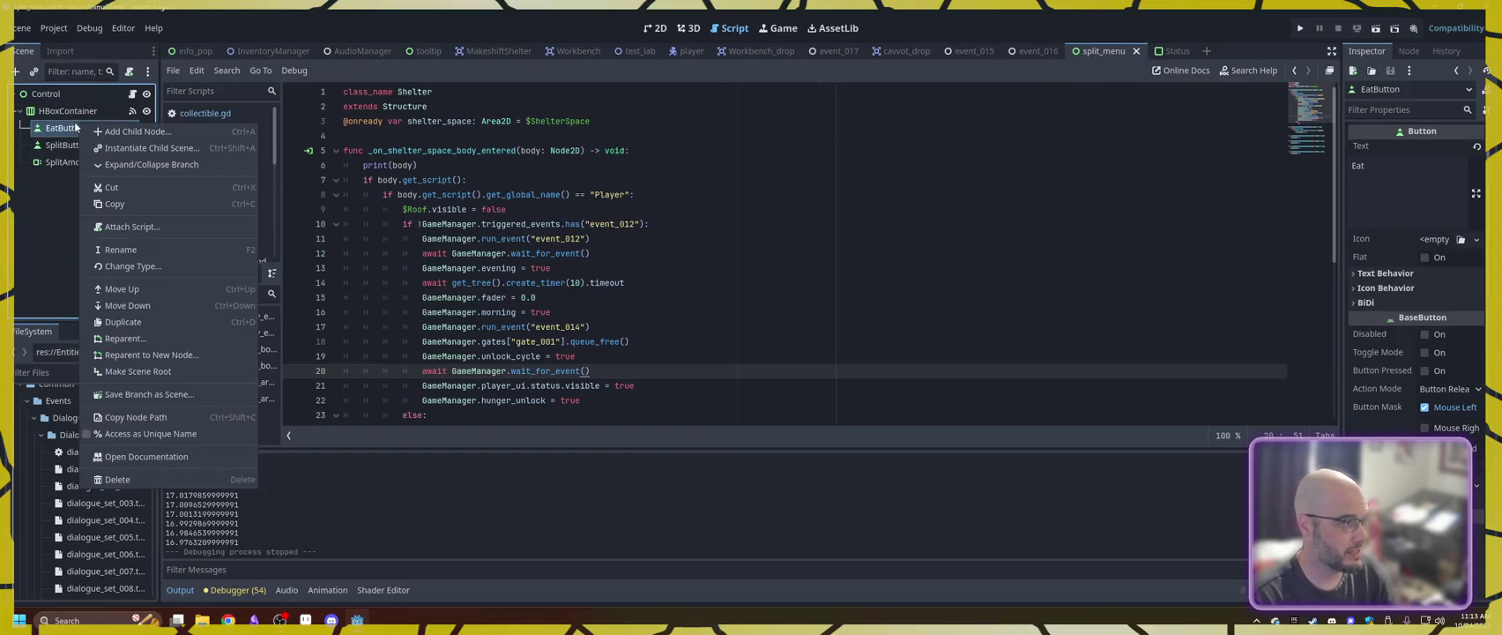
{"action": "left_click", "coordinate": [74, 128]}
{"action": "left_click", "coordinate": [1409, 51]}
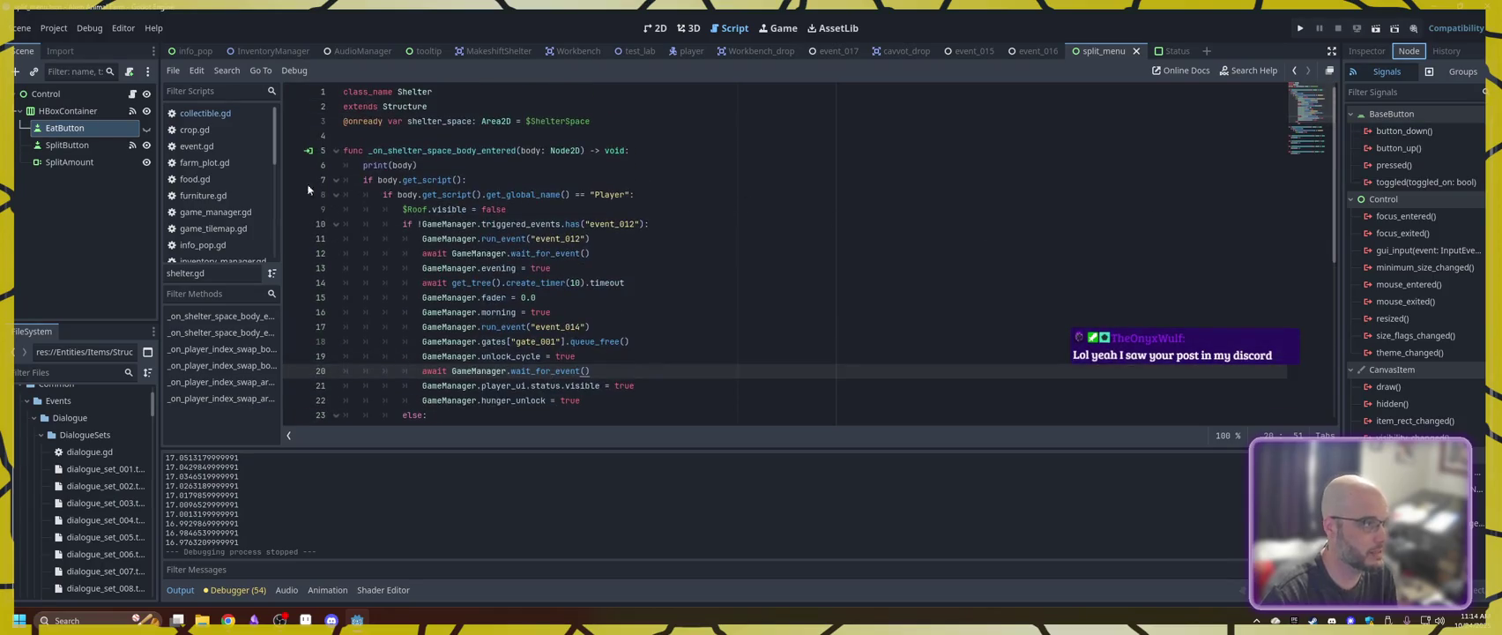
{"action": "left_click", "coordinate": [132, 95]}
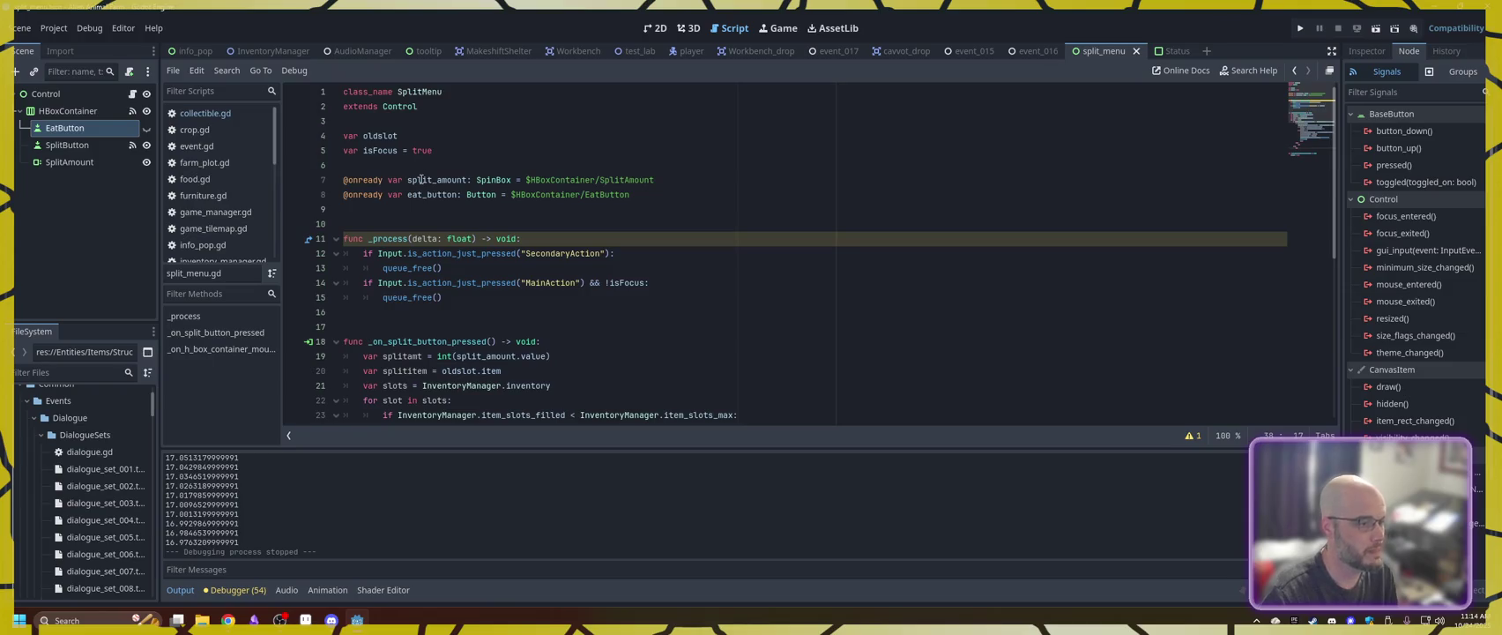
- Scroll through split_menu.gd's split logic, then open inventory_slot.gd
{"action": "scroll", "coordinate": [422, 180], "scroll_direction": "down", "scroll_amount": 1}
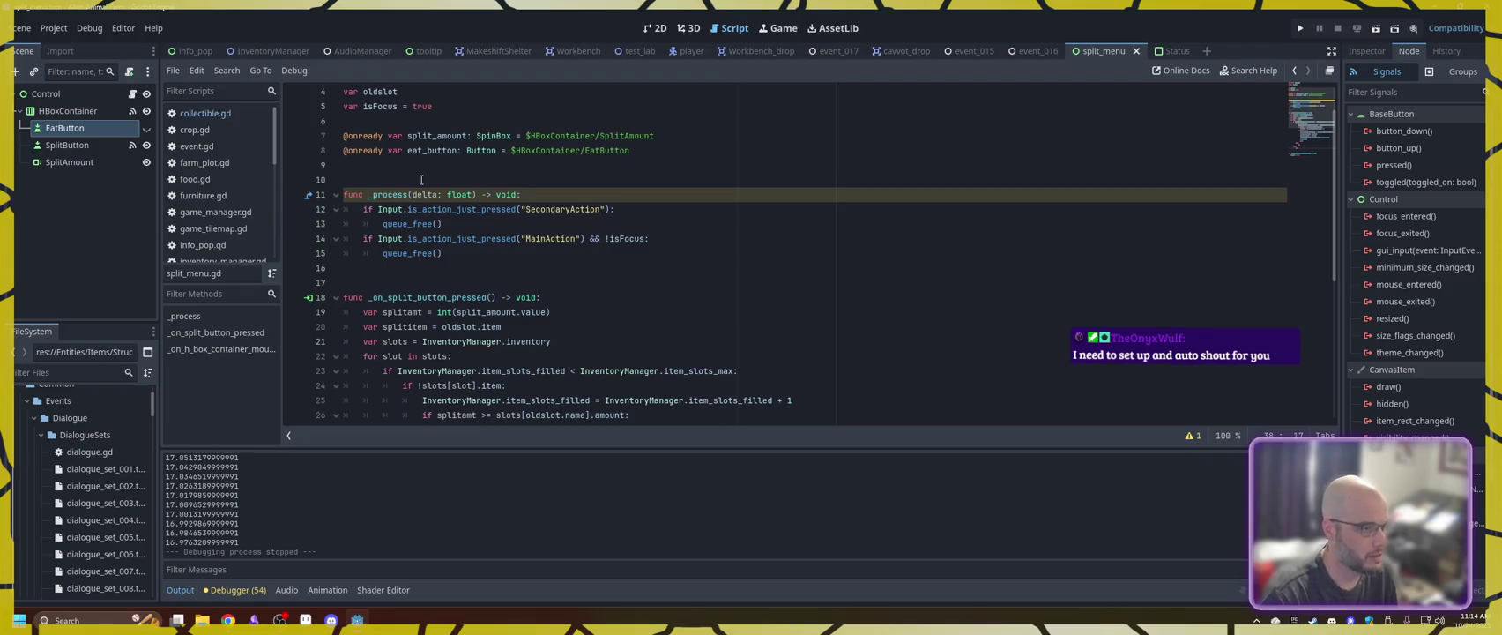
{"action": "scroll", "coordinate": [421, 180], "scroll_direction": "down", "scroll_amount": 1}
{"action": "scroll", "coordinate": [421, 180], "scroll_direction": "up", "scroll_amount": 2}
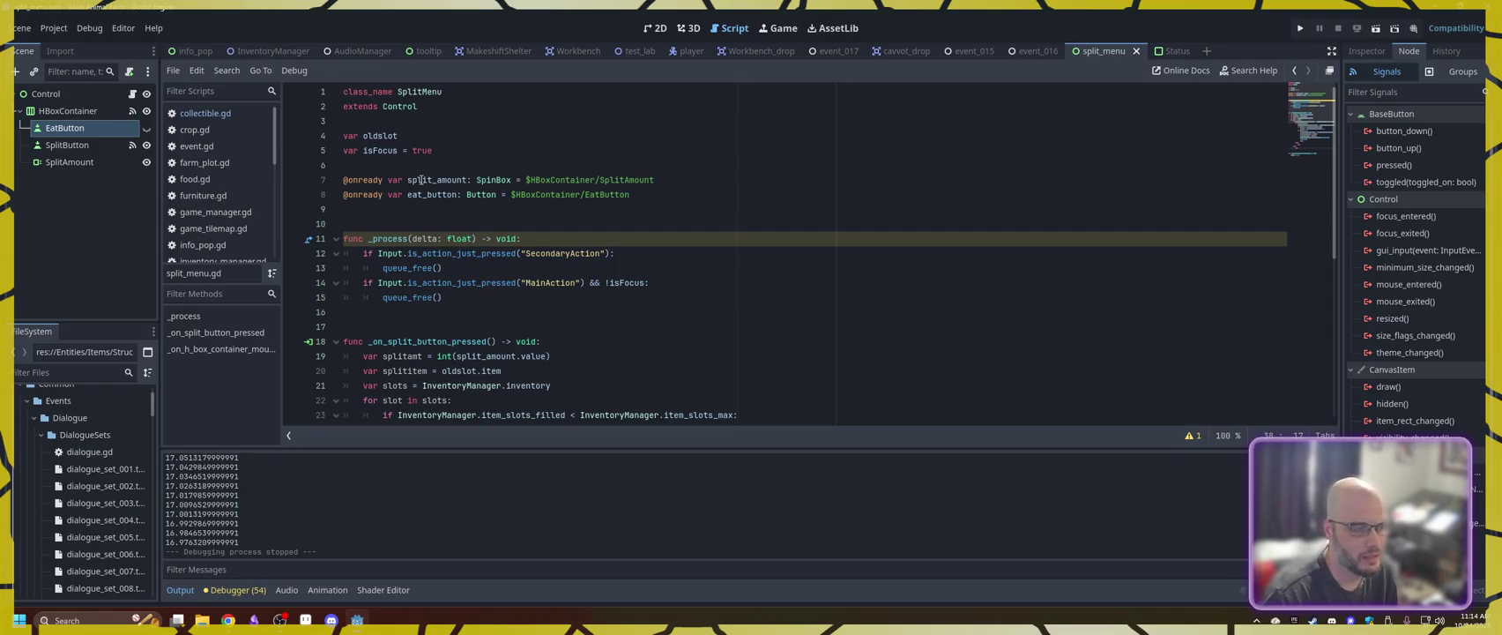
{"action": "scroll", "coordinate": [627, 235], "scroll_direction": "down", "scroll_amount": 7}
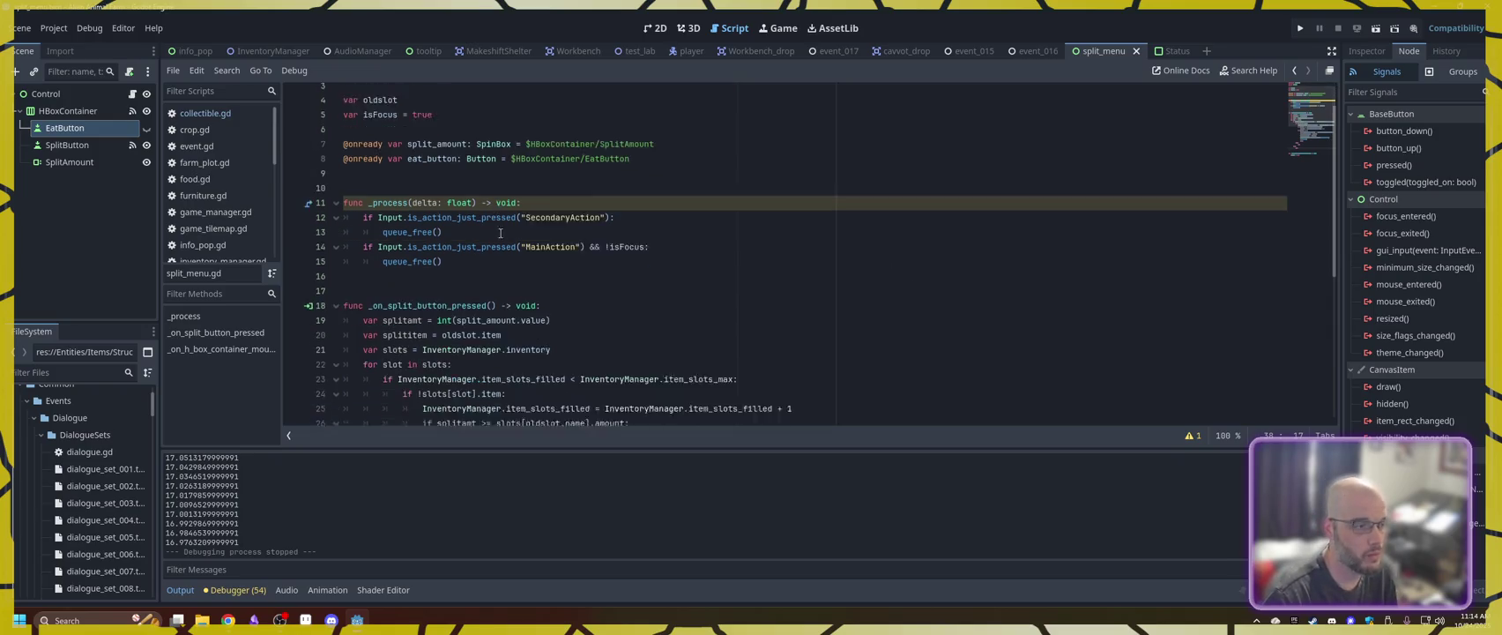
{"action": "scroll", "coordinate": [507, 238], "scroll_direction": "up", "scroll_amount": 7}
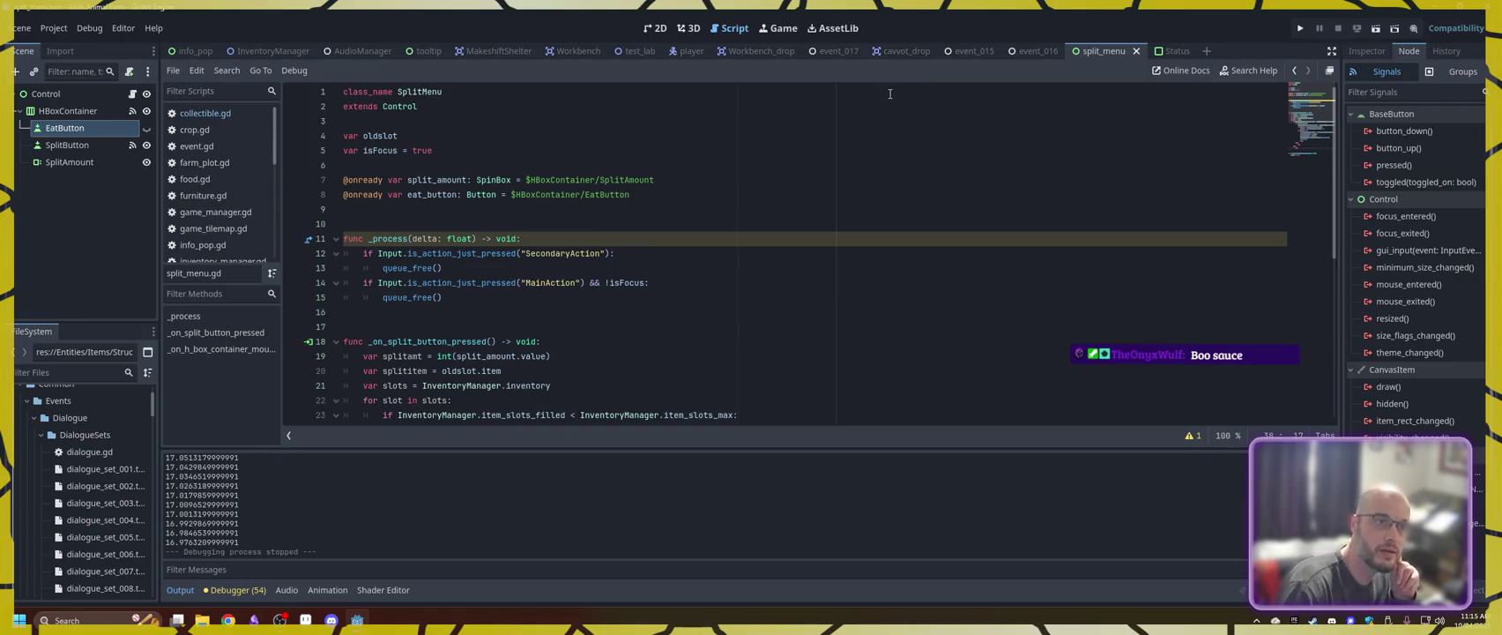
{"action": "scroll", "coordinate": [220, 212], "scroll_direction": "down", "scroll_amount": 3}
{"action": "left_click", "coordinate": [220, 219]}
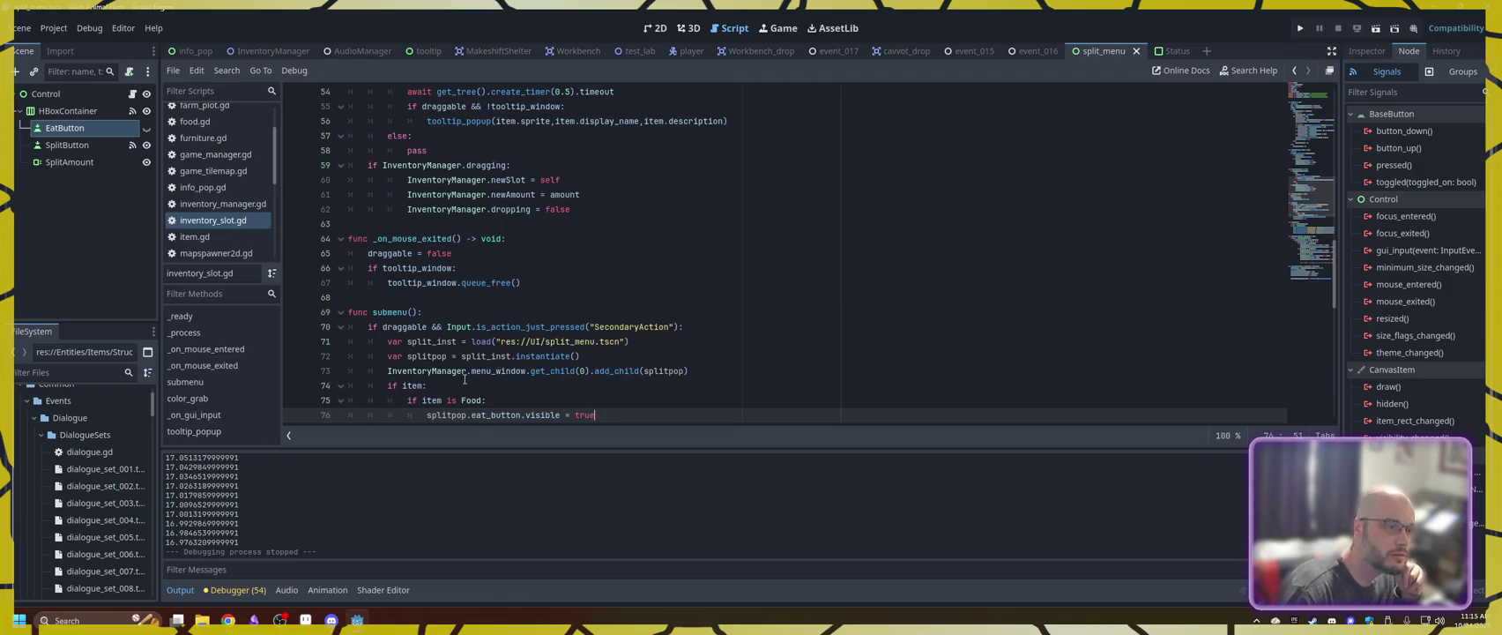
- Change splitpop.oldSlot to splitpop.slot on line 78, then return to split_menu.gd
{"action": "scroll", "coordinate": [465, 379], "scroll_direction": "down", "scroll_amount": 2}
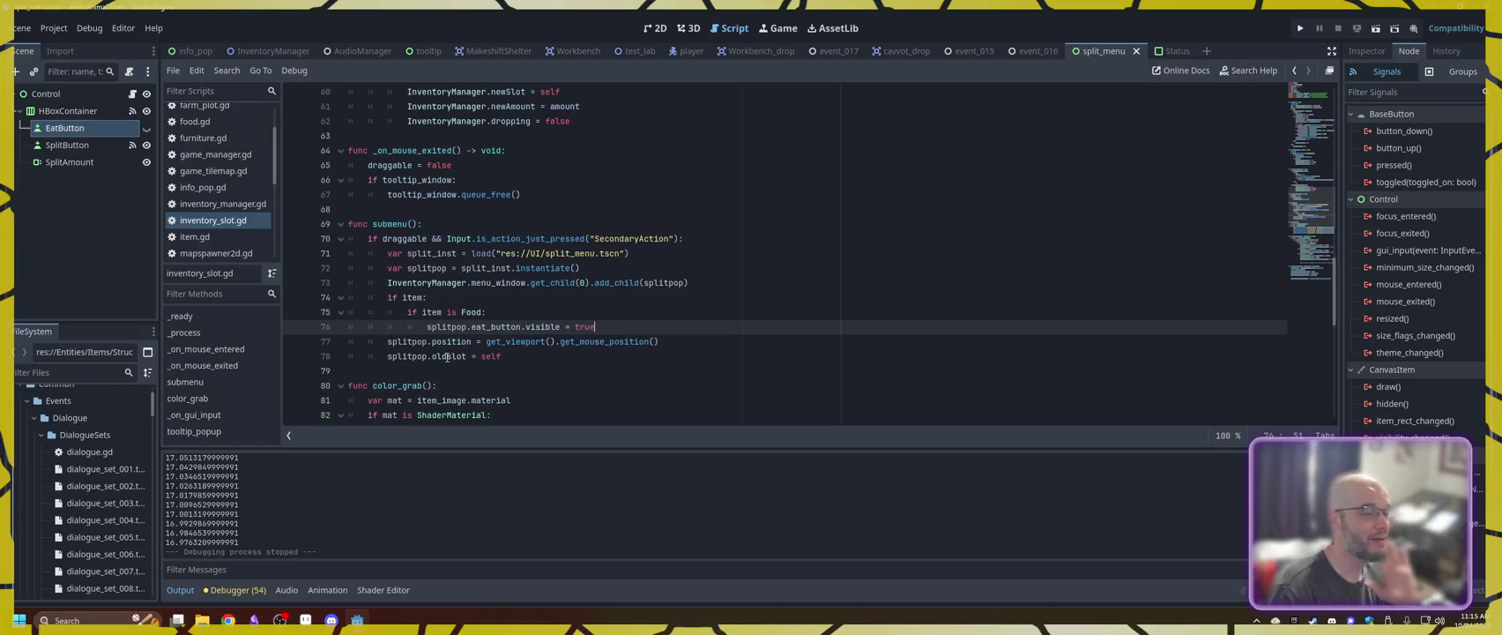
{"action": "left_click_drag", "start_coordinate": [447, 356], "coordinate": [431, 356]}
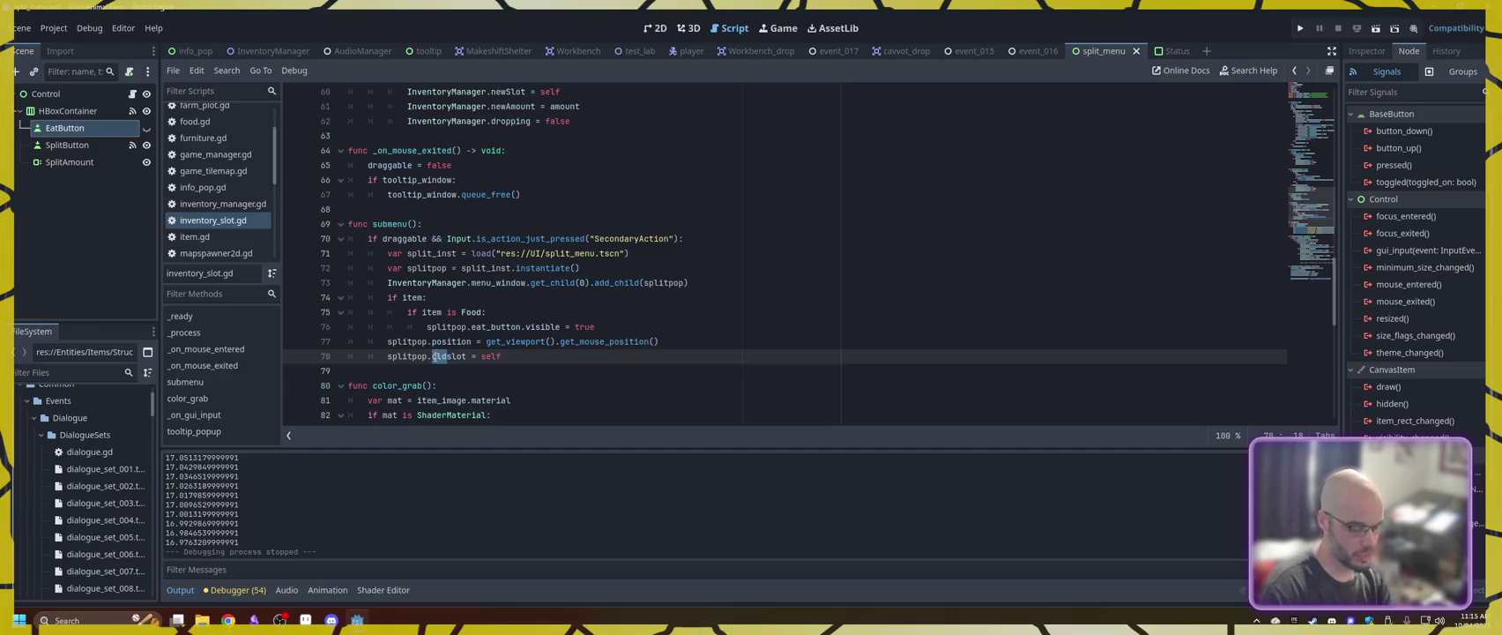
{"action": "type", "text": "s"}
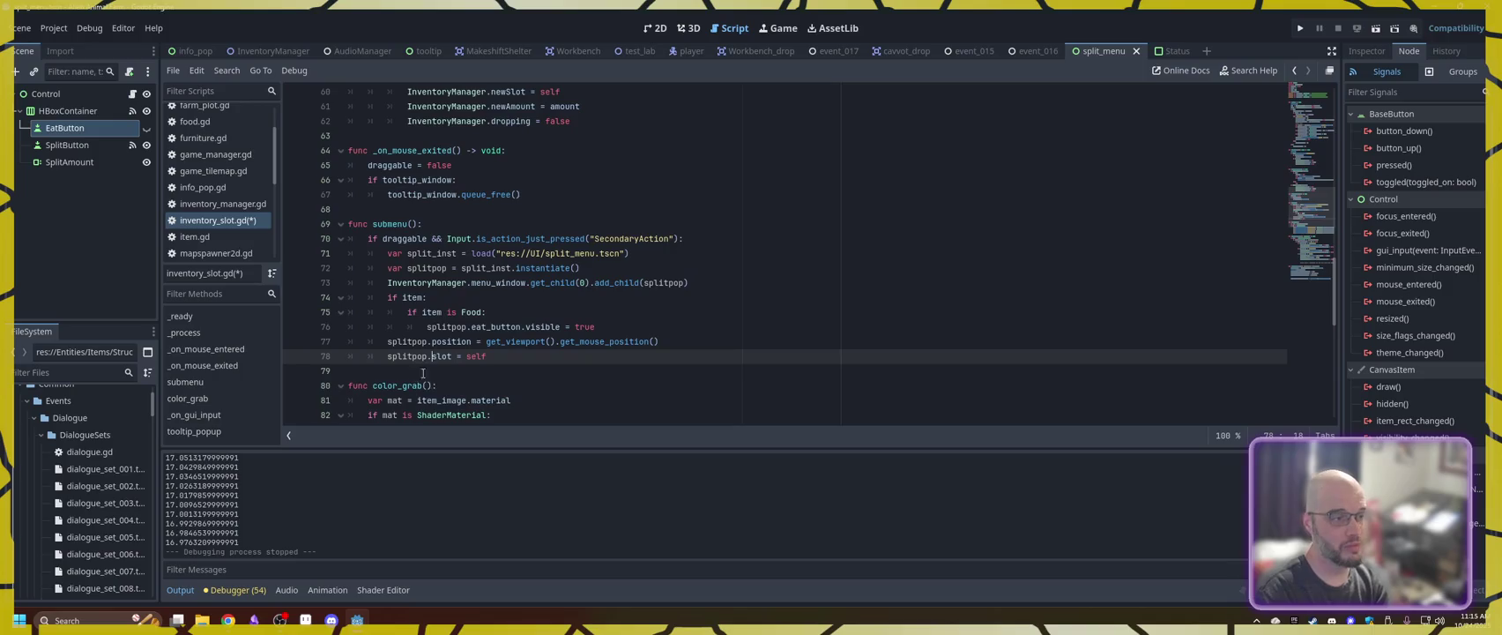
{"action": "left_click", "coordinate": [133, 94]}
- Rename oldslot to slot in the line 4 declaration and on line 20
{"action": "left_click_drag", "start_coordinate": [377, 136], "coordinate": [363, 136]}
{"action": "key", "text": "BackSpace"}
{"action": "scroll", "coordinate": [484, 208], "scroll_direction": "down", "scroll_amount": 1}
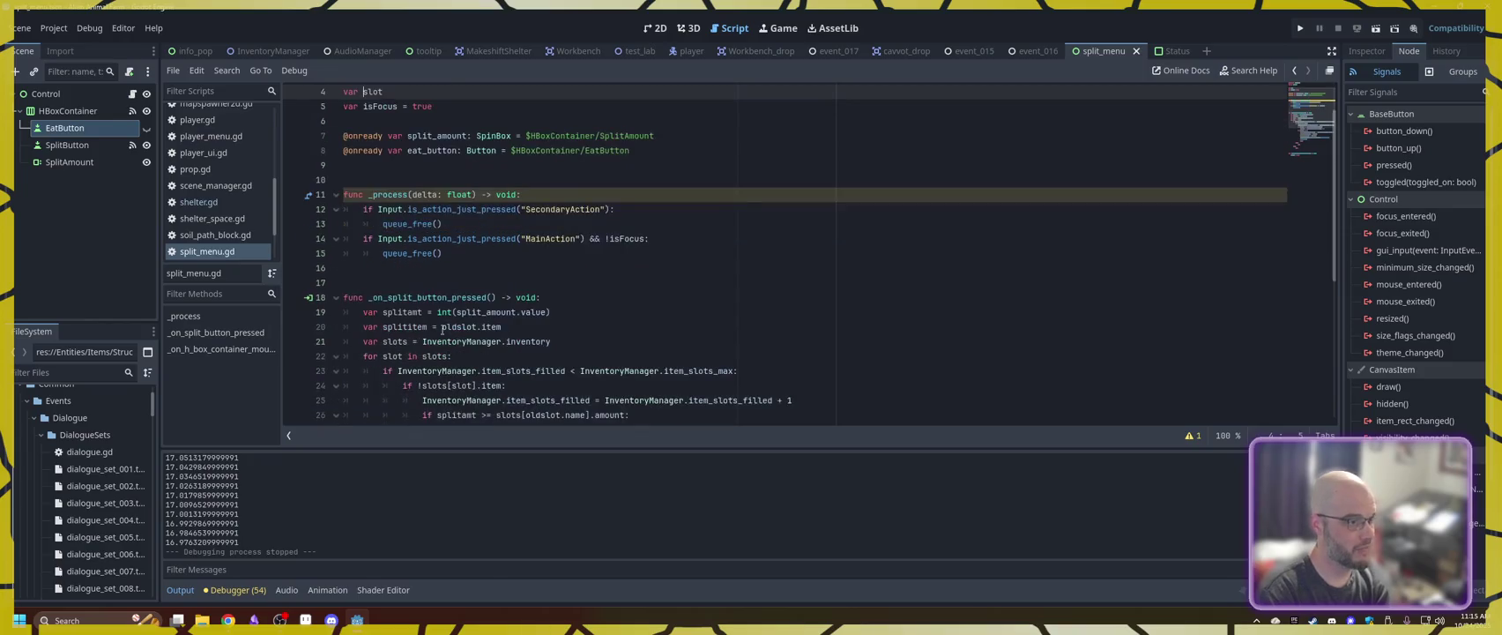
{"action": "left_click_drag", "start_coordinate": [460, 327], "coordinate": [442, 327]}
{"action": "key", "text": "BackSpace"}
{"action": "scroll", "coordinate": [476, 326], "scroll_direction": "down", "scroll_amount": 2}
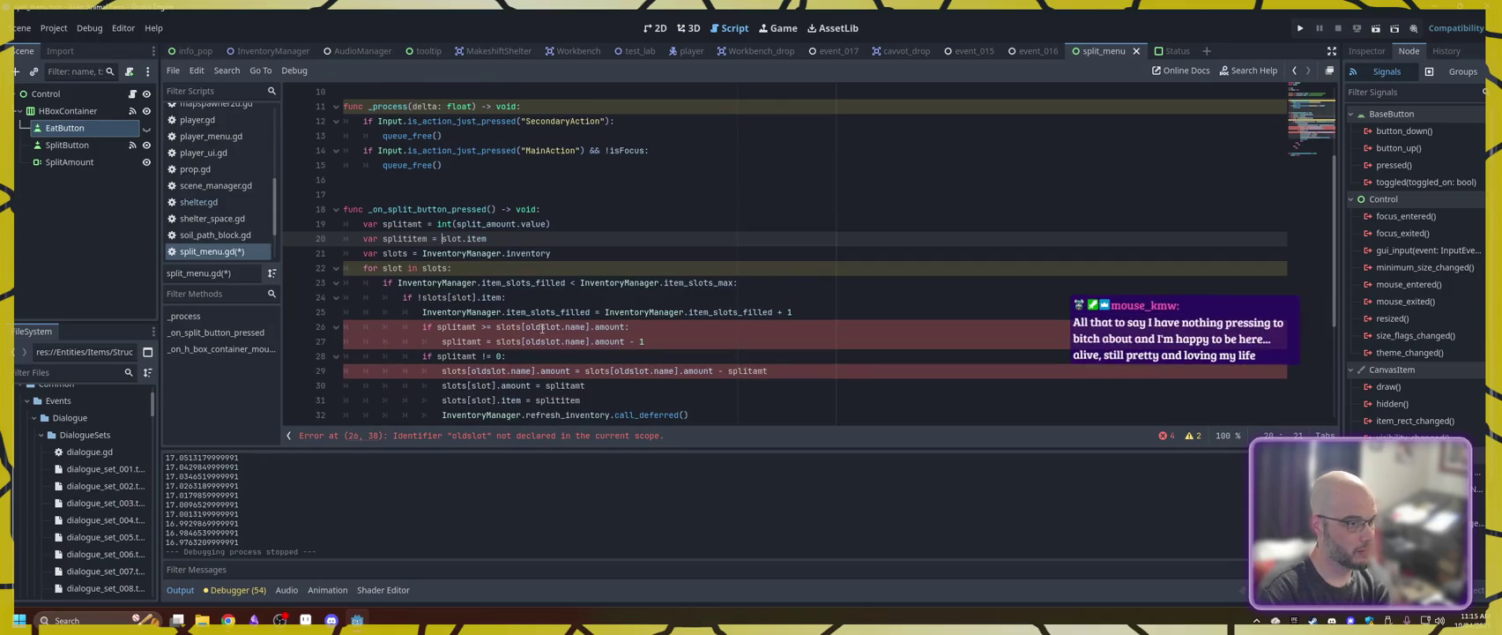
- Rename the declared variable to current_slot and copy the 'current' prefix
{"action": "left_click", "coordinate": [535, 328]}
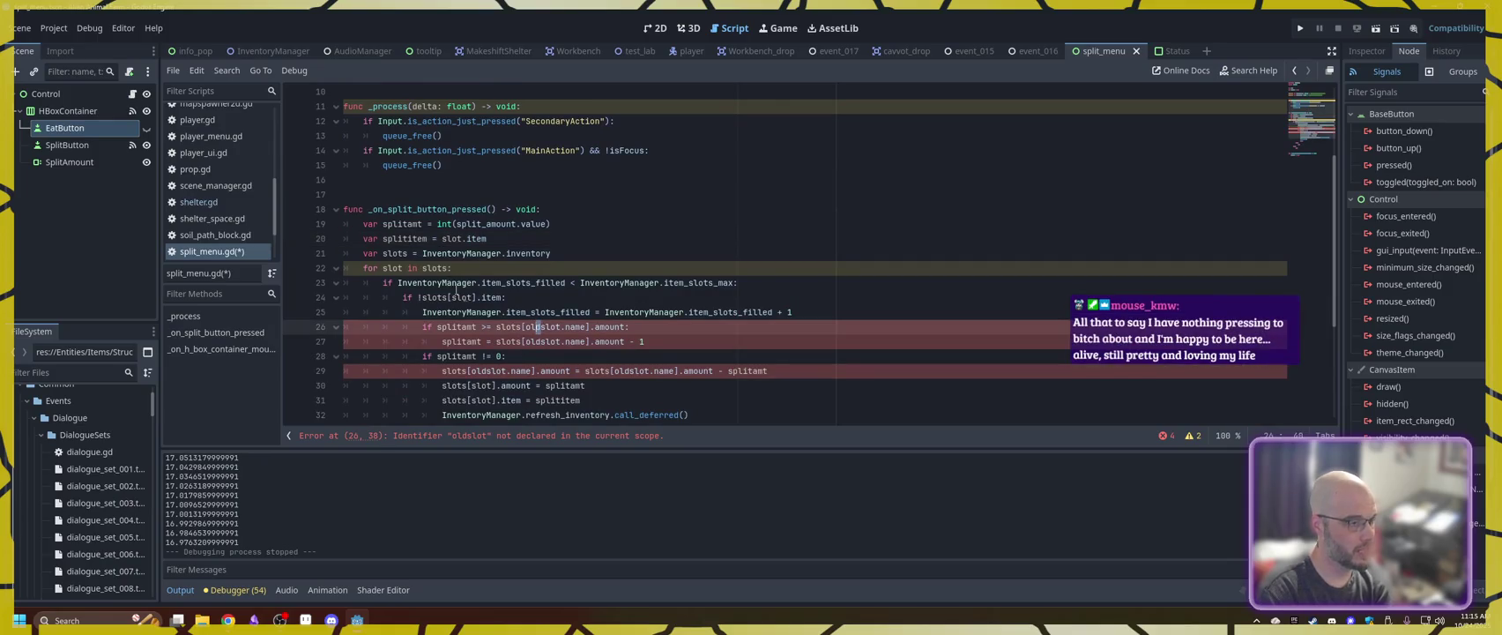
{"action": "scroll", "coordinate": [509, 297], "scroll_direction": "up", "scroll_amount": 3}
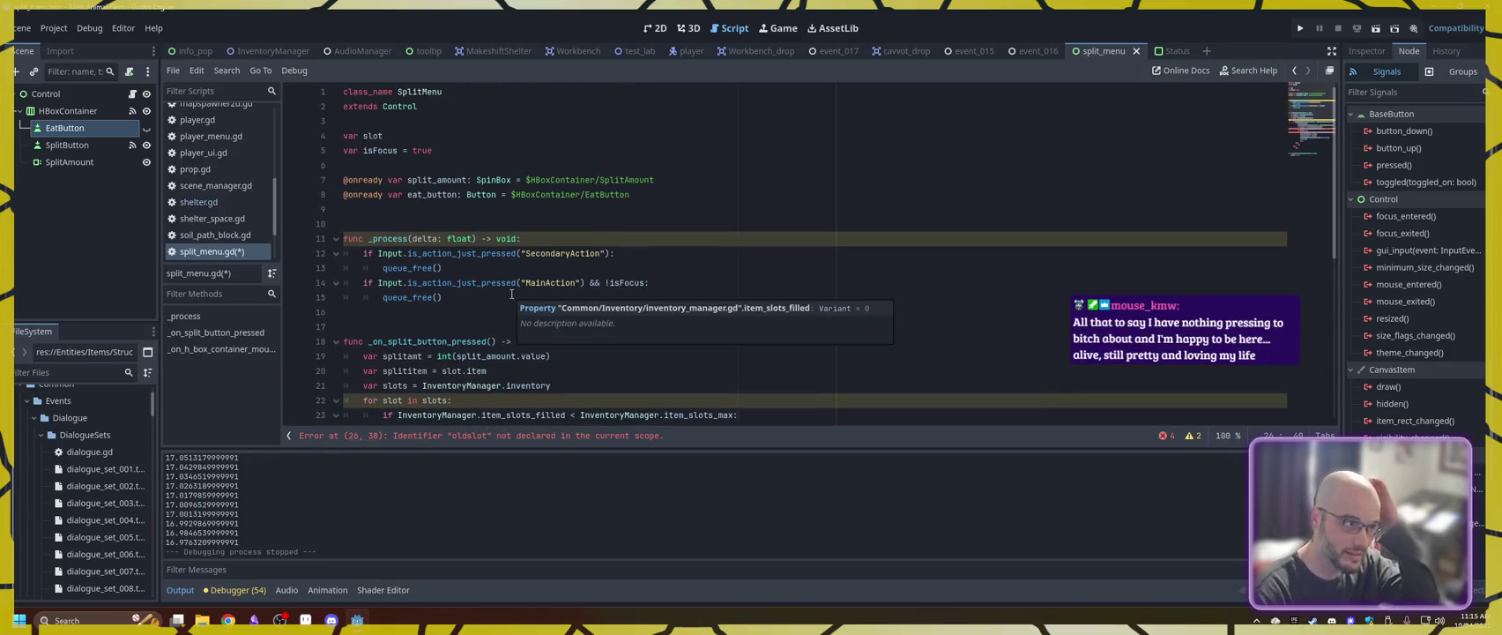
{"action": "left_click", "coordinate": [365, 137]}
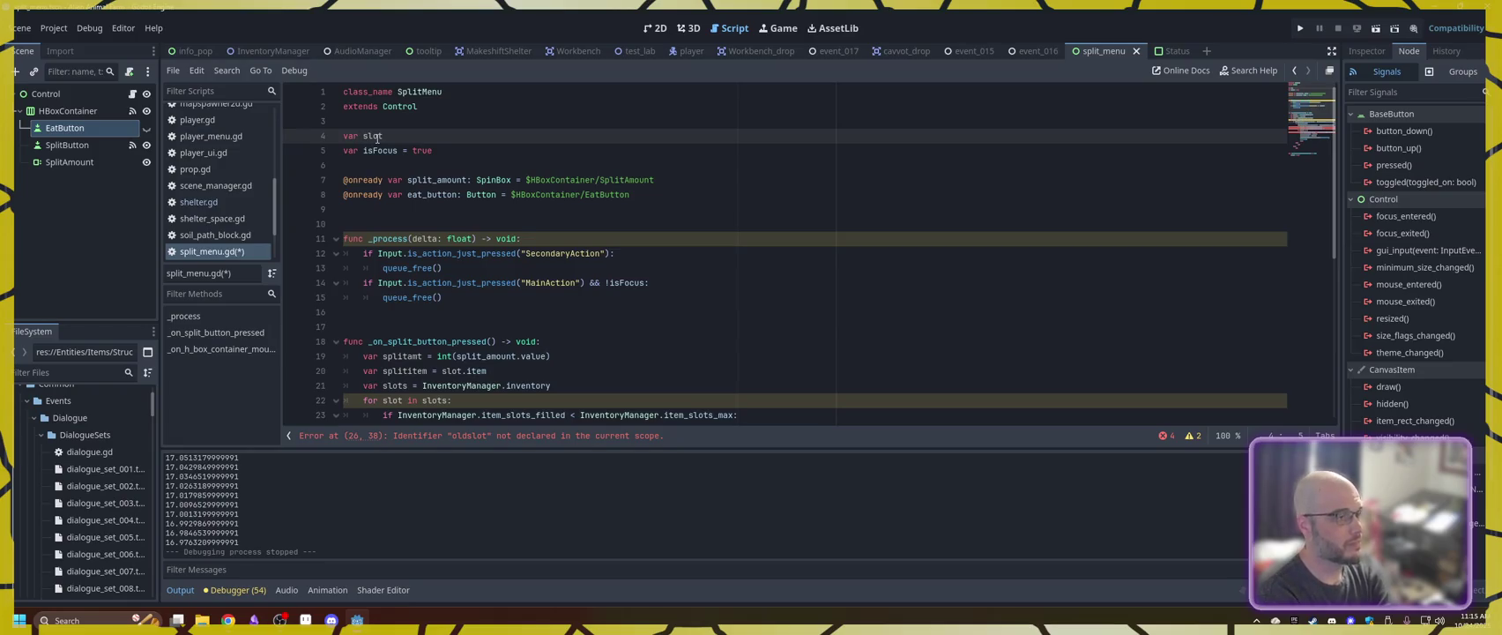
{"action": "type", "text": "cur"}
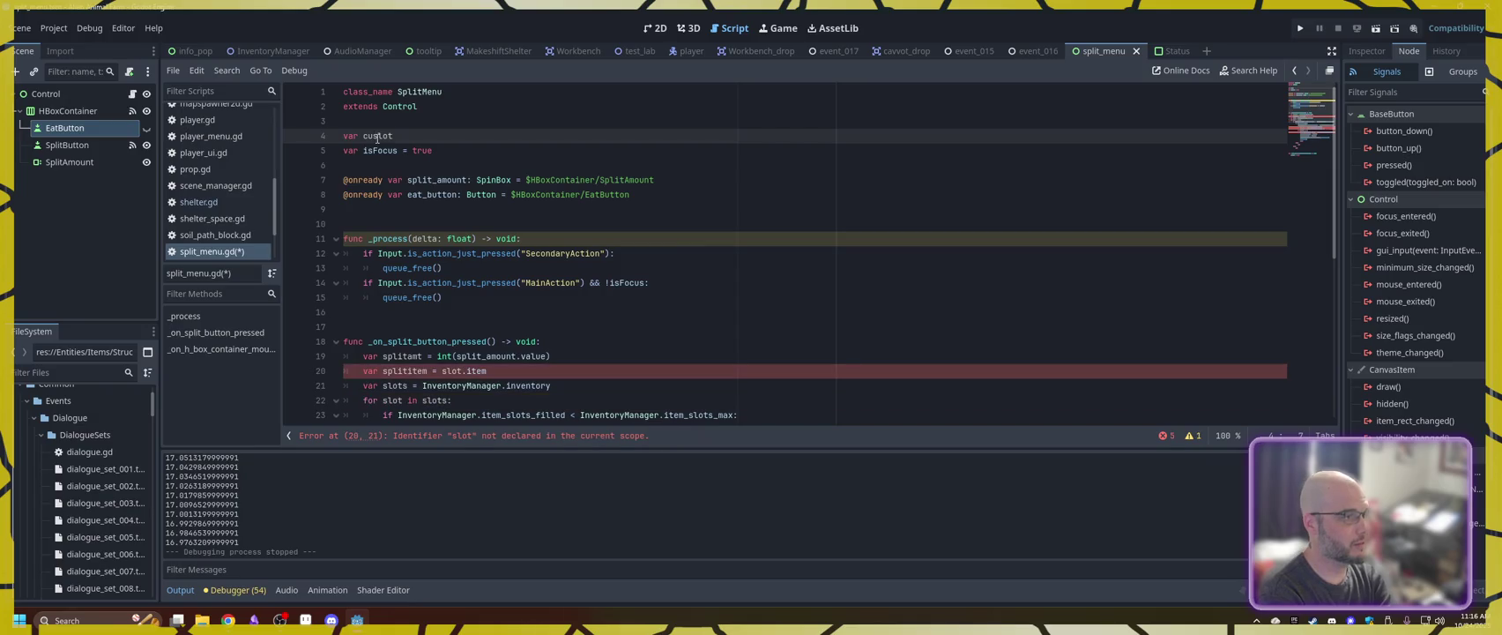
{"action": "type", "text": "rent_"}
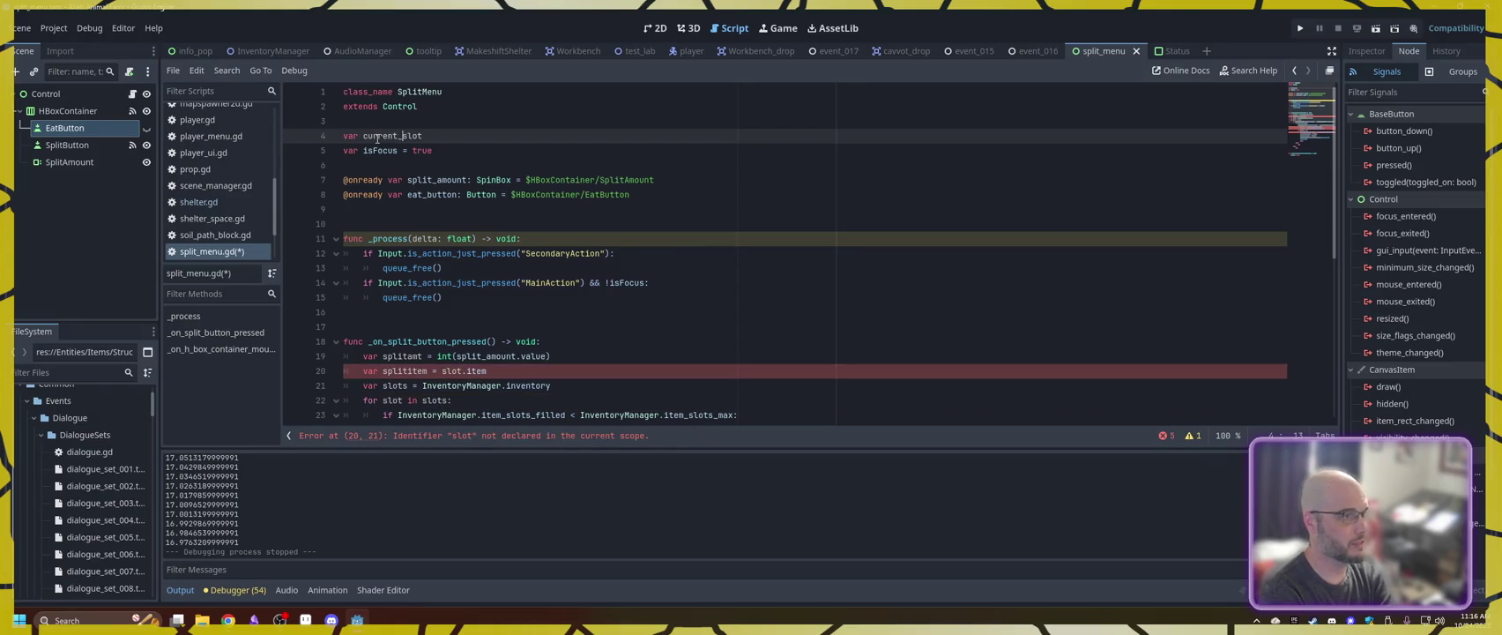
{"action": "left_click_drag", "start_coordinate": [401, 136], "coordinate": [364, 135]}
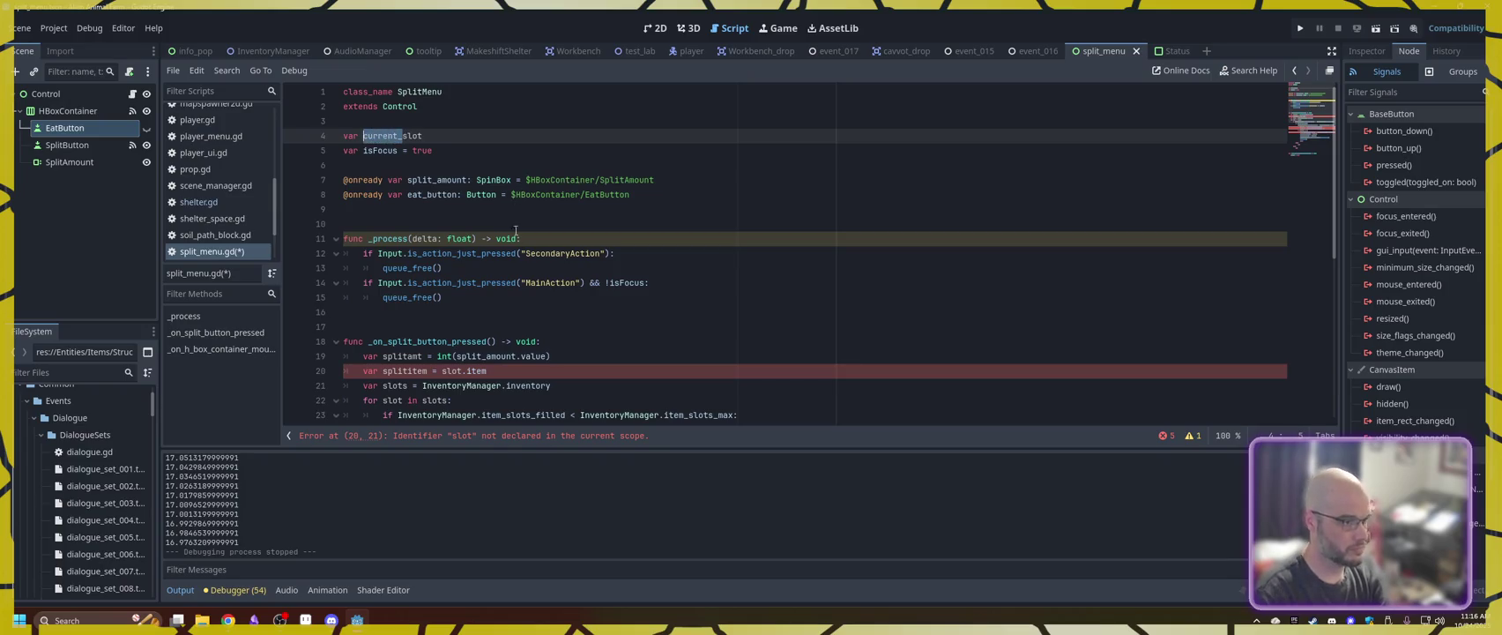
- Change the slot references on lines 20 and 26 to current_slot
{"action": "left_click", "coordinate": [443, 371]}
{"action": "type", "text": "current"}
{"action": "type", "text": "_"}
{"action": "scroll", "coordinate": [529, 388], "scroll_direction": "down", "scroll_amount": 2}
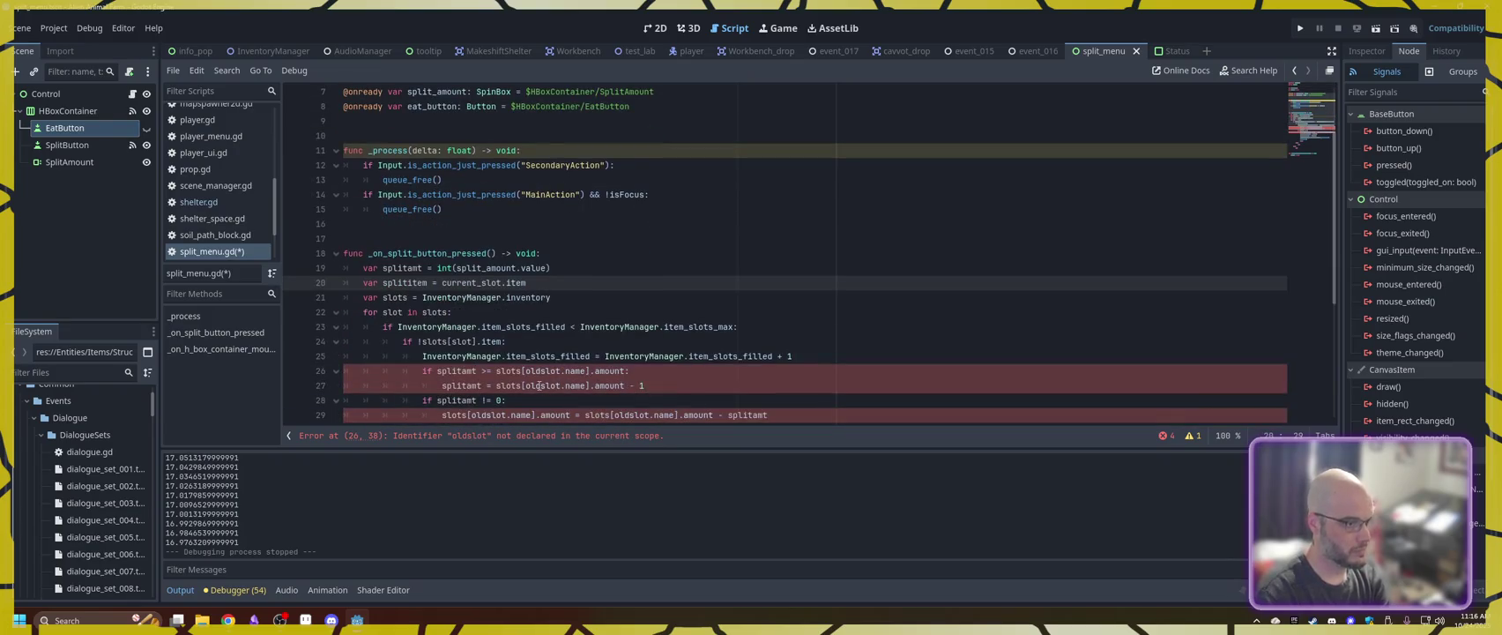
{"action": "left_click", "coordinate": [535, 371]}
{"action": "key", "text": "shift+Left"}
{"action": "key", "text": "shift+Left"}
{"action": "key", "text": "shift+Left"}
{"action": "type", "text": "current"}
{"action": "type", "text": "_"}
- Replace oldslot with current_slot on line 27 and the first reference on line 29
{"action": "left_click", "coordinate": [539, 386]}
{"action": "key", "text": "shift+Left"}
{"action": "key", "text": "shift+Left"}
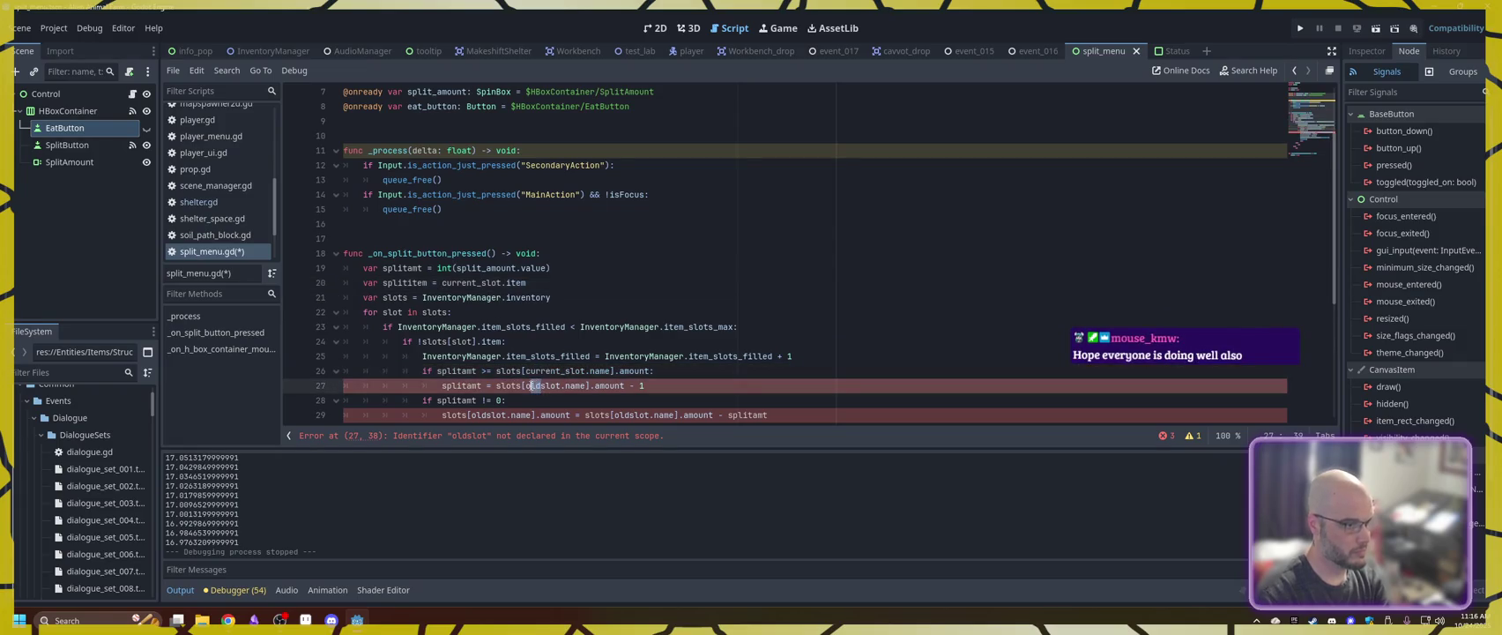
{"action": "type", "text": "current"}
{"action": "type", "text": "_"}
{"action": "scroll", "coordinate": [489, 371], "scroll_direction": "down", "scroll_amount": 1}
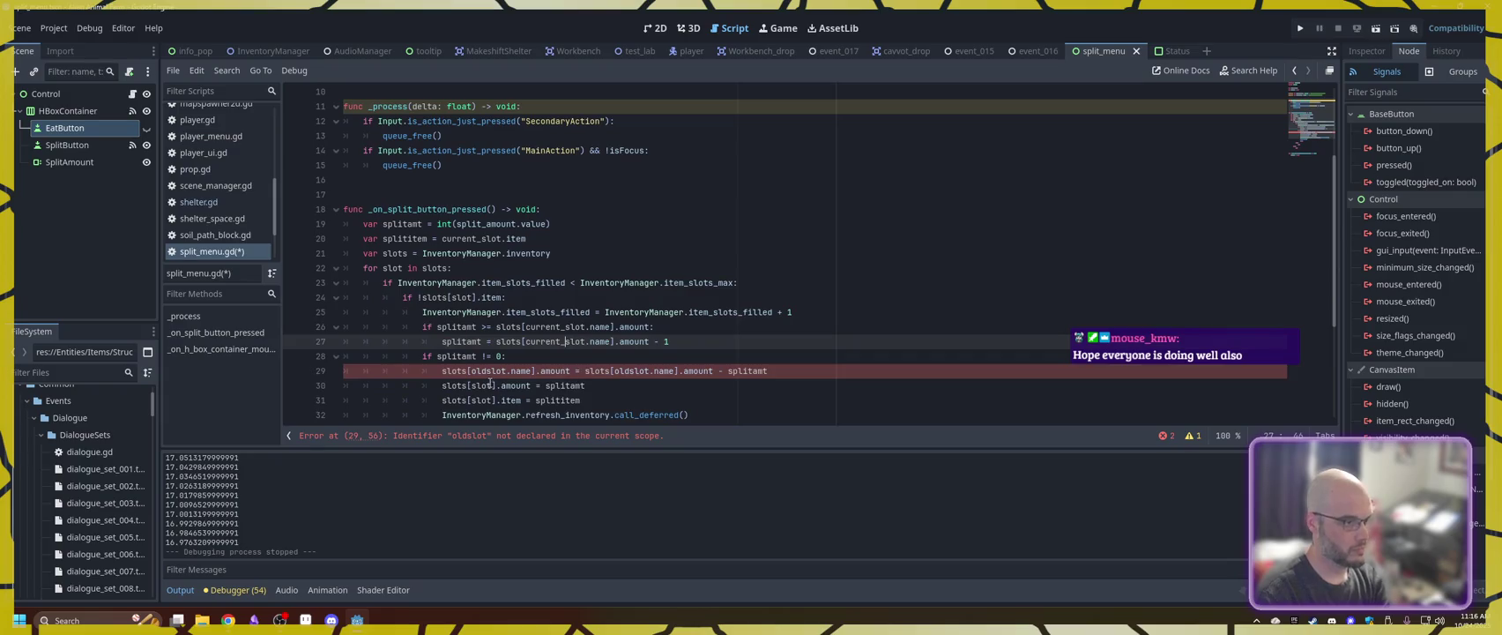
{"action": "left_click", "coordinate": [489, 371]}
{"action": "key", "text": "shift+Left"}
{"action": "key", "text": "shift+Left"}
{"action": "key", "text": "shift+Left"}
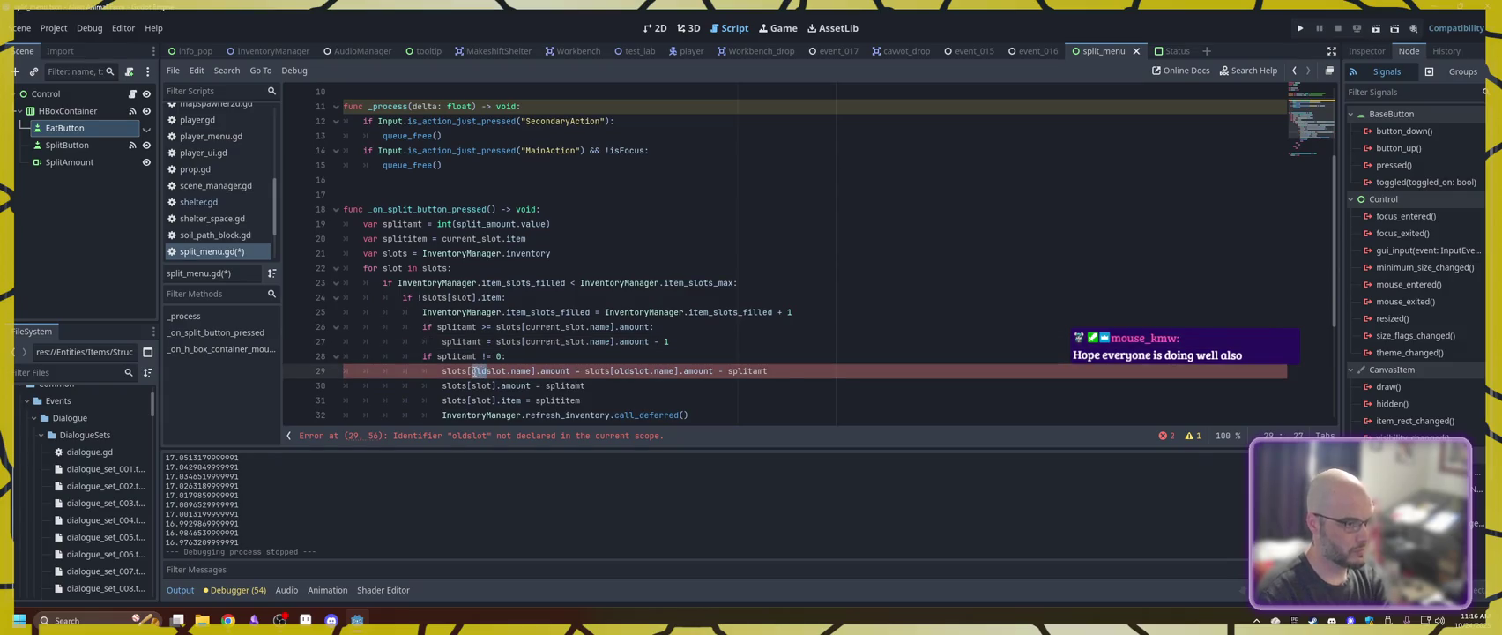
{"action": "type", "text": "current"}
{"action": "type", "text": "_"}
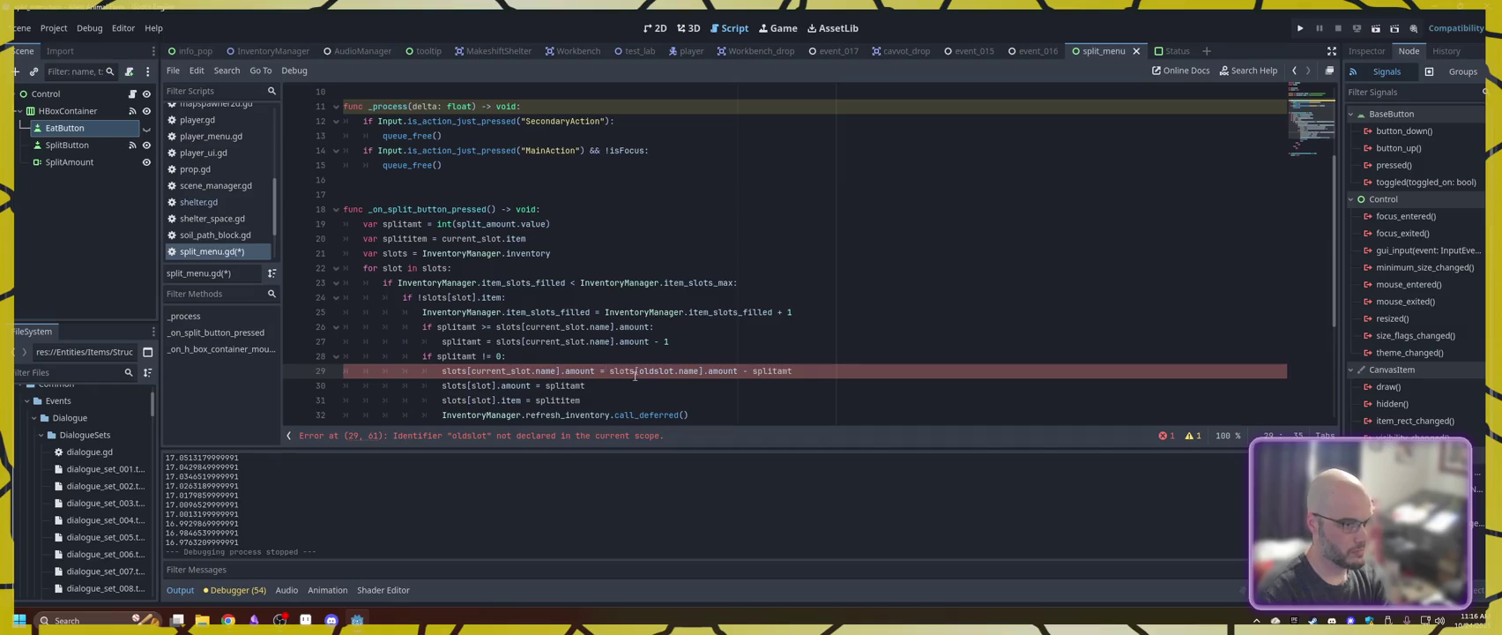
- Change the second oldslot on line 29 to current_slot and save split_menu.gd
{"action": "left_click", "coordinate": [644, 371]}
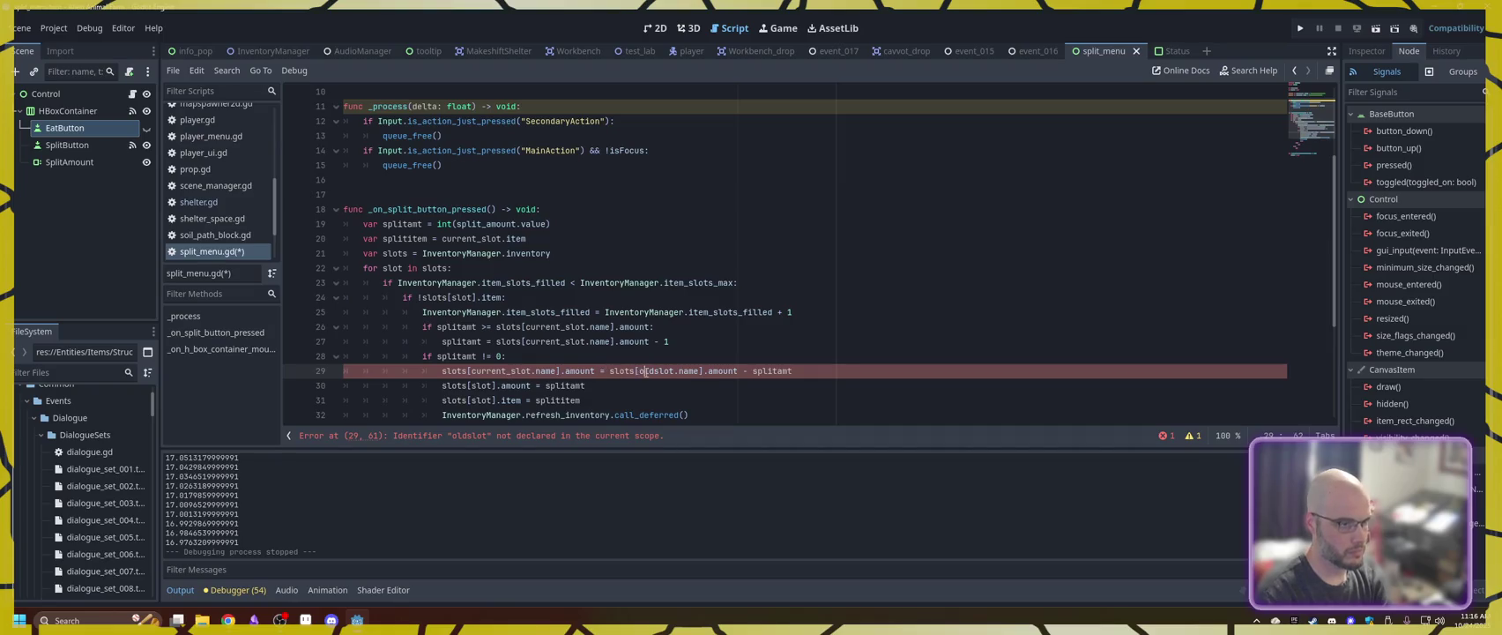
{"action": "key", "text": "BackSpace"}
{"action": "key", "text": "Delete"}
{"action": "key", "text": "Delete"}
{"action": "type", "text": "current"}
{"action": "type", "text": "_"}
{"action": "scroll", "coordinate": [555, 399], "scroll_direction": "down", "scroll_amount": 1}
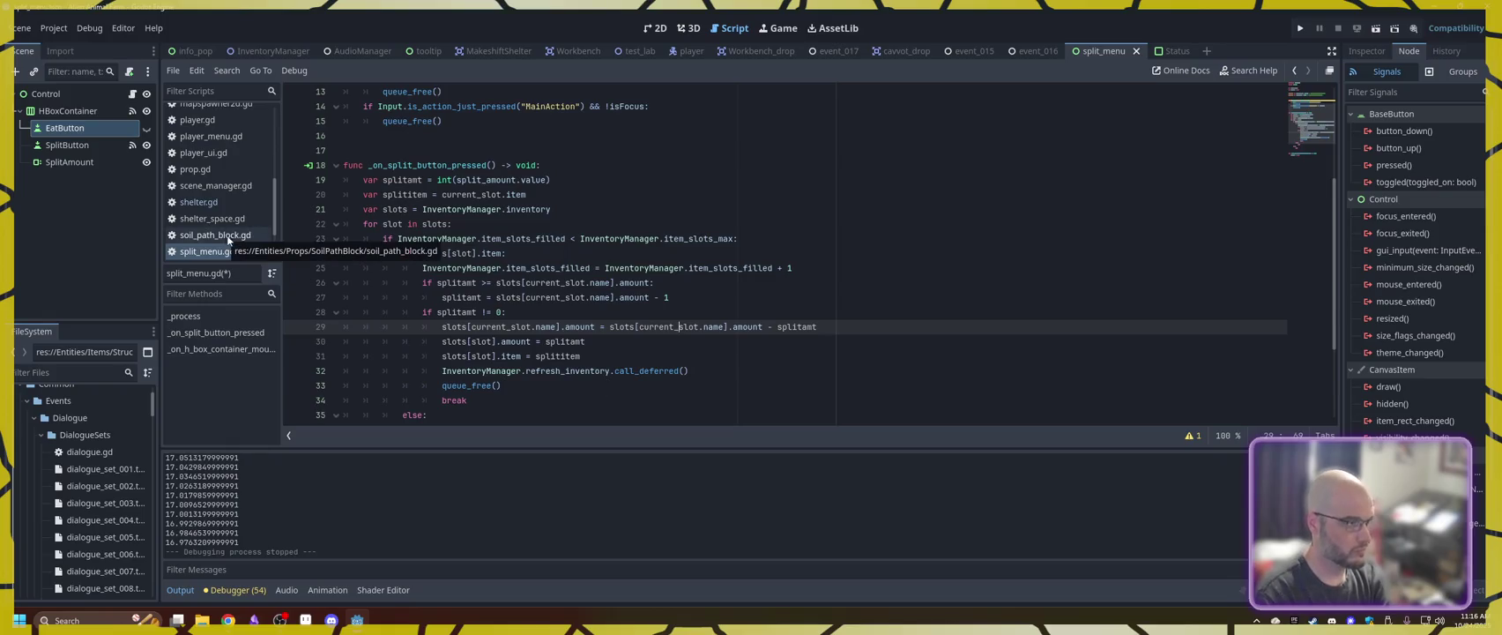
{"action": "key", "text": "ctrl+s"}
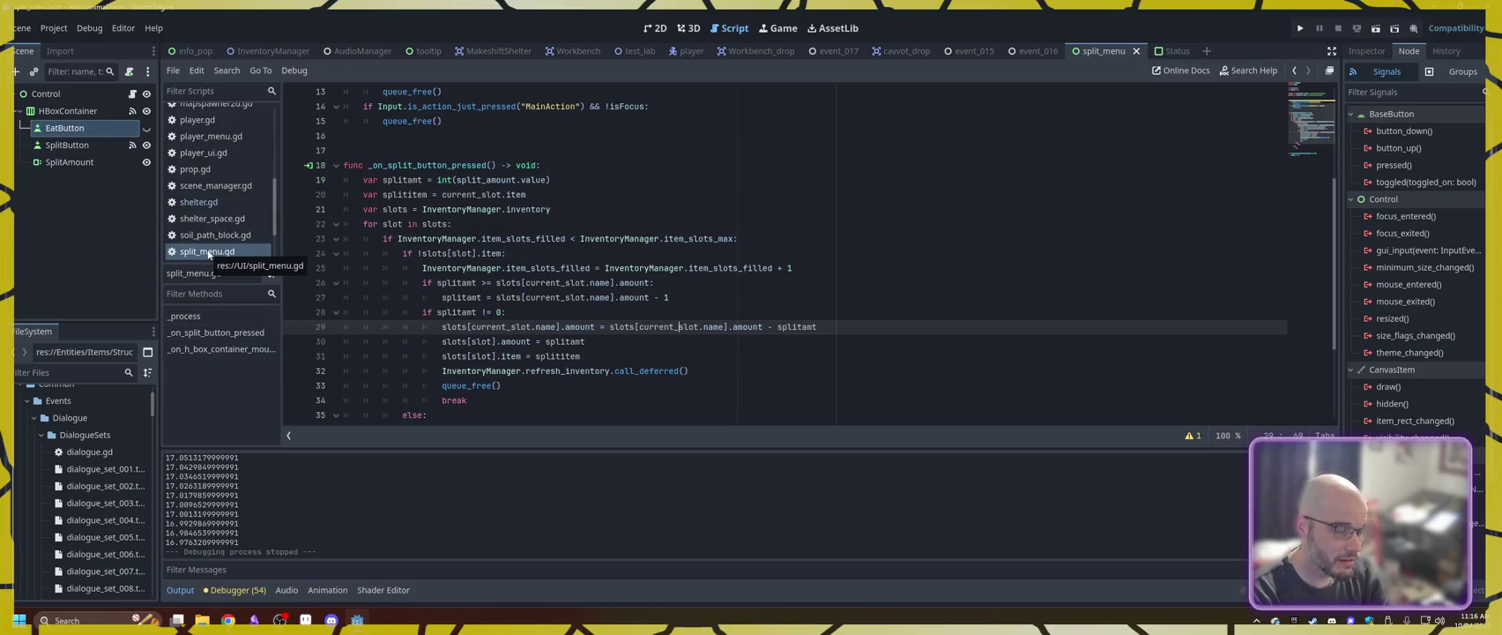
{"action": "scroll", "coordinate": [243, 181], "scroll_direction": "up", "scroll_amount": 3}
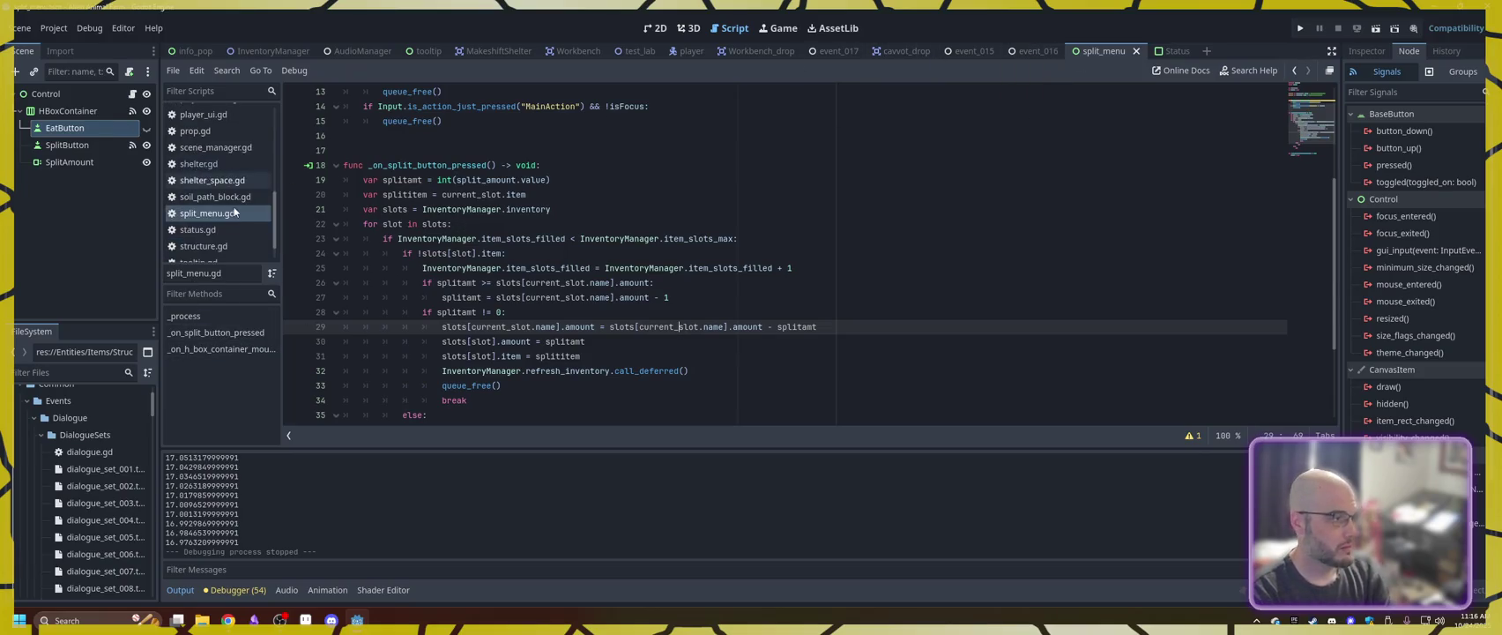
- Set line 78 of inventory_slot.gd to splitpop.current_slot = self, save, and return to split_menu.gd
{"action": "left_click", "coordinate": [213, 168]}
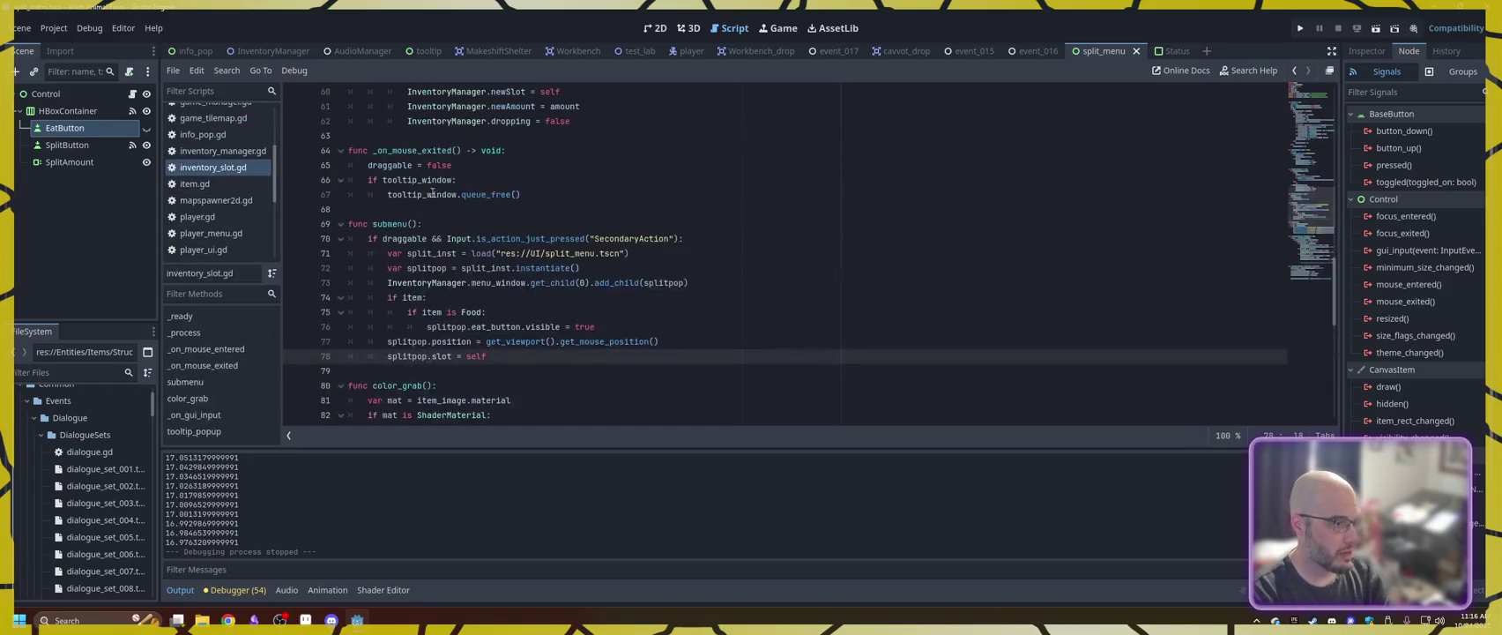
{"action": "type", "text": "current_"}
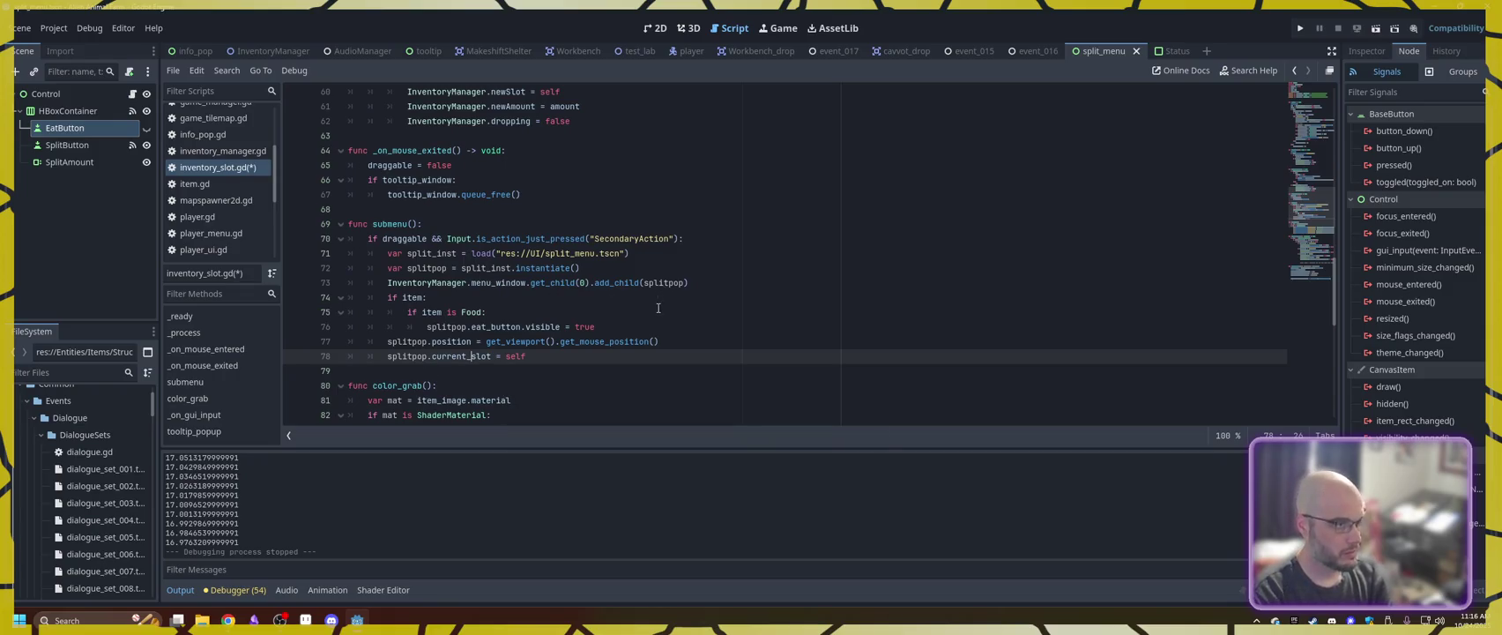
{"action": "scroll", "coordinate": [629, 345], "scroll_direction": "down", "scroll_amount": 1}
{"action": "key", "text": "ctrl+s"}
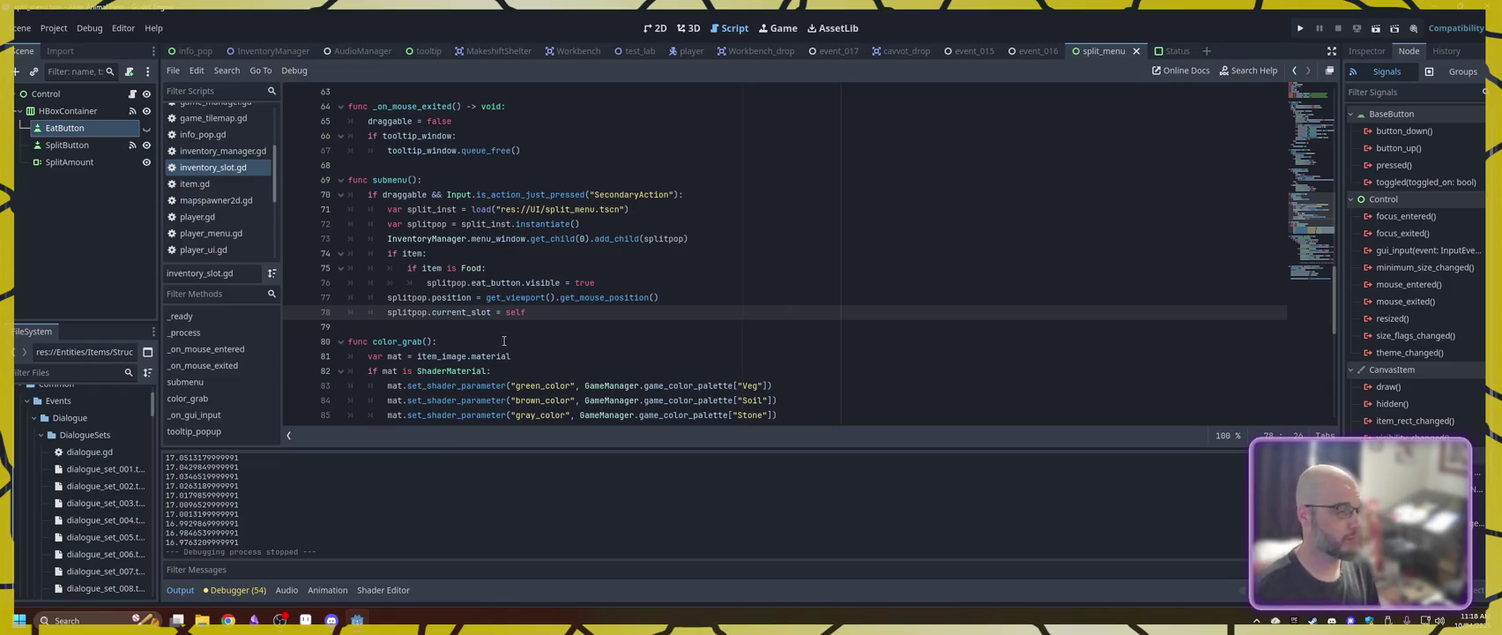
{"action": "scroll", "coordinate": [503, 342], "scroll_direction": "up", "scroll_amount": 20}
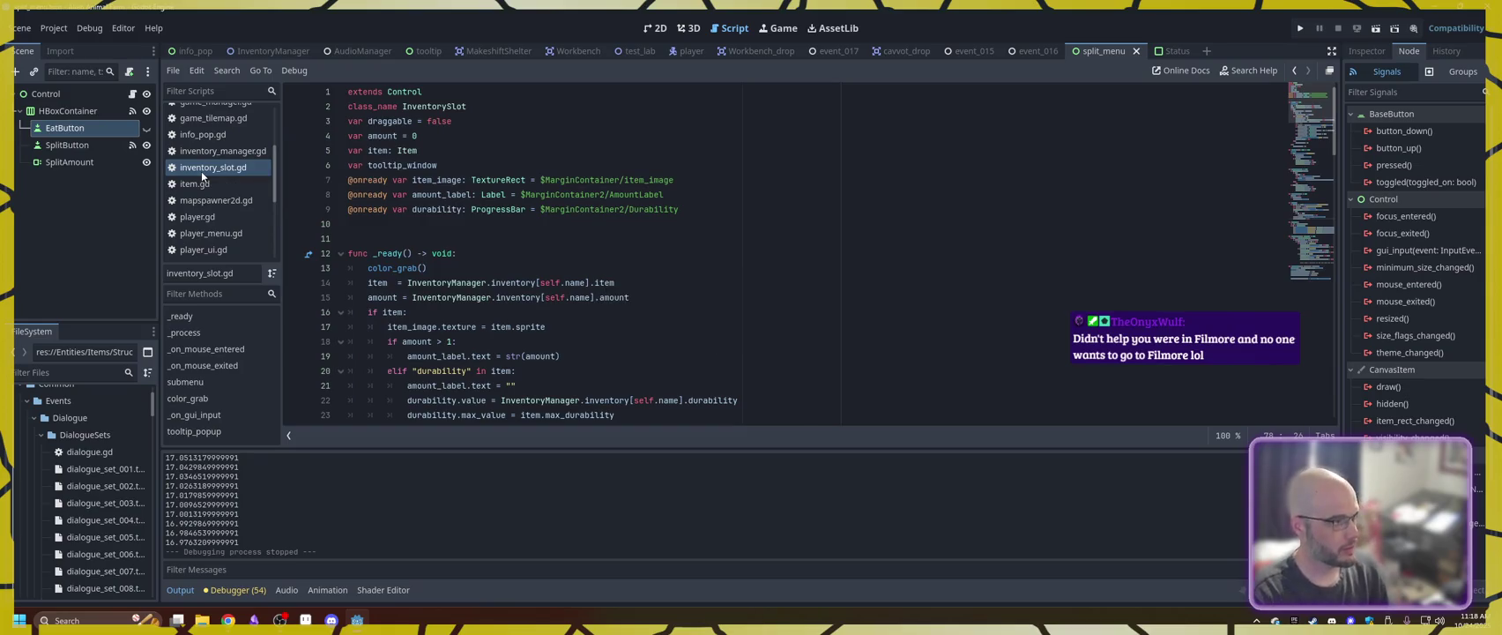
{"action": "left_click", "coordinate": [133, 94]}
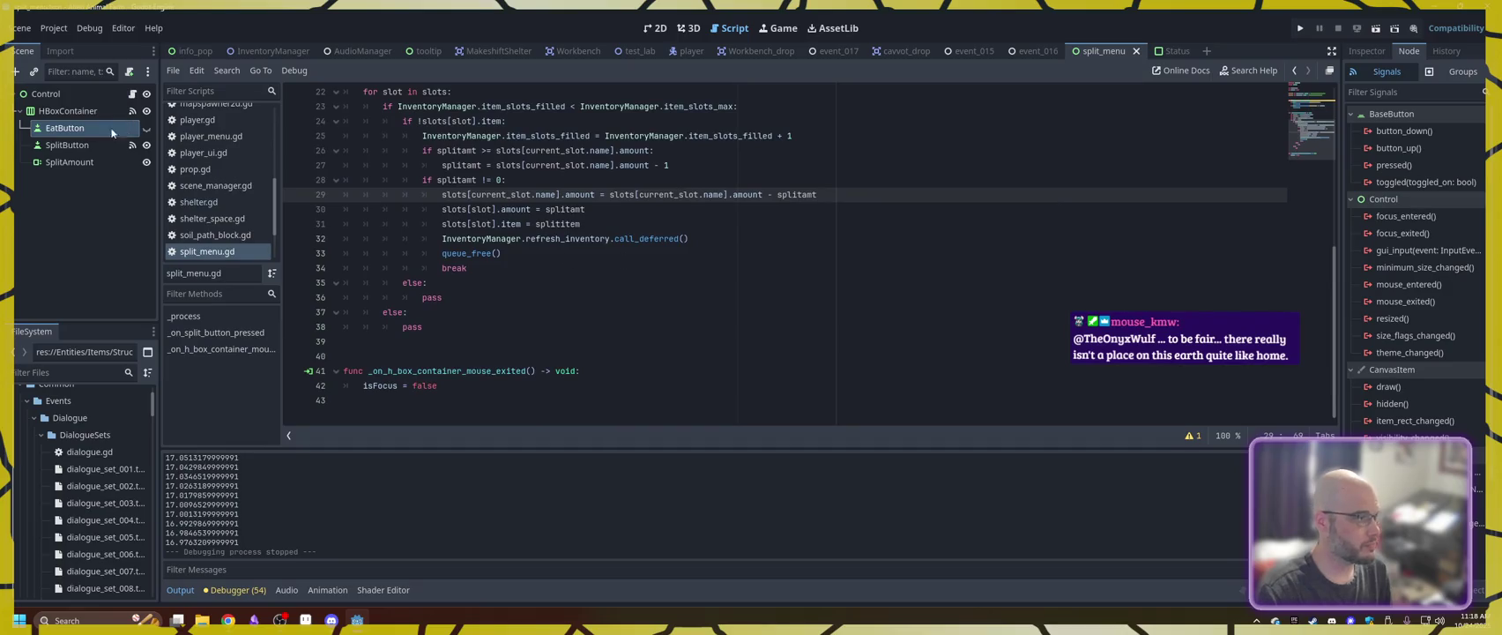
- Drag the EatButton node path into split_menu.gd, undo the insertion, and save
{"action": "mouse_move", "coordinate": [58, 128]}
{"action": "left_mouse_down"}
{"action": "mouse_move", "coordinate": [359, 335]}
{"action": "mouse_move", "coordinate": [364, 359]}
{"action": "mouse_move", "coordinate": [377, 349]}
{"action": "mouse_move", "coordinate": [336, 411]}
{"action": "left_mouse_up"}
{"action": "left_click_drag", "start_coordinate": [362, 422], "coordinate": [366, 344]}
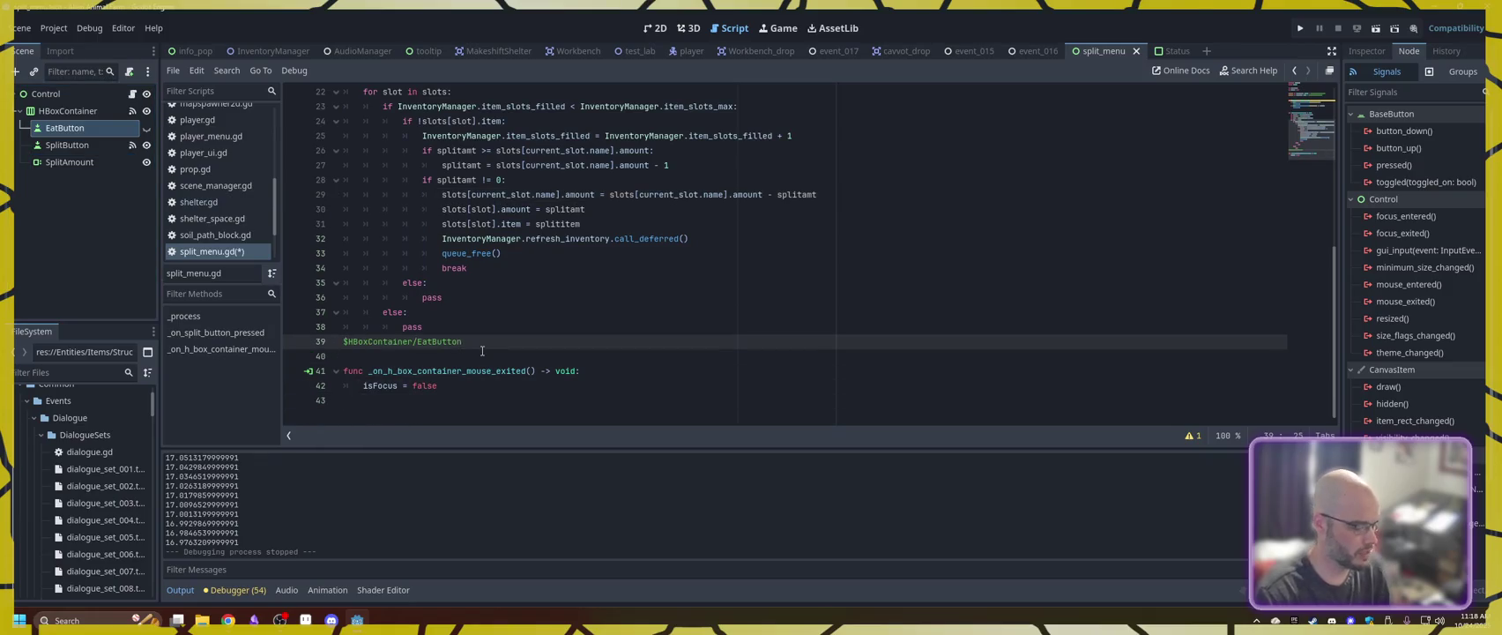
{"action": "key", "text": "ctrl+z"}
{"action": "key", "text": "ctrl+s"}
- Connect EatButton's pressed() signal to a new _on_eat_button_pressed function
{"action": "left_click", "coordinate": [81, 131]}
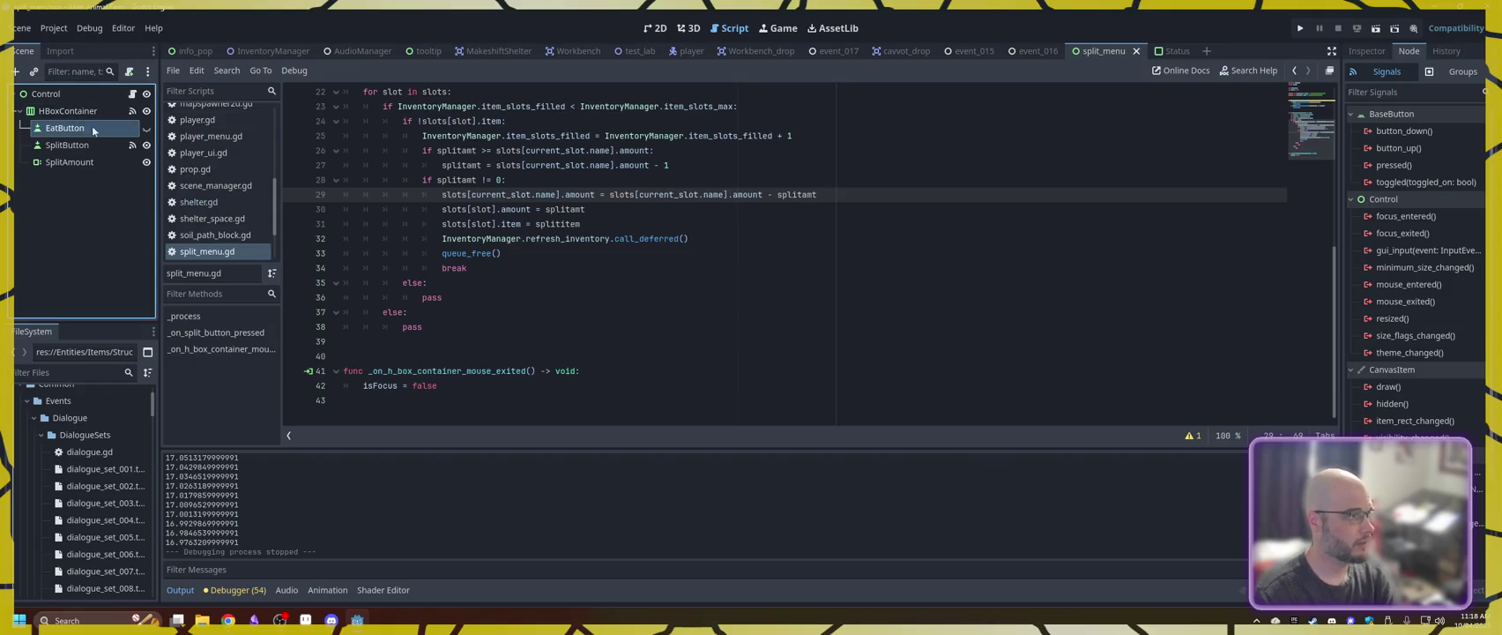
{"action": "double_click", "coordinate": [1402, 165]}
{"action": "left_click", "coordinate": [696, 448]}
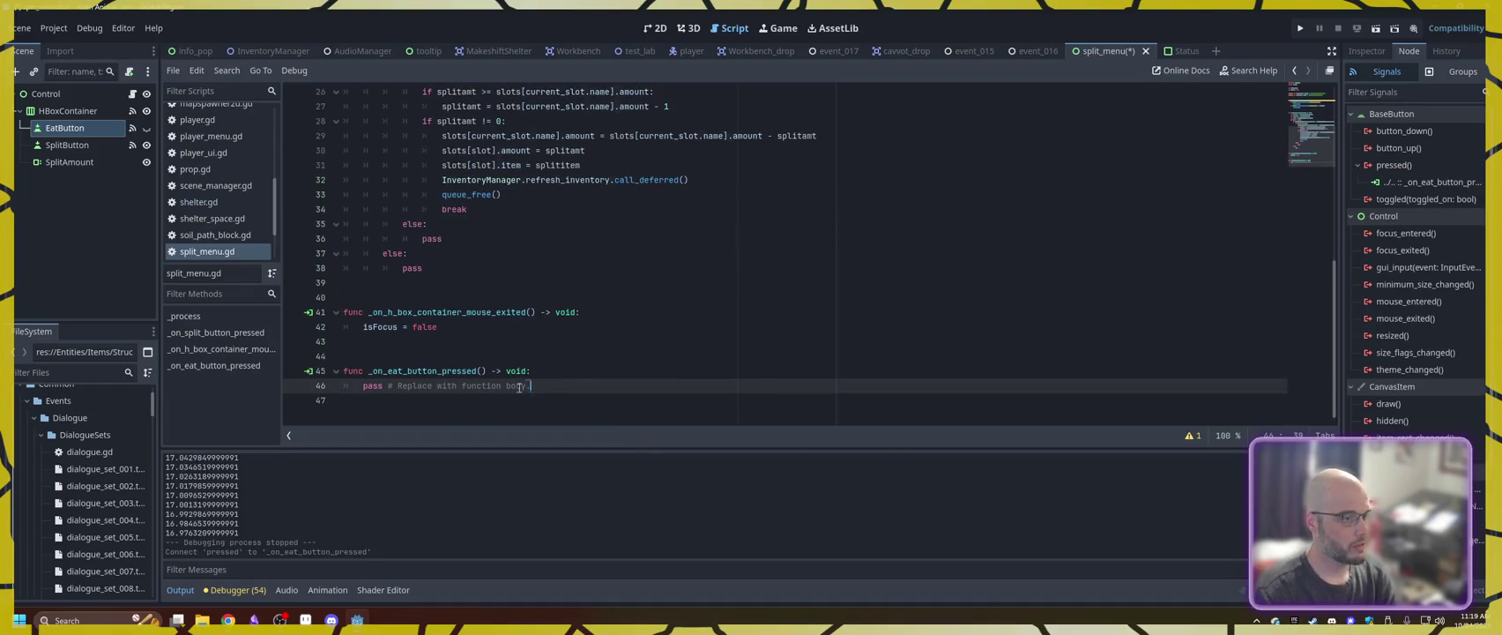
- Replace the eat handler's pass with current_slot.item.amount -= 1 and save split_menu.gd
{"action": "left_click_drag", "start_coordinate": [529, 386], "coordinate": [364, 391]}
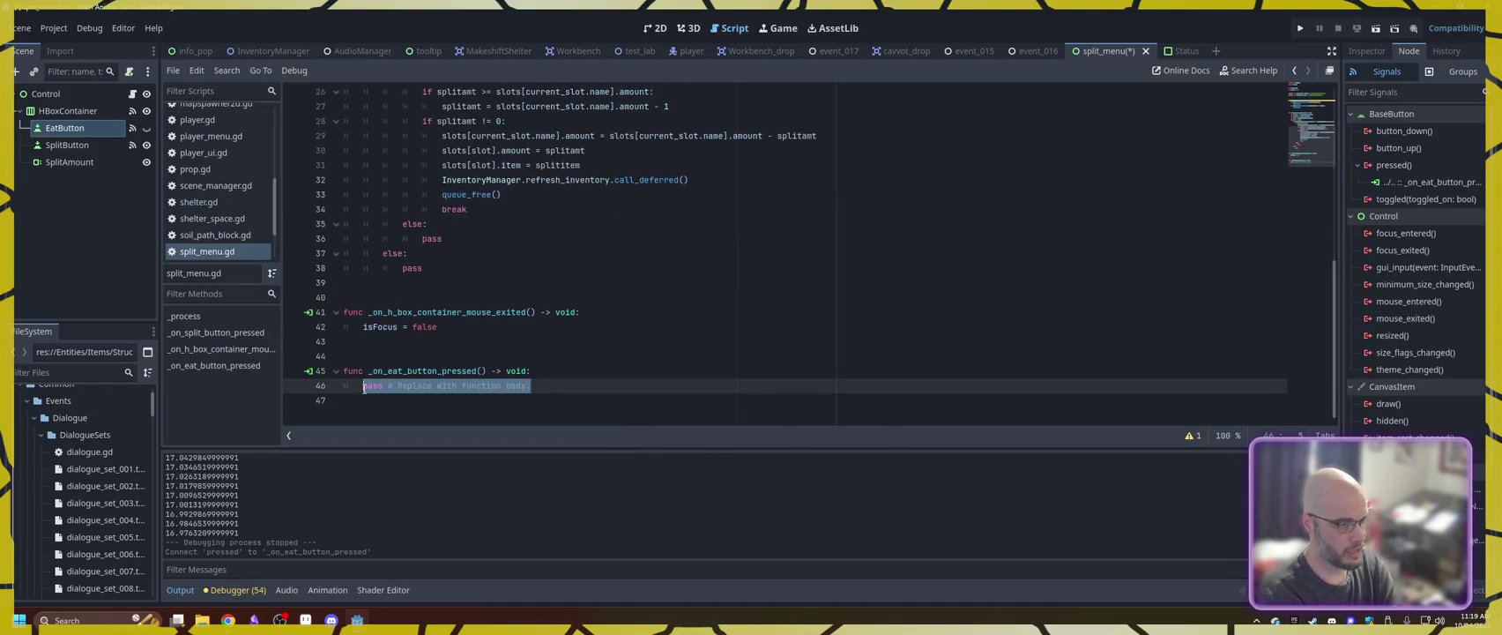
{"action": "type", "text": "current_slot."}
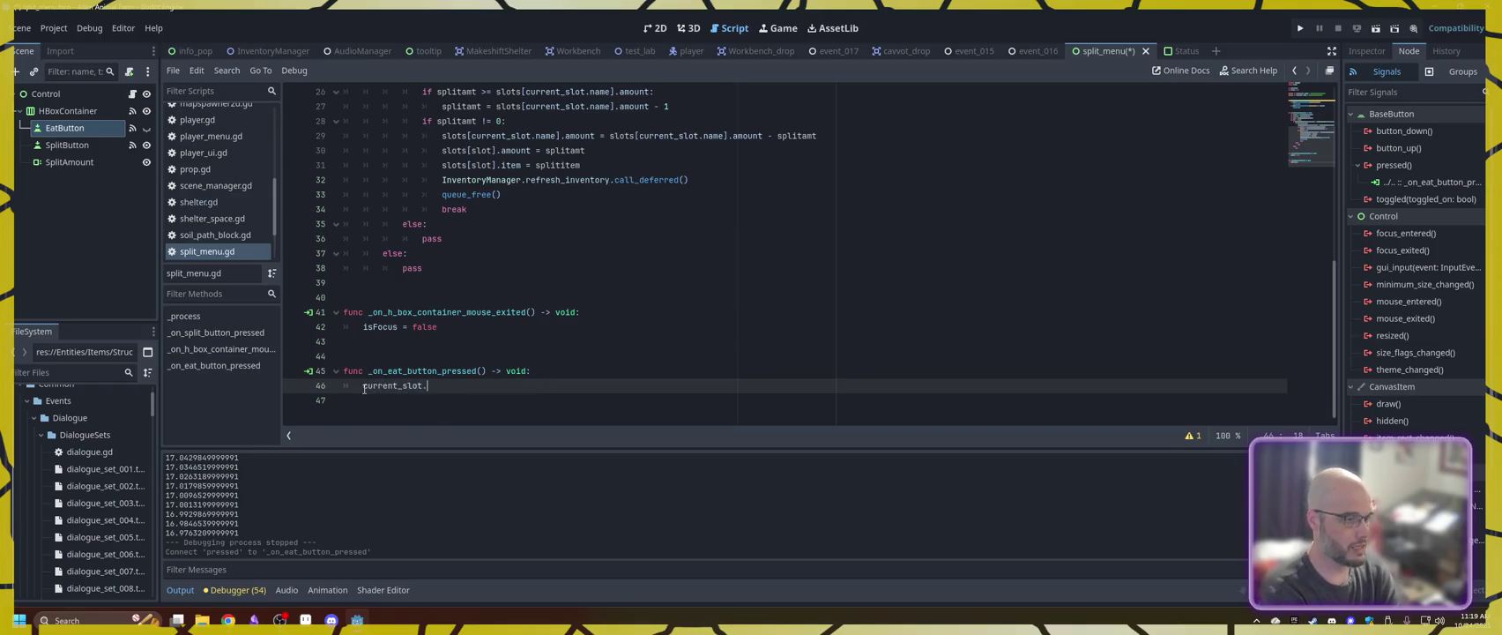
{"action": "key", "text": "BackSpace"}
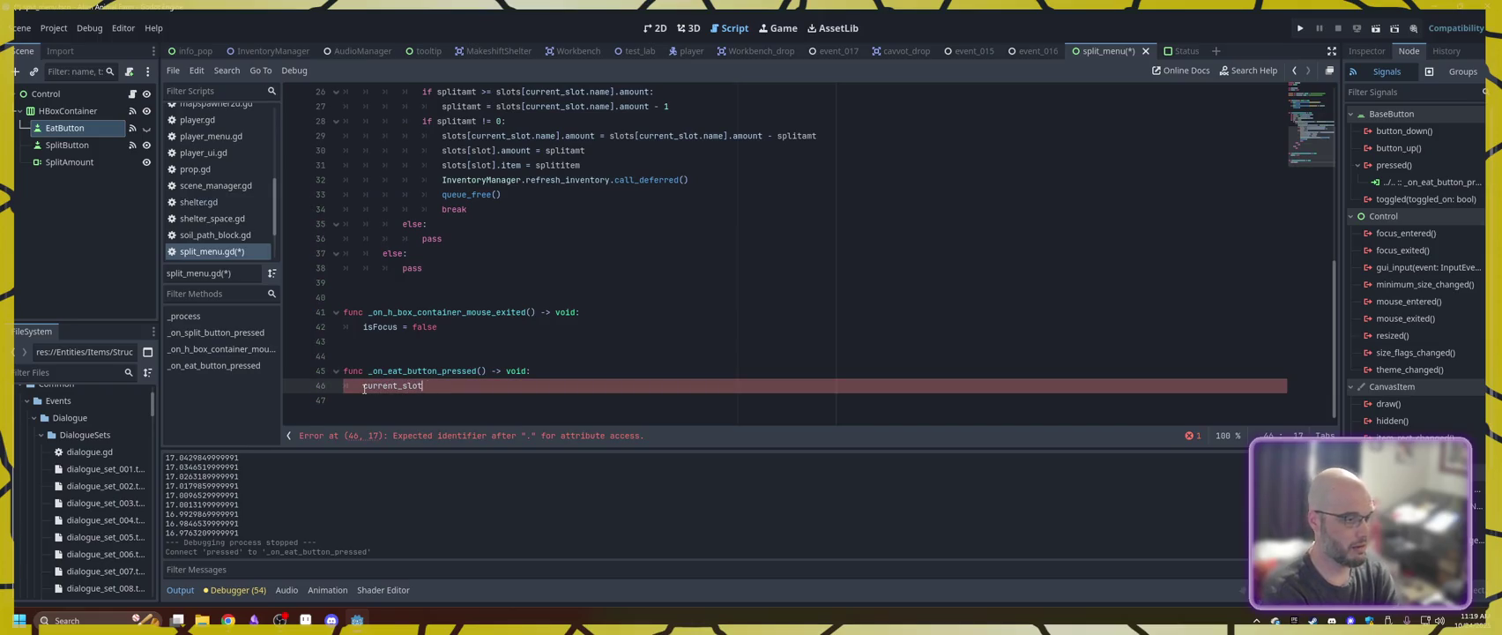
{"action": "type", "text": ".item"}
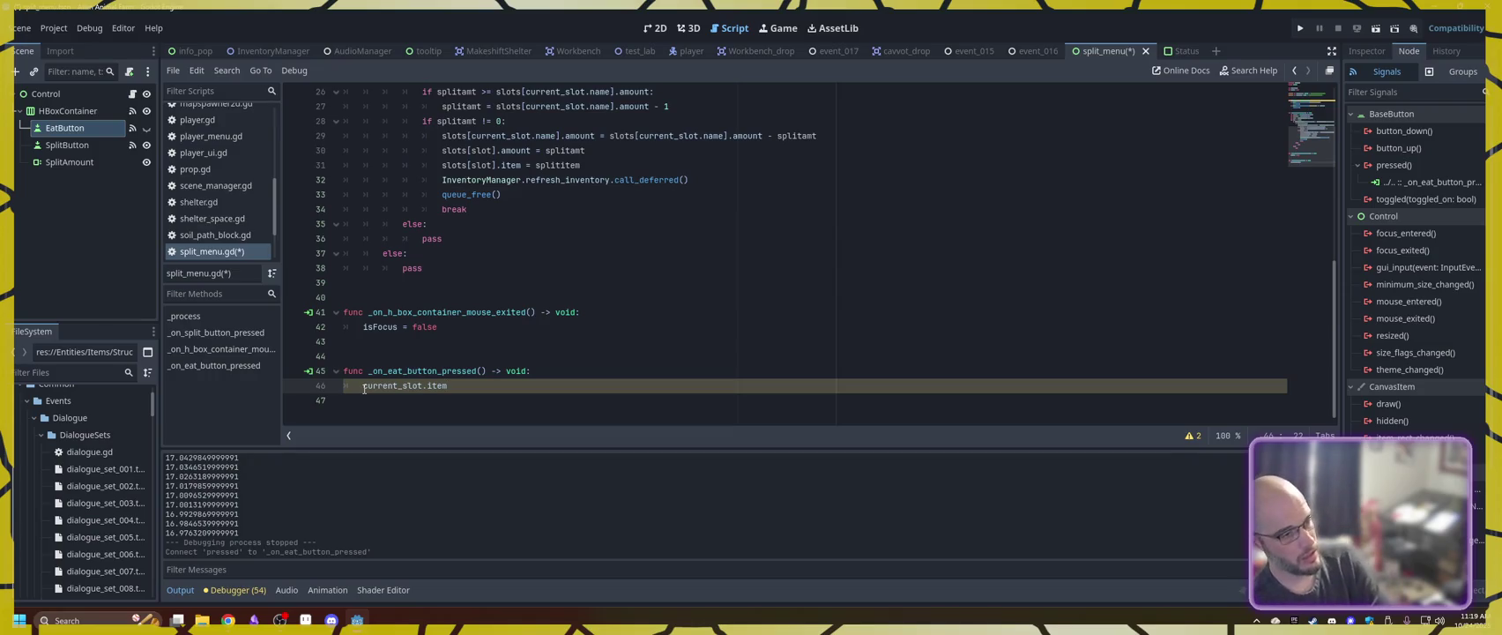
{"action": "type", "text": "amount -= 1"}
{"action": "key", "text": "Return"}
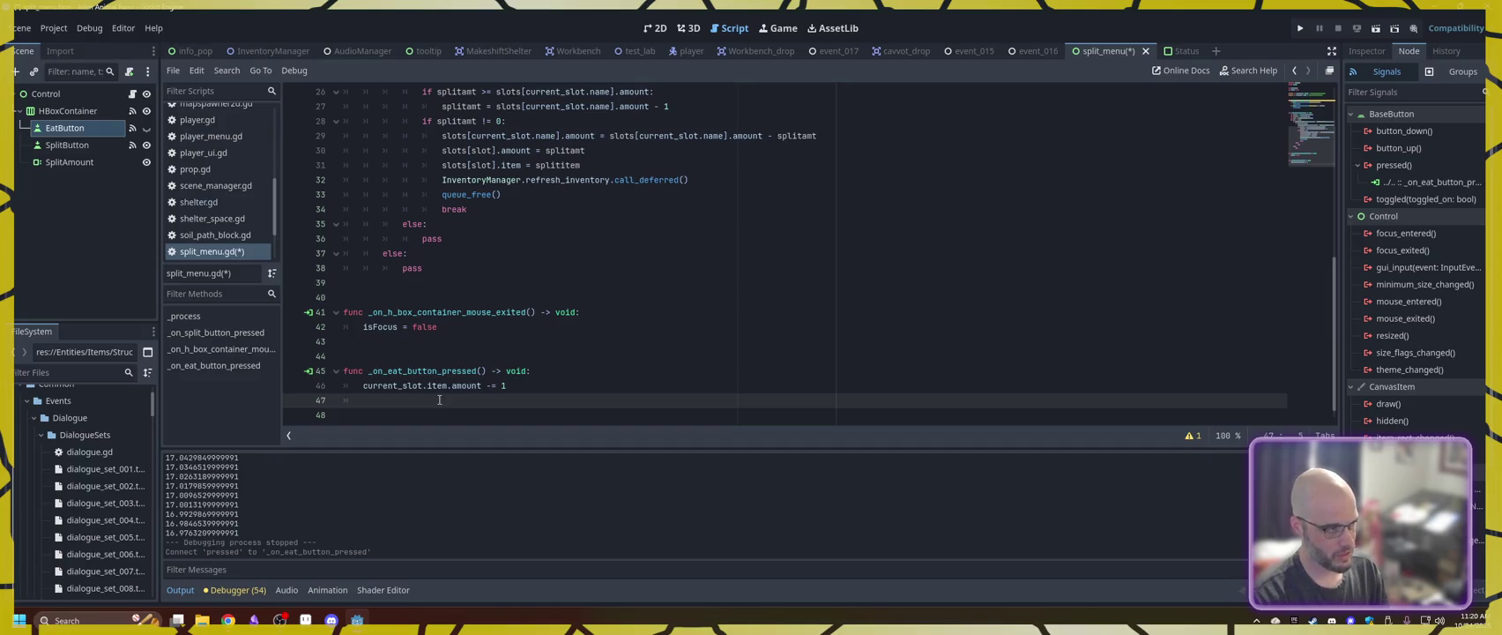
{"action": "key", "text": "ctrl+s"}
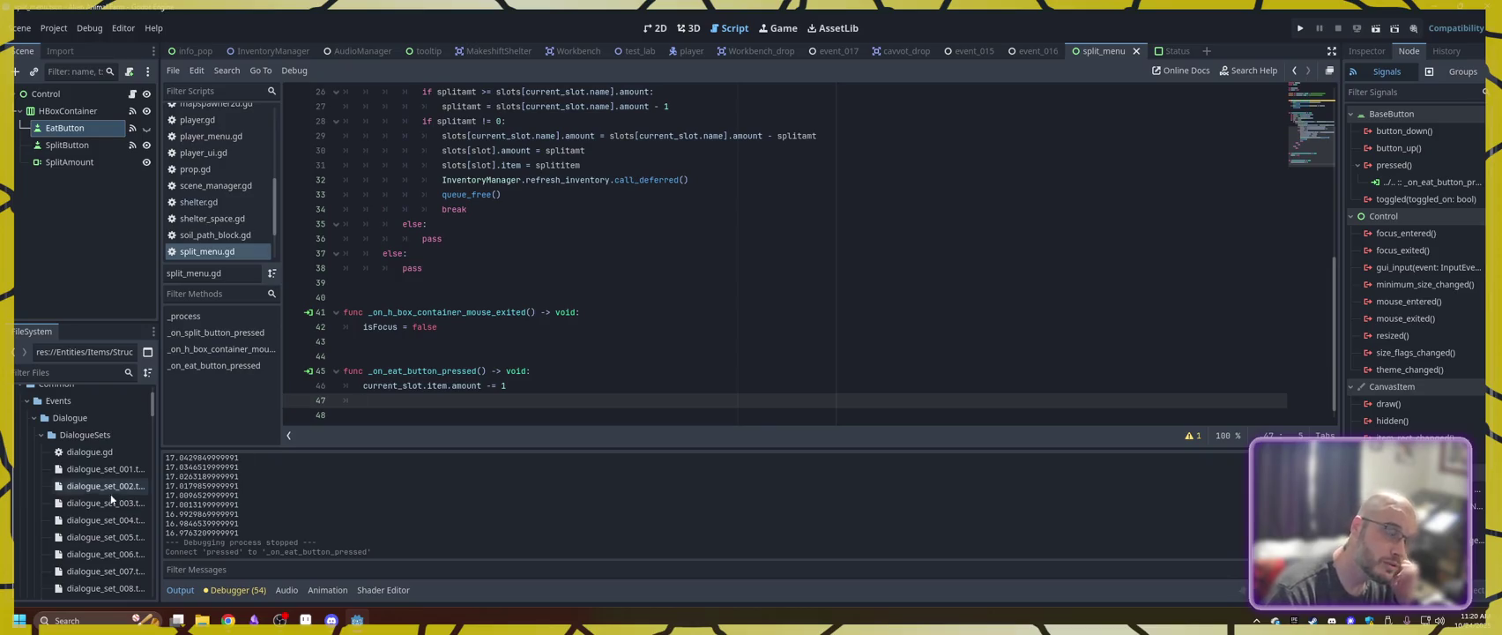
{"action": "scroll", "coordinate": [73, 491], "scroll_direction": "down", "scroll_amount": 3}
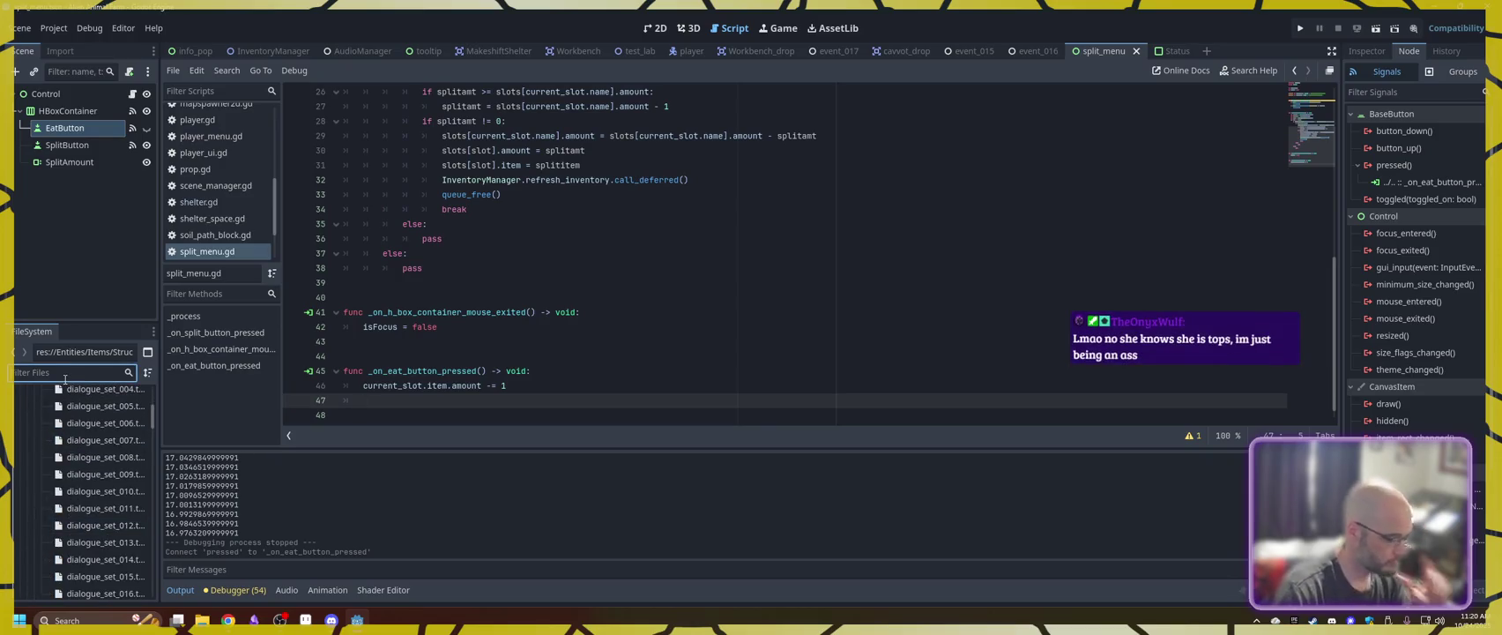
- Filter the FileSystem to 'cavvot' and show cavvot.tres in the Inspector
{"action": "left_click", "coordinate": [64, 376]}
{"action": "type", "text": "cavvot"}
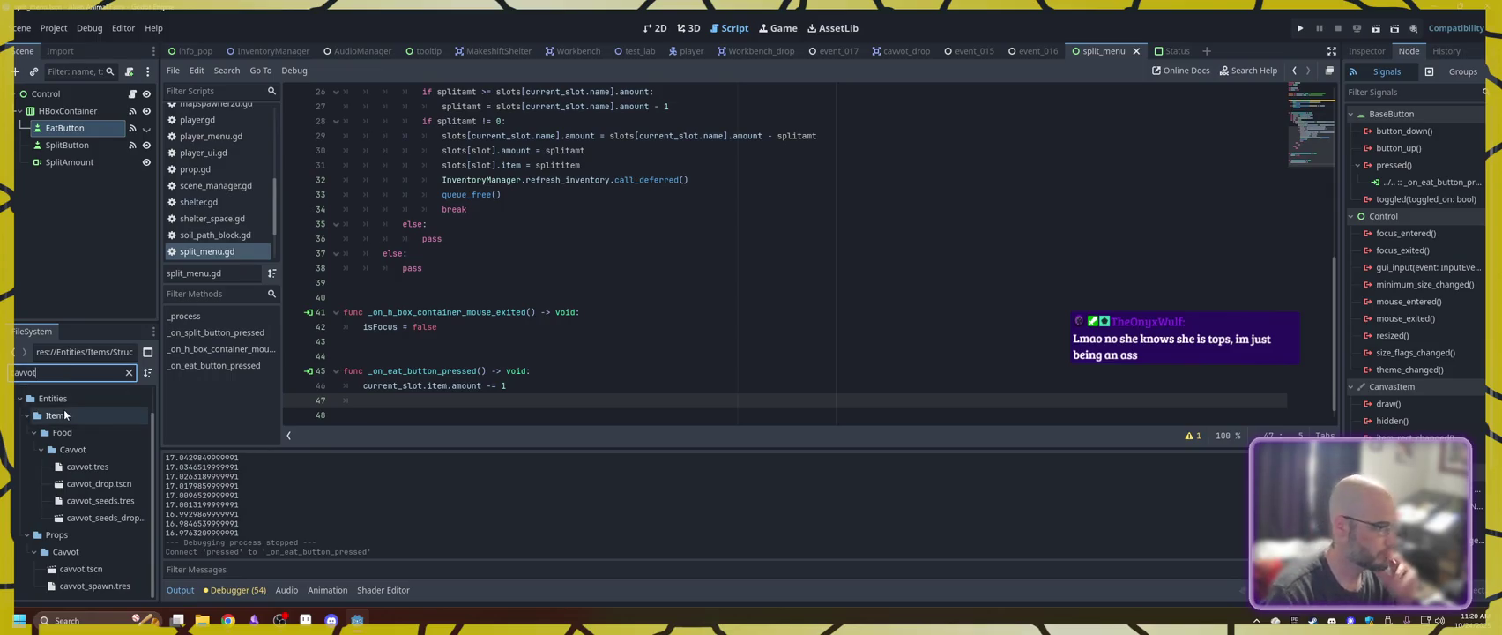
{"action": "left_click", "coordinate": [99, 467]}
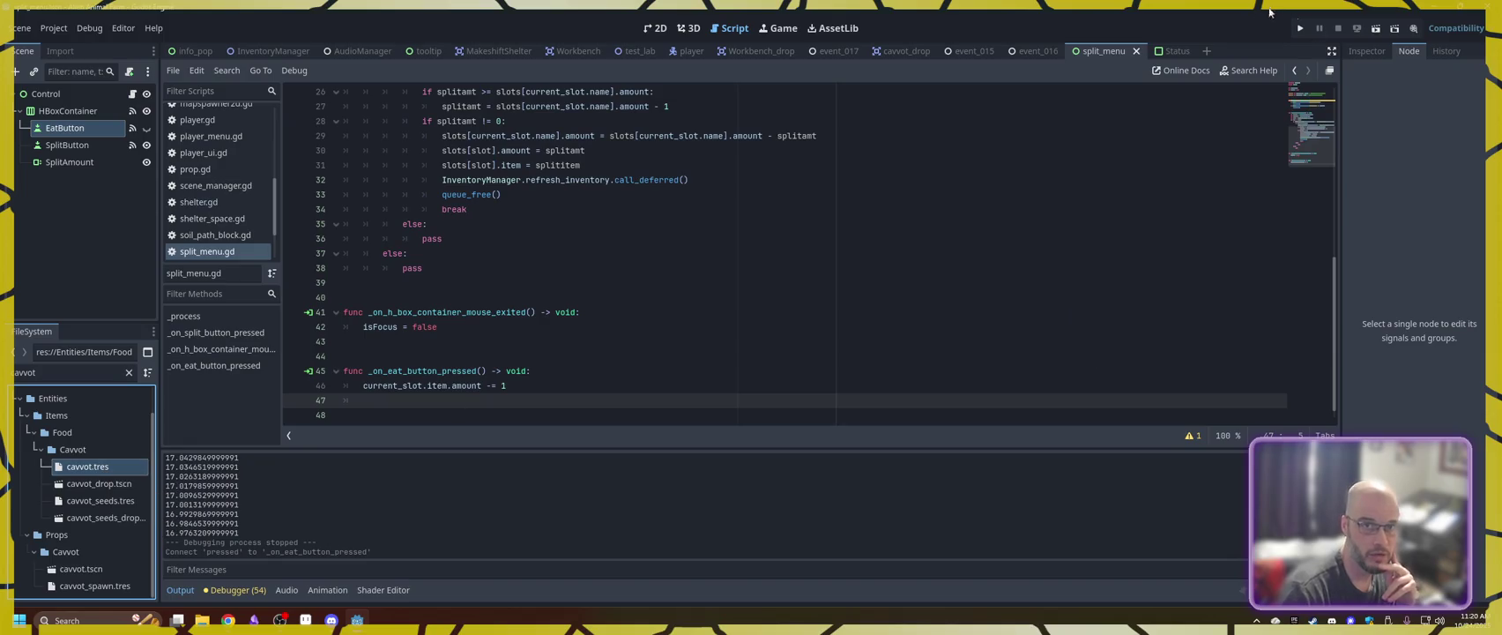
{"action": "left_click", "coordinate": [1365, 51]}
- Enter 10 as cavvot's Calories value and commit it
{"action": "left_click", "coordinate": [1442, 148]}
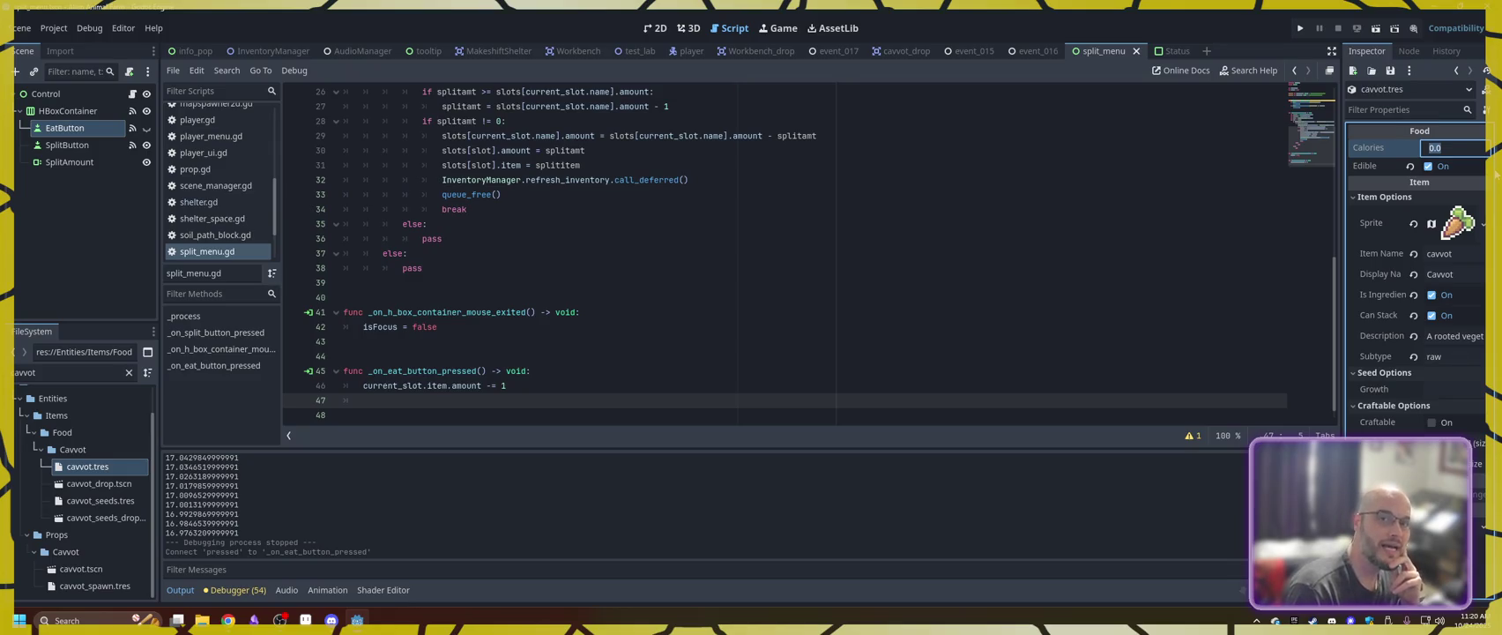
{"action": "type", "text": "10"}
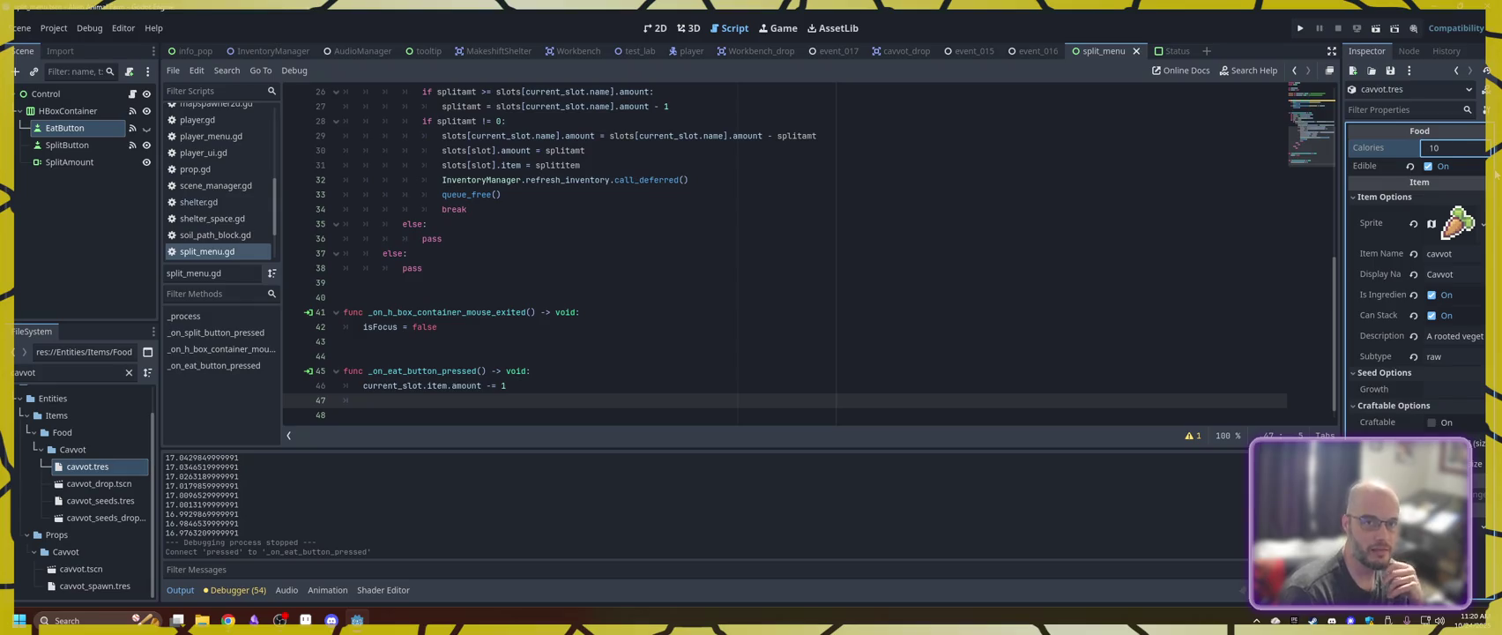
{"action": "left_click", "coordinate": [1257, 245]}
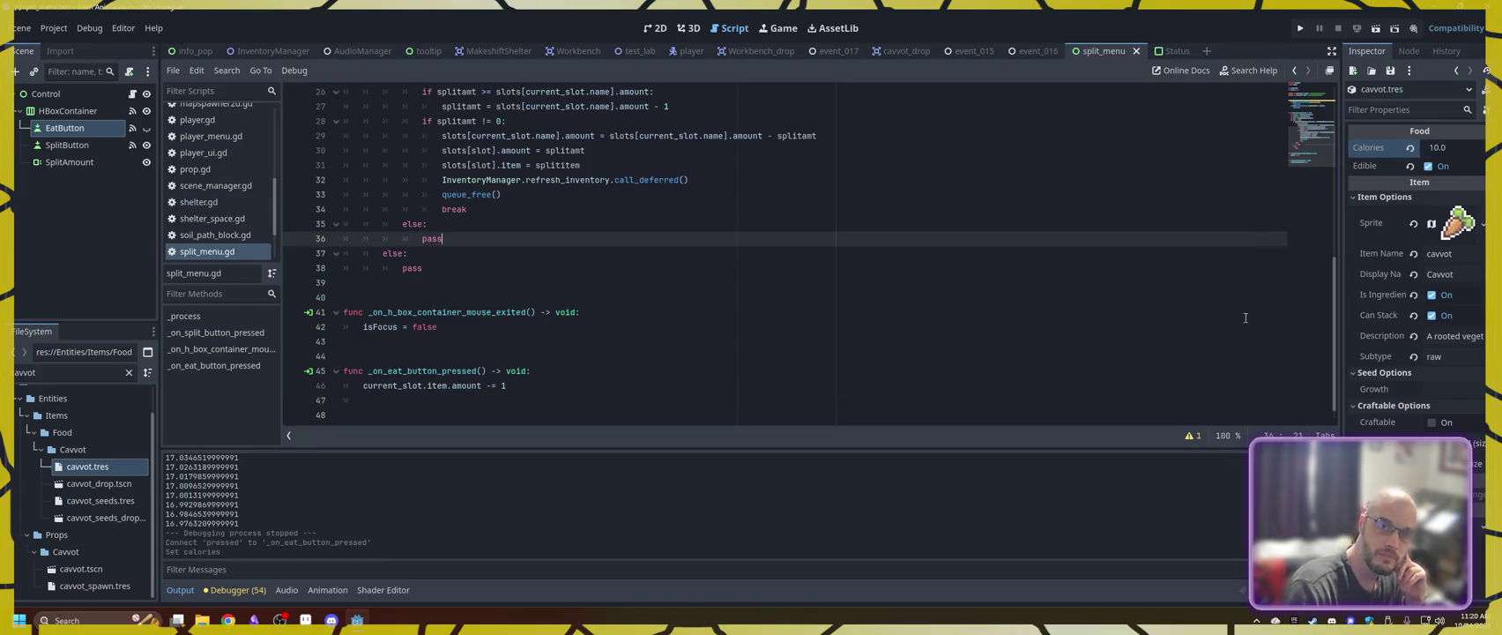
{"action": "left_click", "coordinate": [1457, 150]}
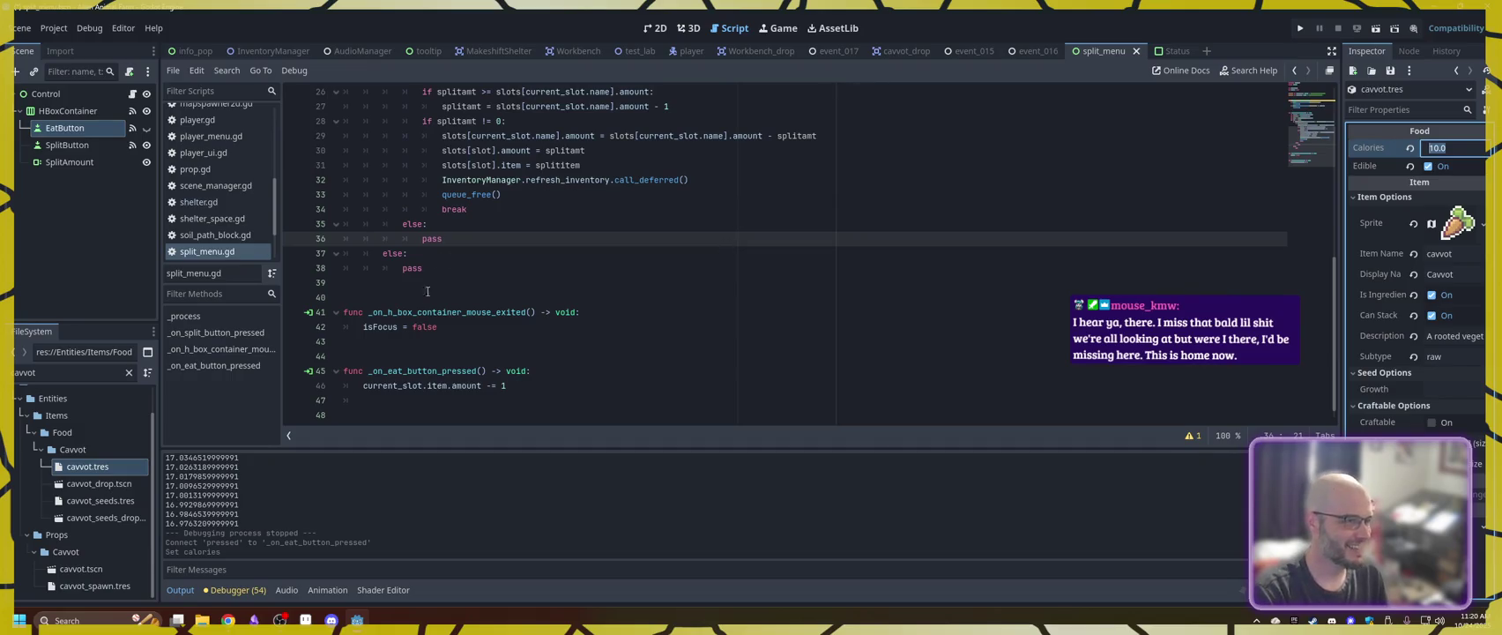
- Add line 47 'GameManager.player.currentHunger += current_slot.item.calories' and save split_menu.gd
{"action": "left_click", "coordinate": [520, 386]}
{"action": "key", "text": "Down"}
{"action": "type", "text": "Ga"}
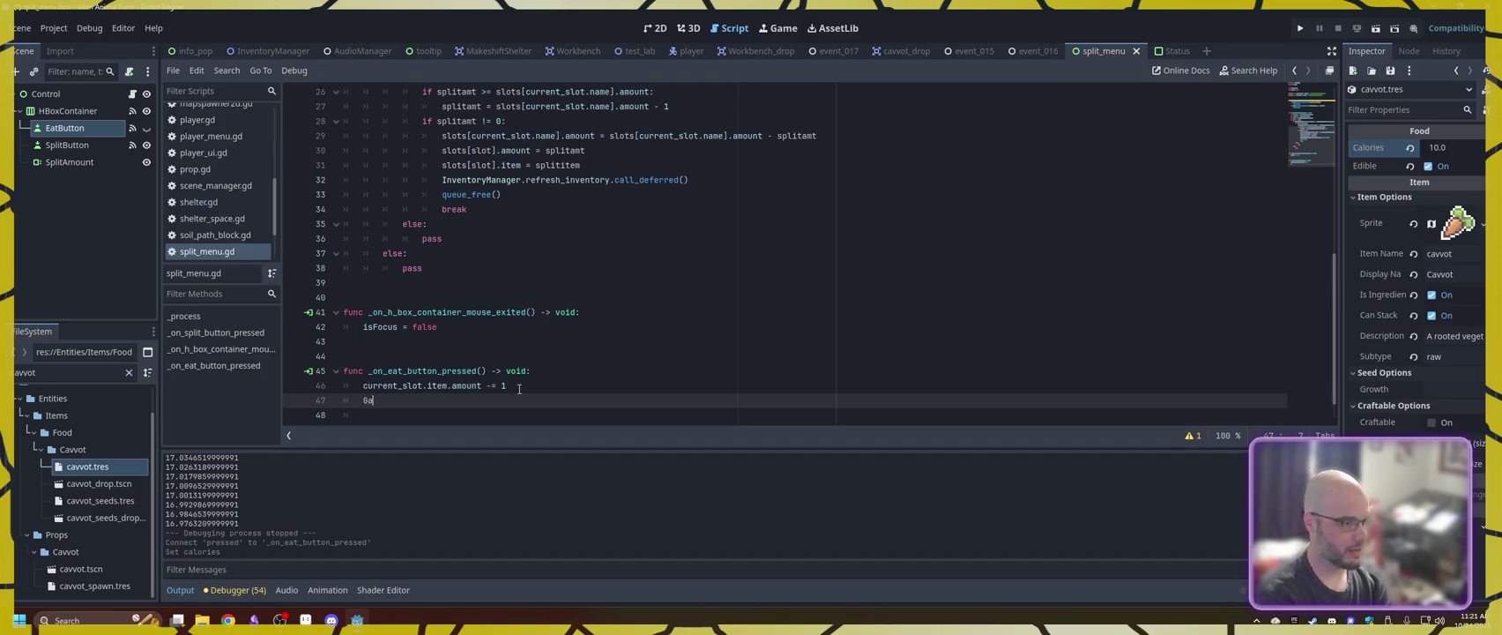
{"action": "type", "text": "meManager.player.currentHunger ="}
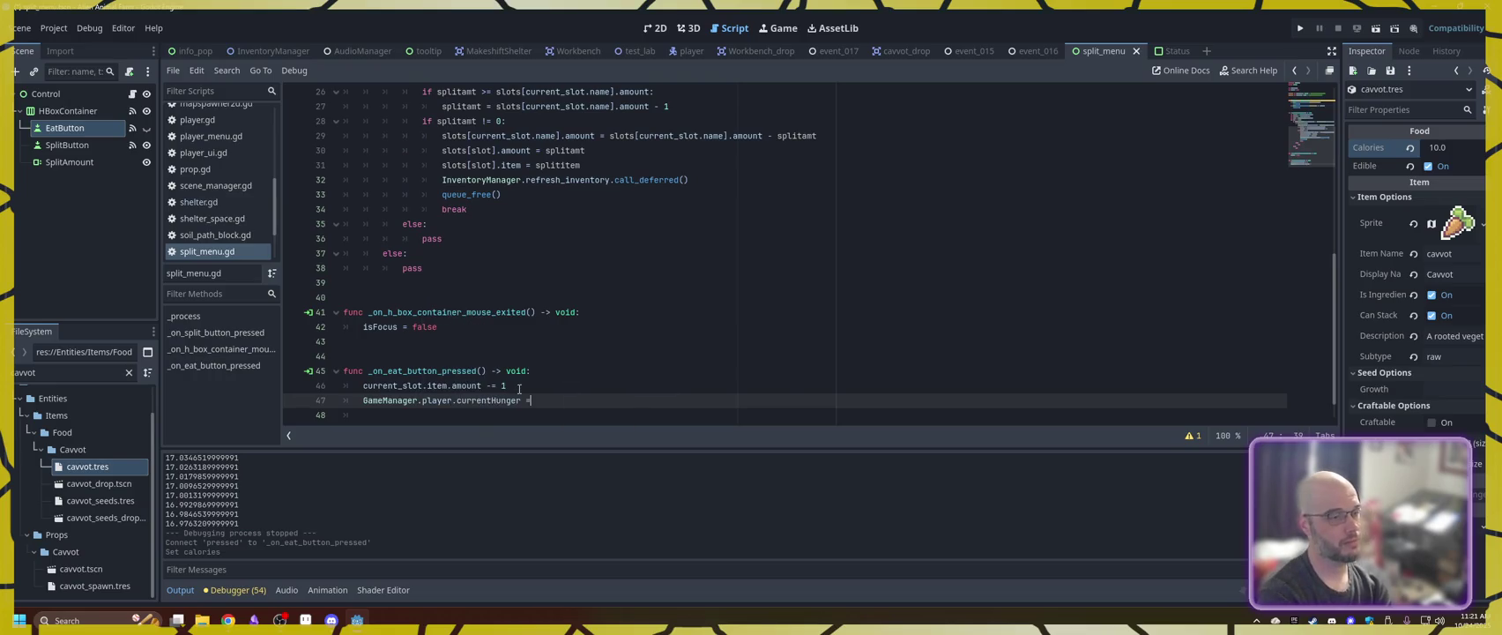
{"action": "type", "text": " _"}
{"action": "type", "text": "+="}
{"action": "key", "text": "BackSpace"}
{"action": "key", "text": "BackSpace"}
{"action": "key", "text": "BackSpace"}
{"action": "type", "text": "+="}
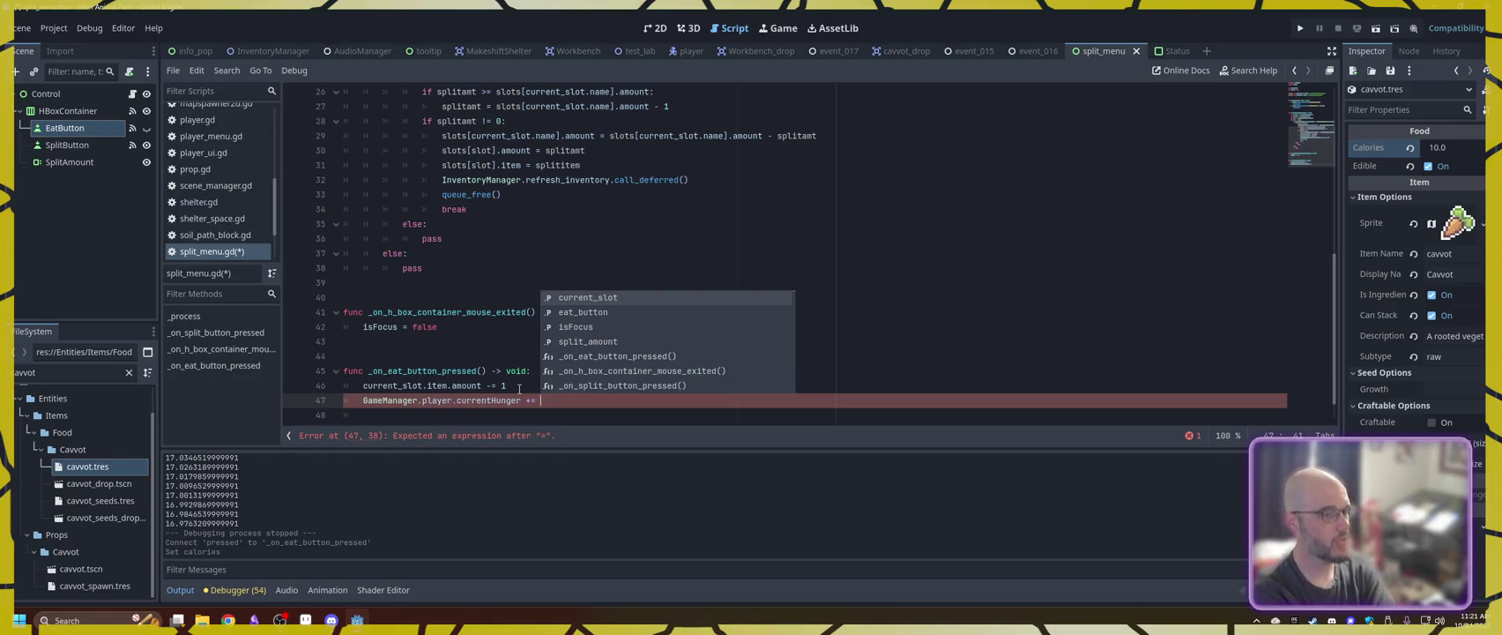
{"action": "type", "text": "cur"}
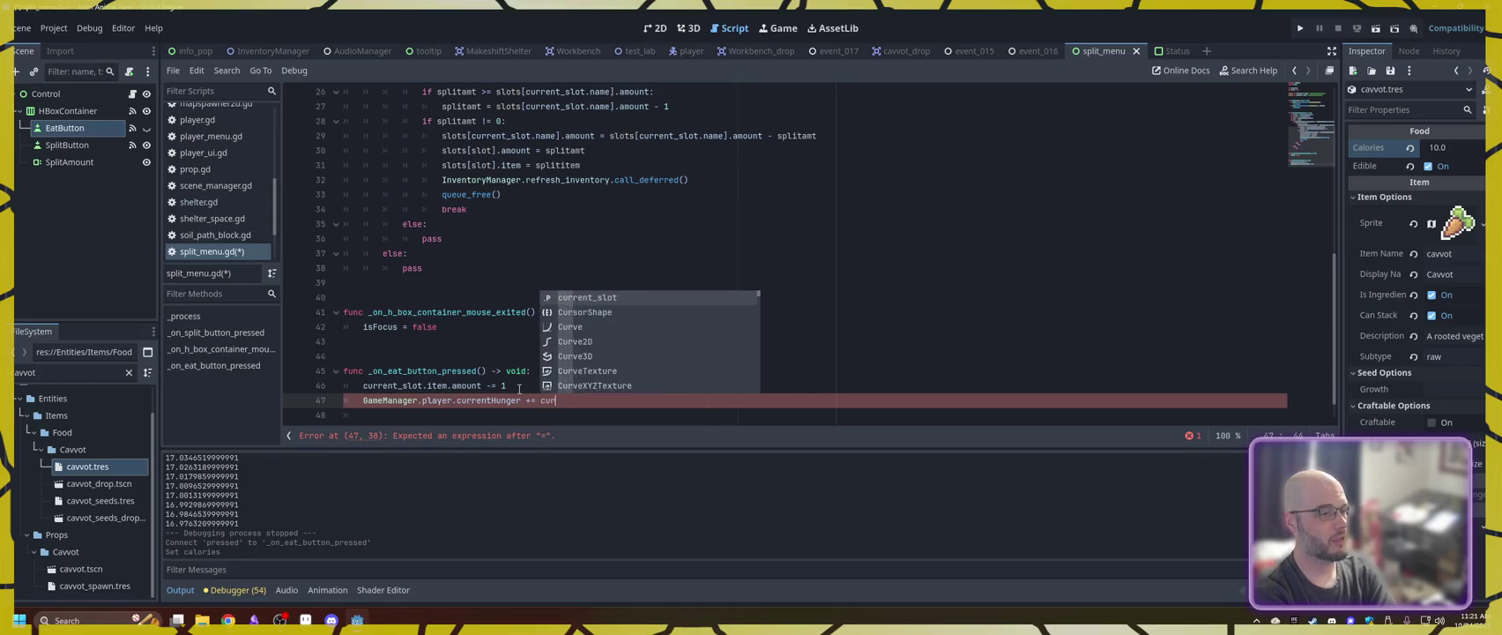
{"action": "type", "text": "rent_slot.item.cali"}
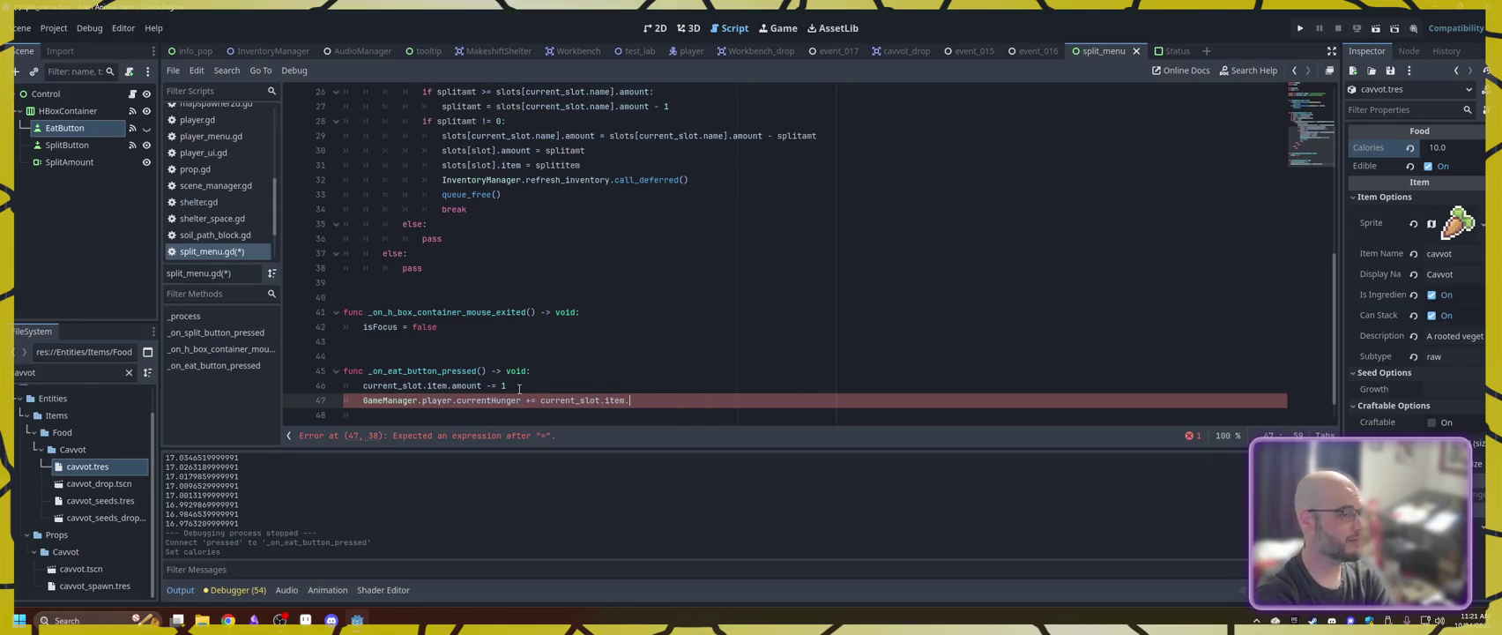
{"action": "key", "text": "BackSpace"}
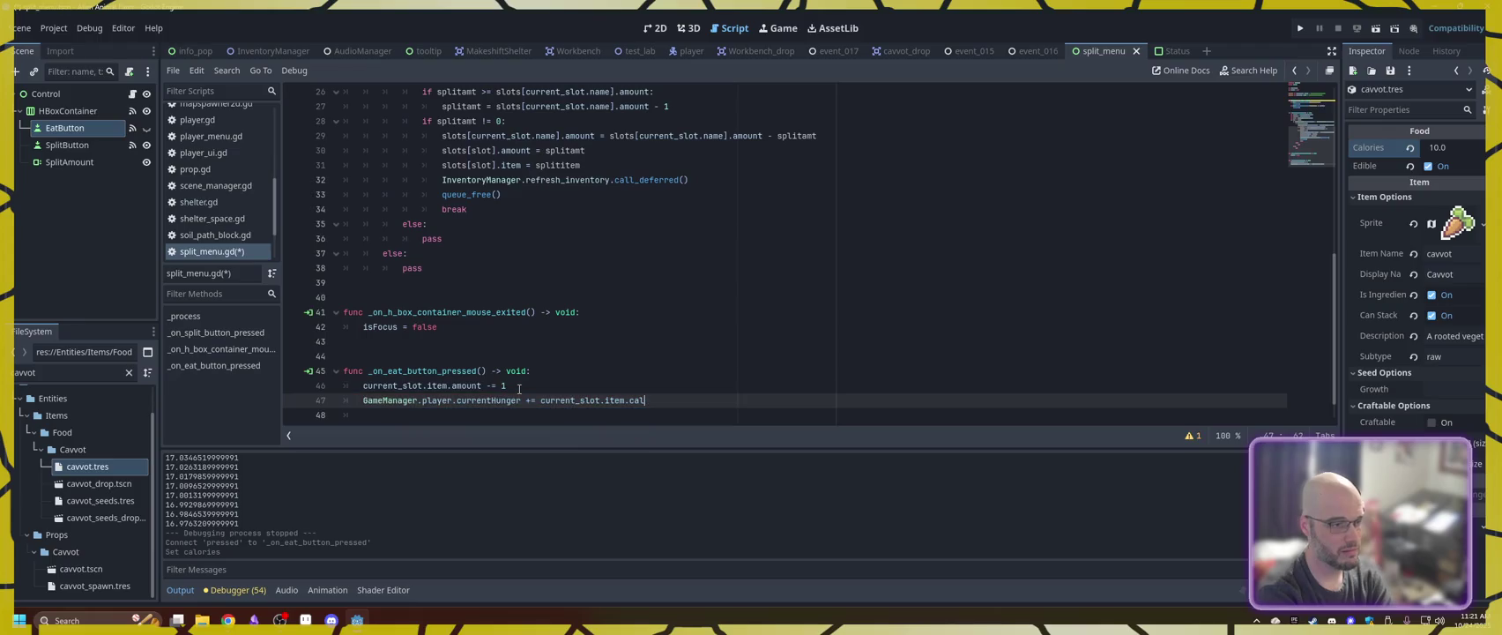
{"action": "type", "text": "ries"}
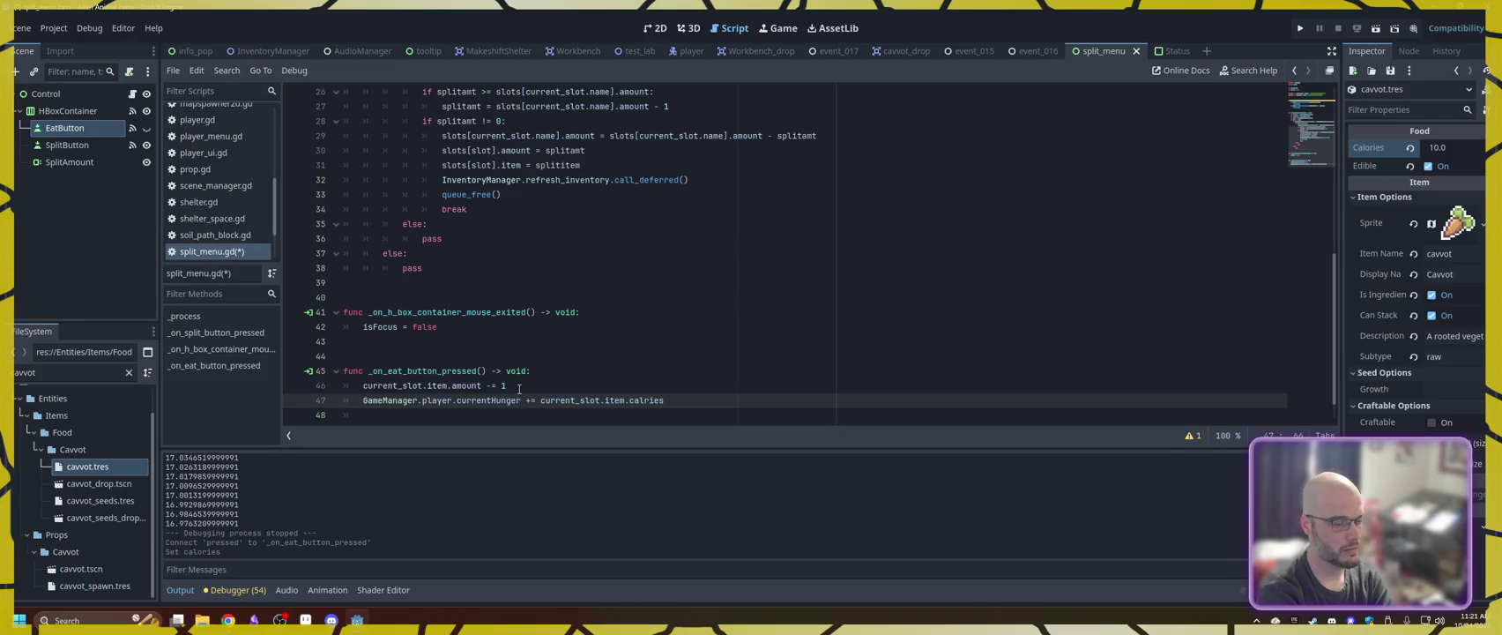
{"action": "key", "text": "BackSpace"}
{"action": "key", "text": "BackSpace"}
{"action": "key", "text": "BackSpace"}
{"action": "type", "text": "ories"}
{"action": "key", "text": "ctrl+s"}
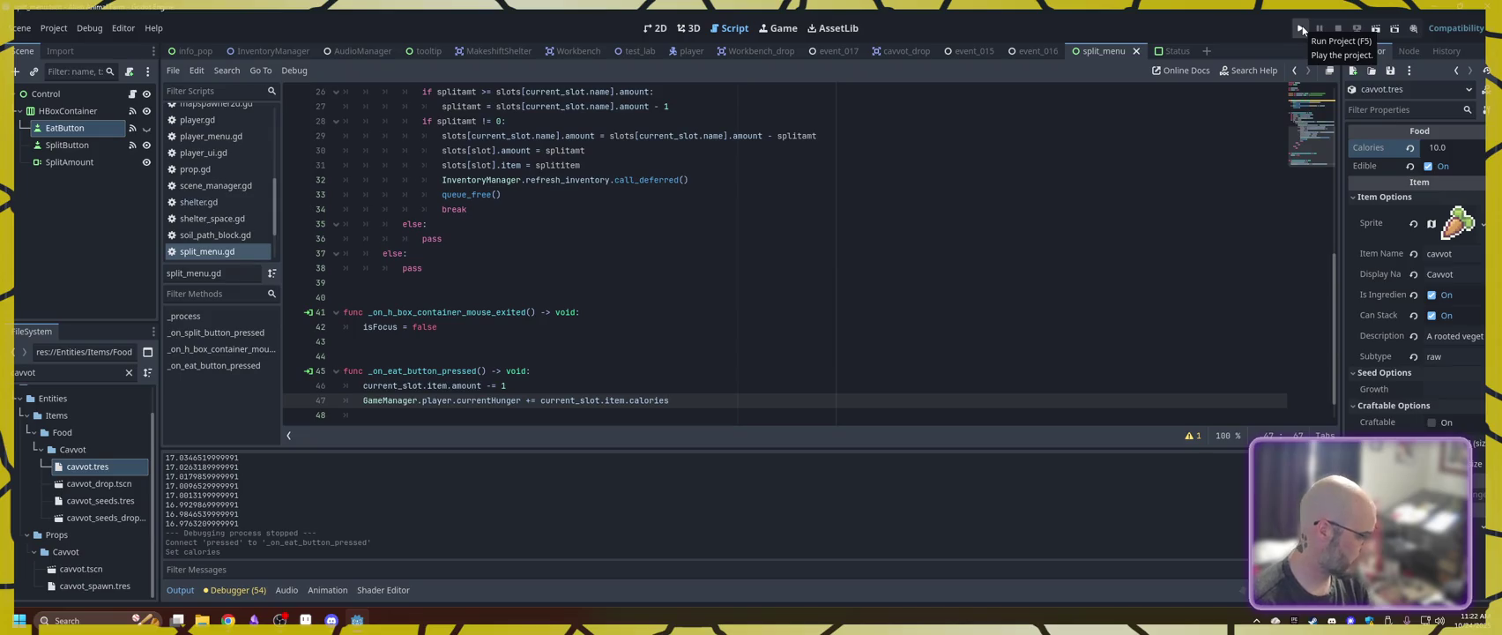
{"action": "left_click", "coordinate": [1302, 29]}
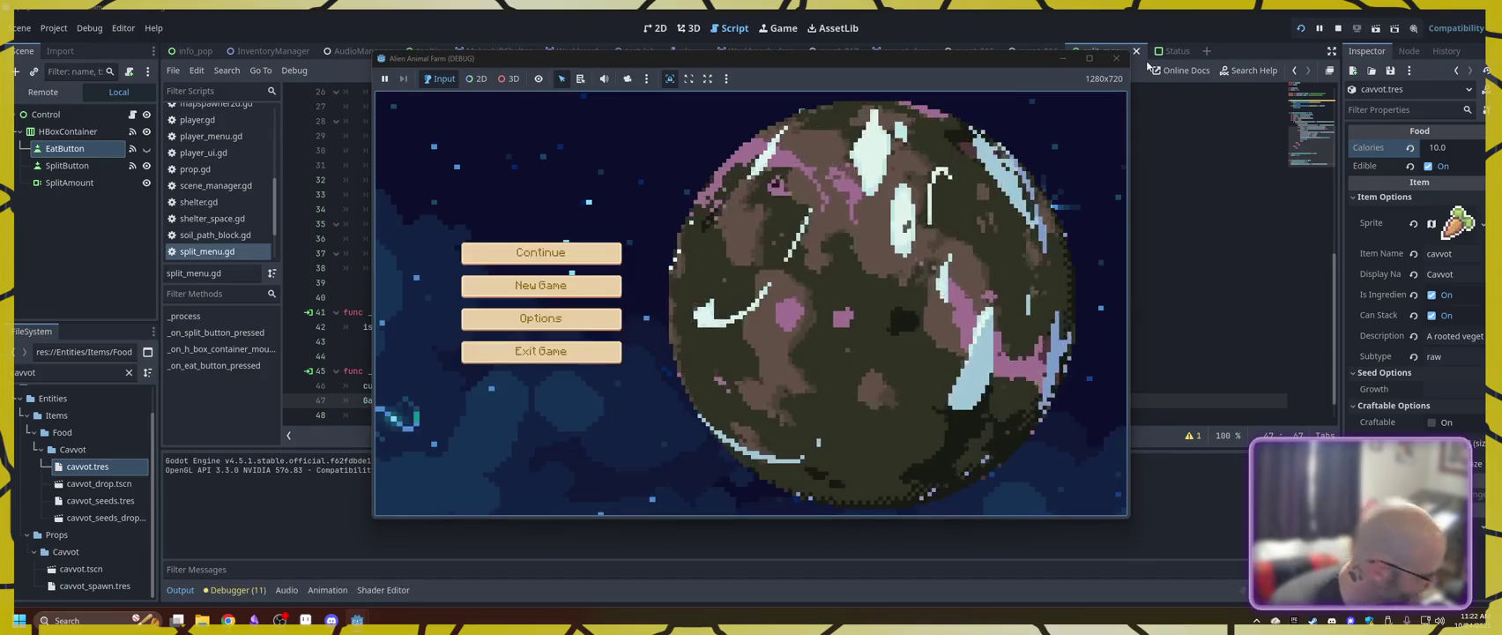
{"action": "left_click", "coordinate": [541, 282]}
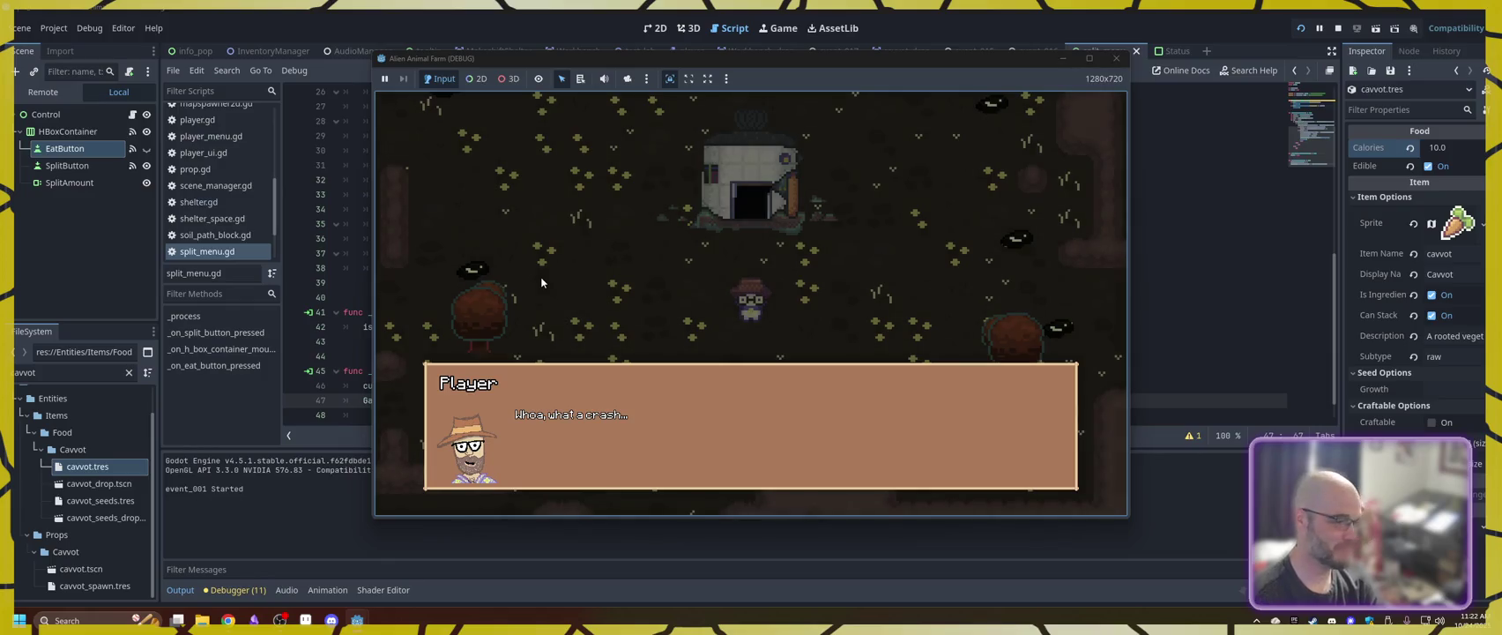
{"action": "left_click", "coordinate": [560, 316]}
{"action": "key", "text": "a"}
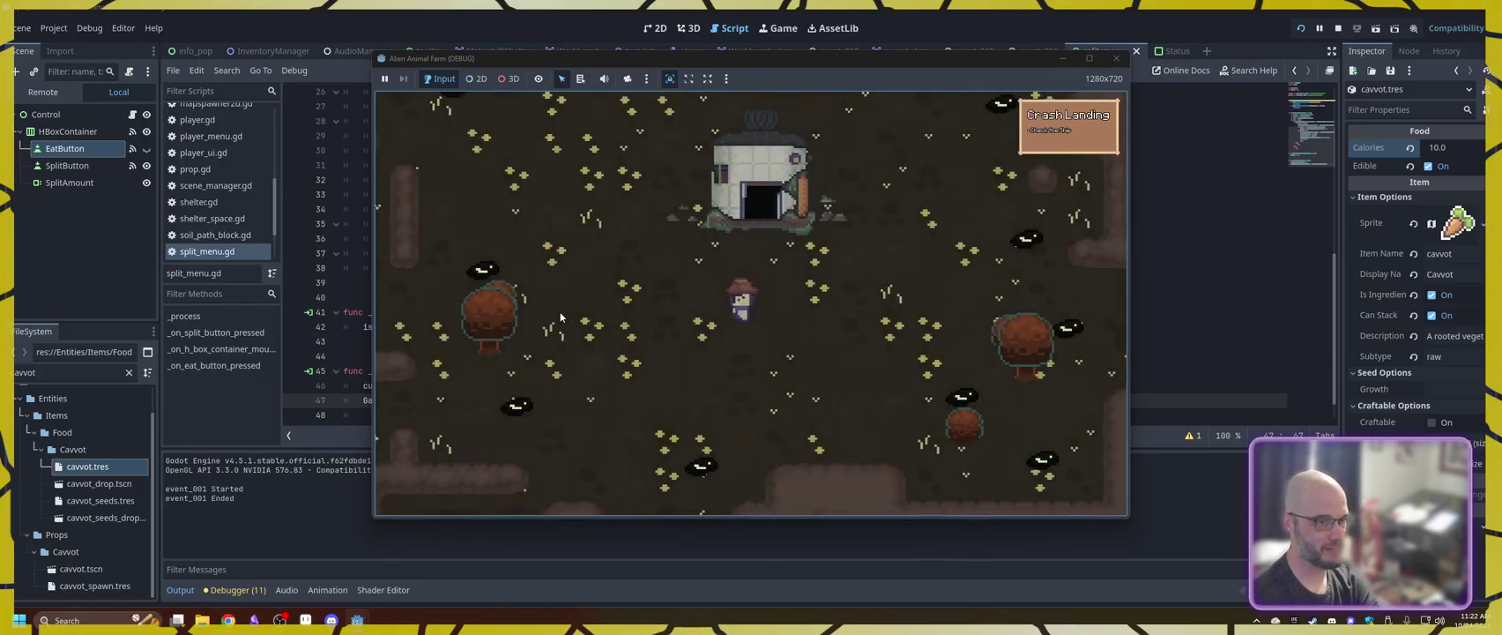
{"action": "key", "text": "d"}
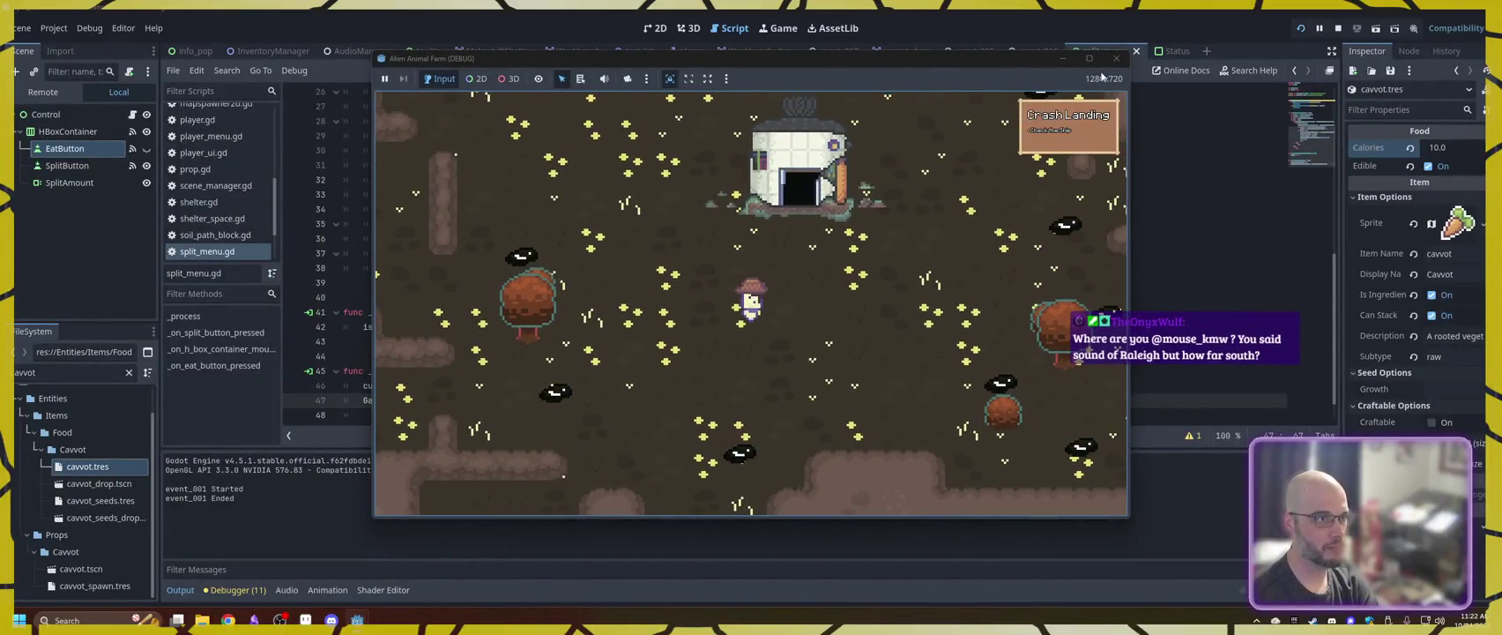
{"action": "key", "text": "w"}
{"action": "key", "text": "d"}
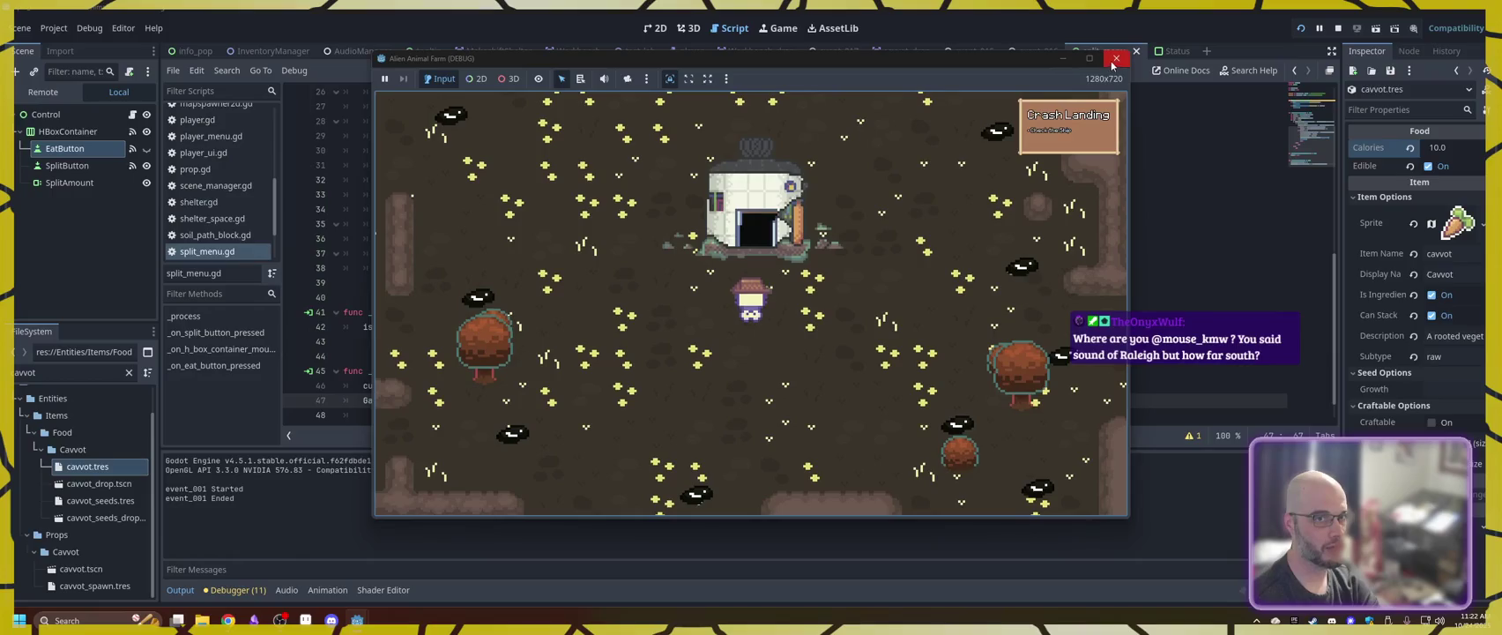
{"action": "left_click", "coordinate": [1116, 59]}
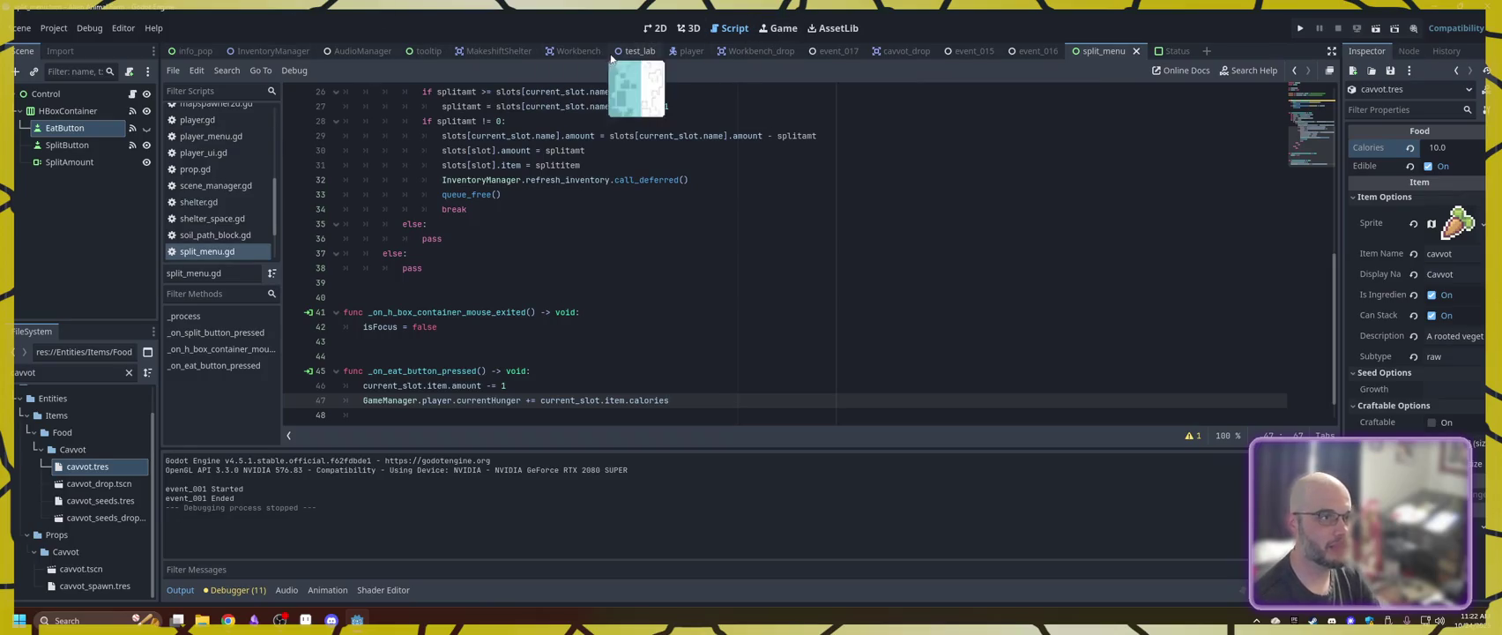
- In test_lab's 2D view, add MakeshiftShelter above the player start with Placed ticked
{"action": "left_click", "coordinate": [638, 51]}
{"action": "left_click", "coordinate": [656, 27]}
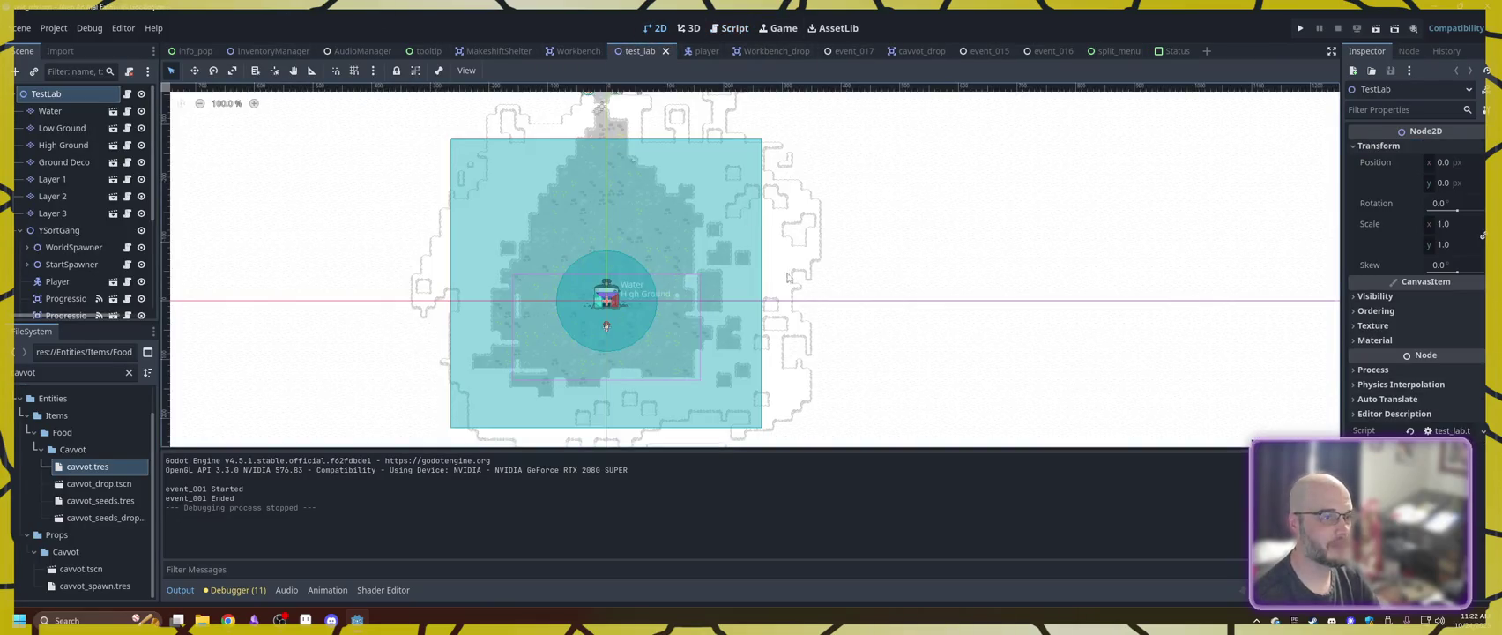
{"action": "double_click", "coordinate": [67, 374]}
{"action": "type", "text": "makes"}
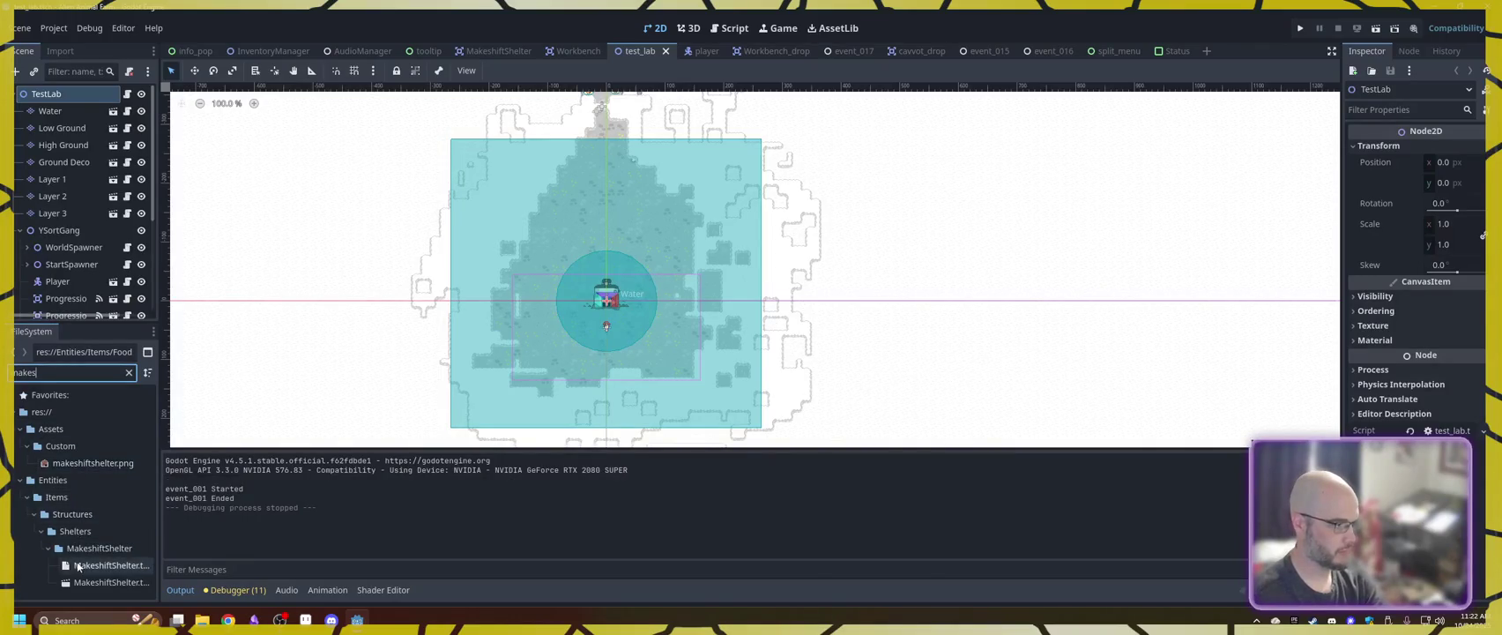
{"action": "mouse_move", "coordinate": [79, 584]}
{"action": "left_mouse_down"}
{"action": "mouse_move", "coordinate": [540, 256]}
{"action": "mouse_move", "coordinate": [607, 241]}
{"action": "left_mouse_up"}
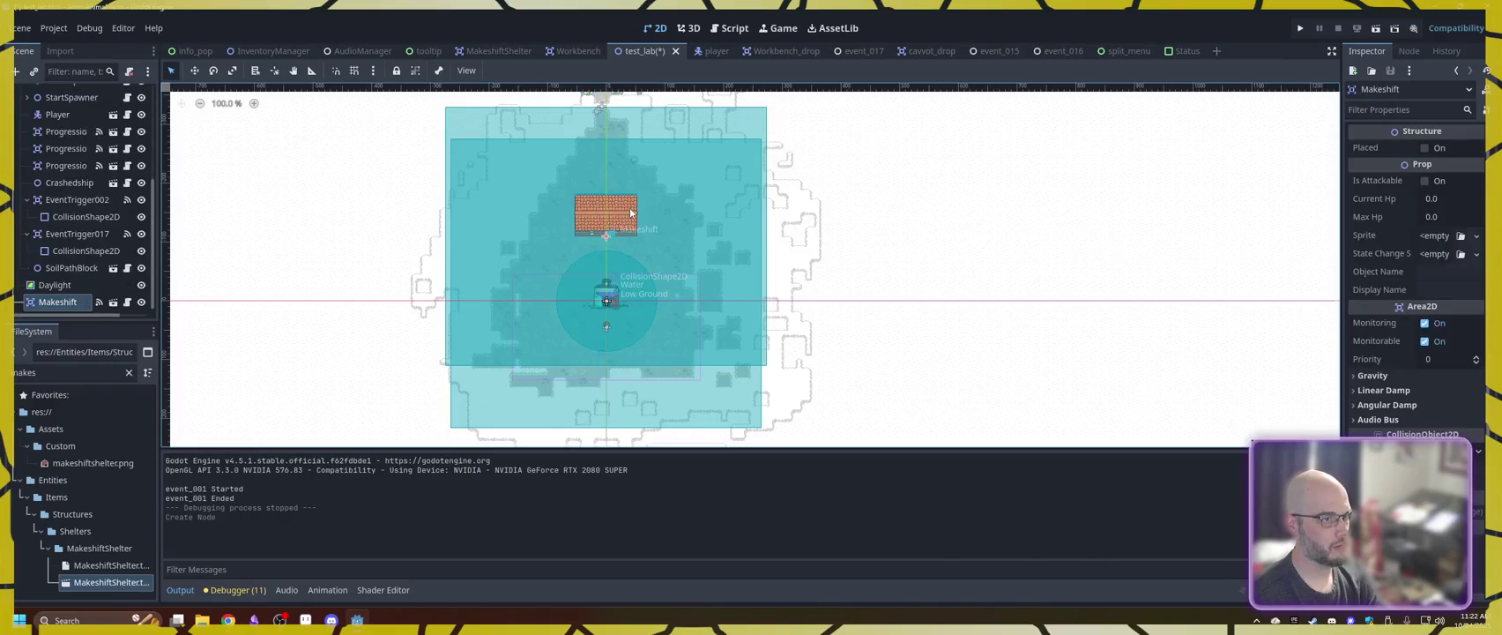
{"action": "left_click", "coordinate": [1425, 149]}
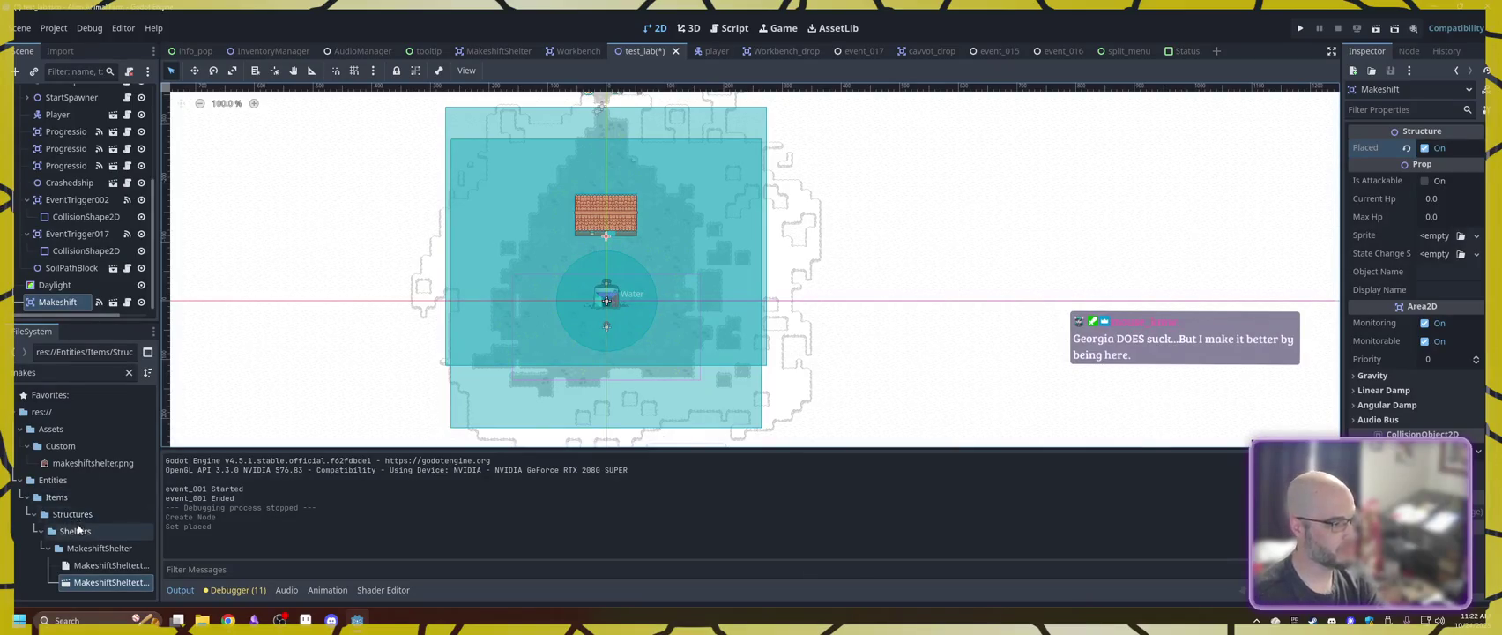
- Add a cavvot drop near the player start plus two pasted copies, then run the project
{"action": "double_click", "coordinate": [60, 373]}
{"action": "type", "text": "cavvot drop"}
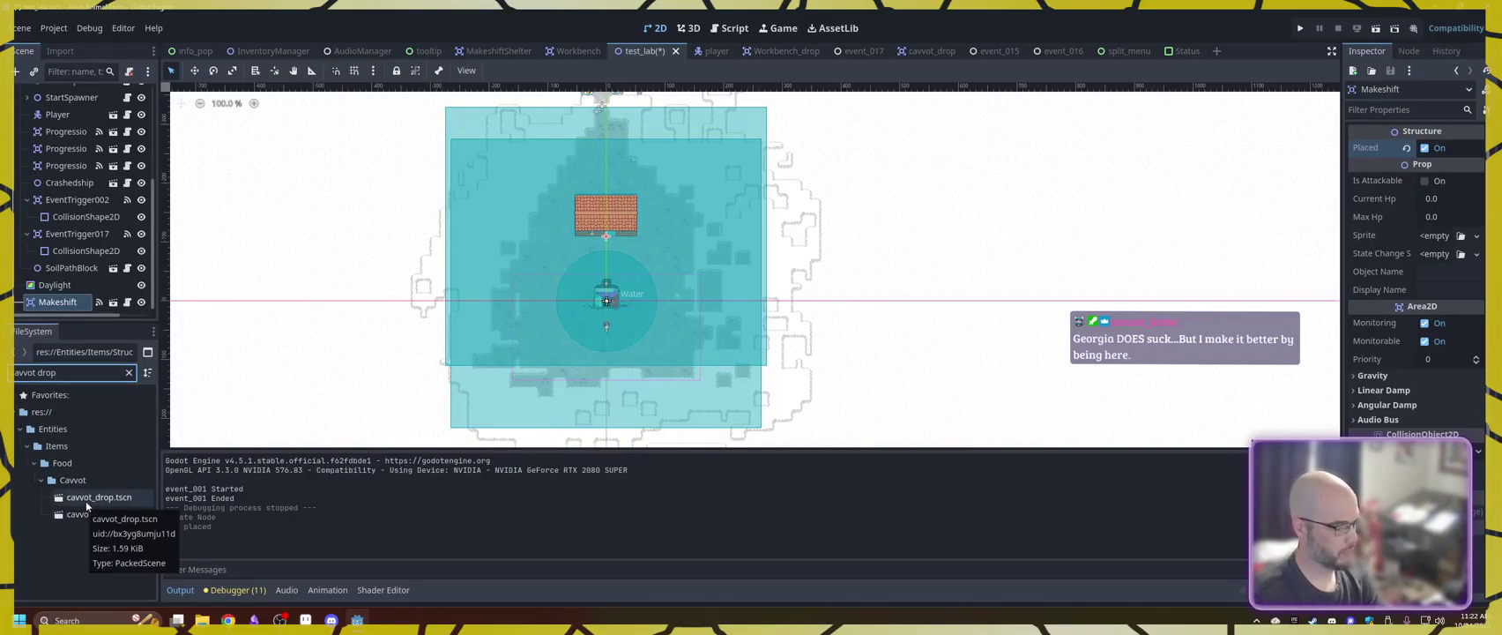
{"action": "mouse_move", "coordinate": [88, 498]}
{"action": "left_mouse_down"}
{"action": "mouse_move", "coordinate": [571, 302]}
{"action": "mouse_move", "coordinate": [559, 283]}
{"action": "mouse_move", "coordinate": [579, 323]}
{"action": "left_mouse_up"}
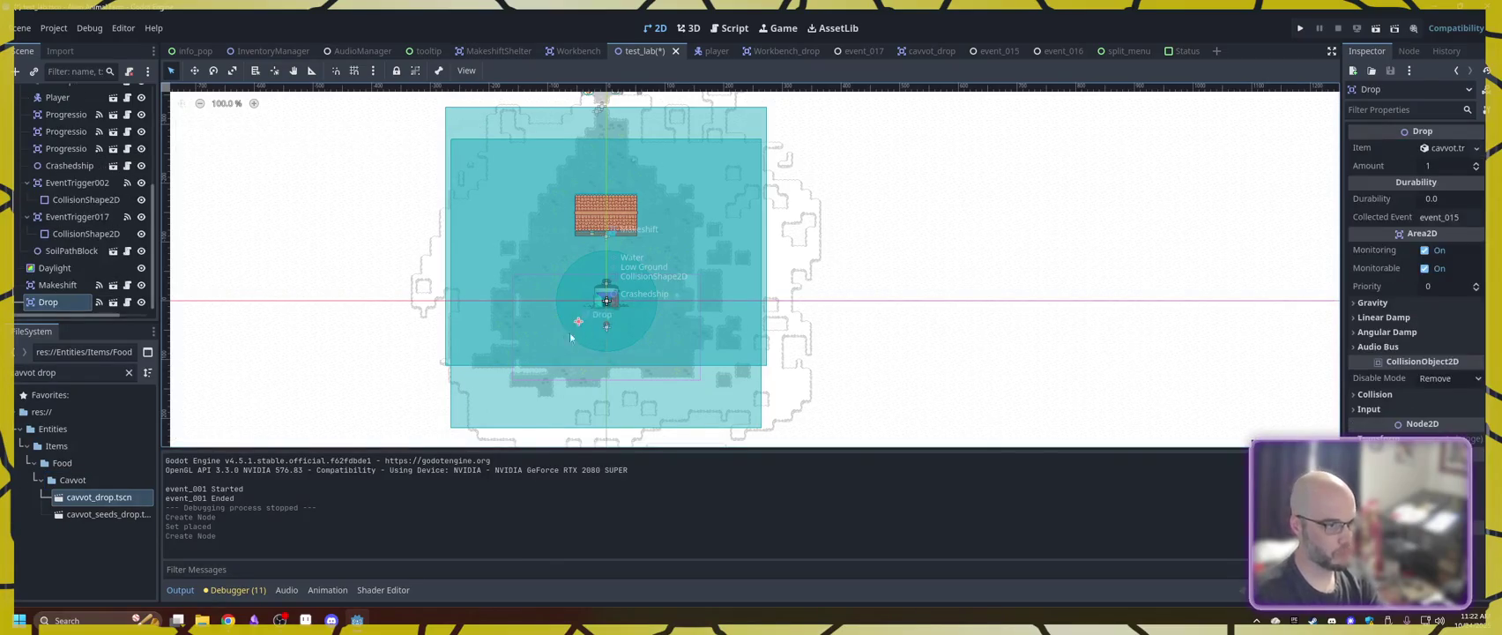
{"action": "key", "text": "ctrl+v"}
{"action": "left_click_drag", "start_coordinate": [549, 346], "coordinate": [571, 330]}
{"action": "key", "text": "ctrl+v"}
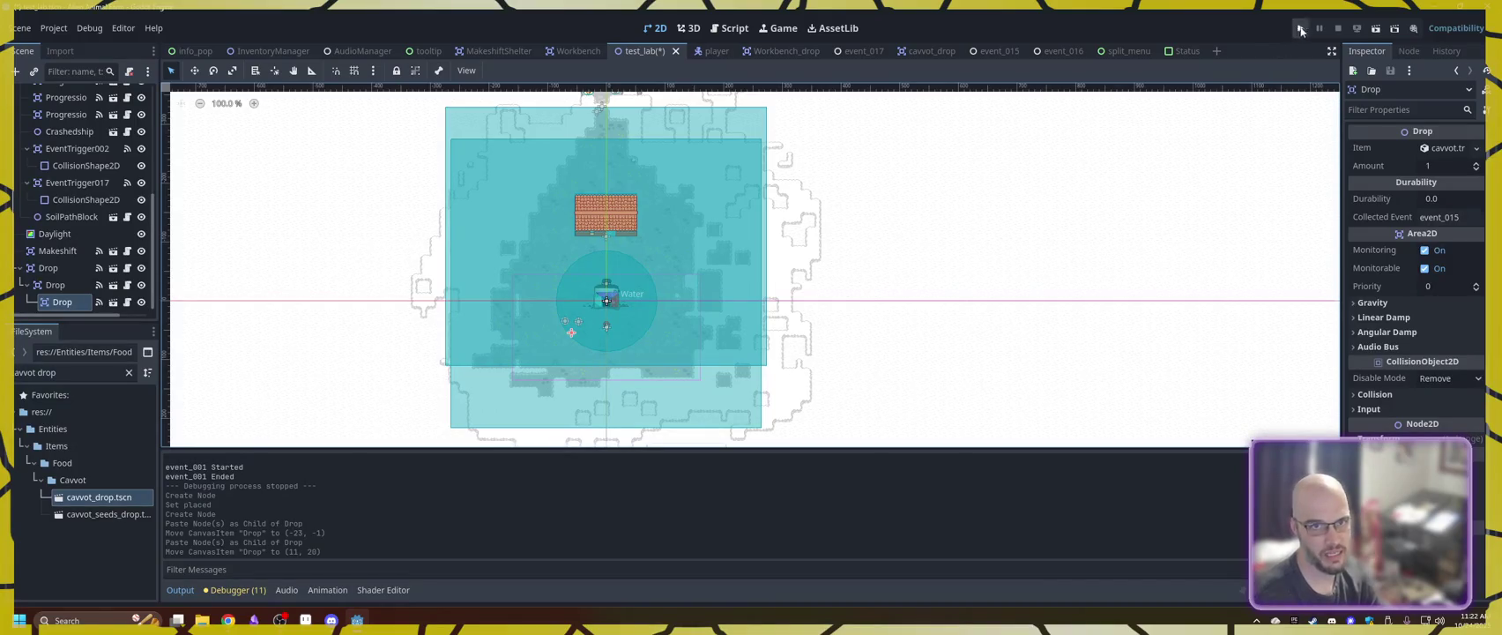
{"action": "left_click", "coordinate": [1308, 32]}
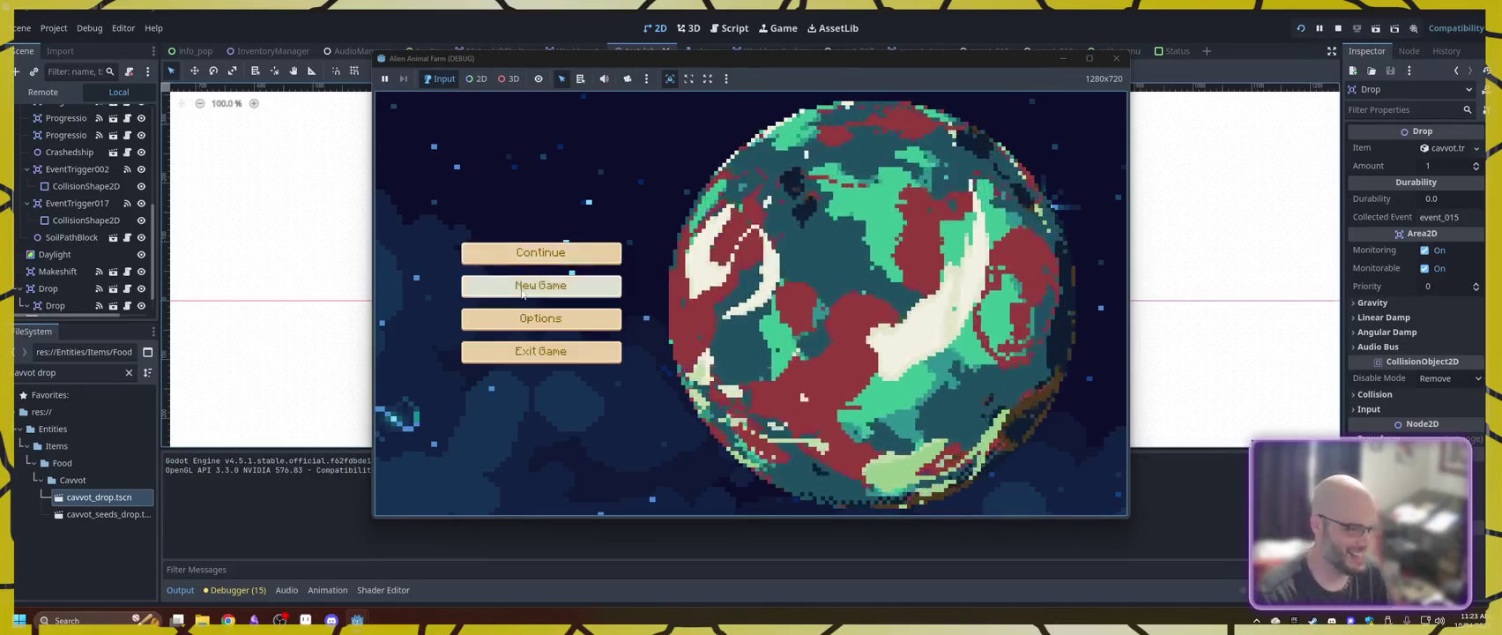
- Start a new game, skip the dialogue, and walk over to pick up a carrot
{"action": "left_click", "coordinate": [521, 290]}
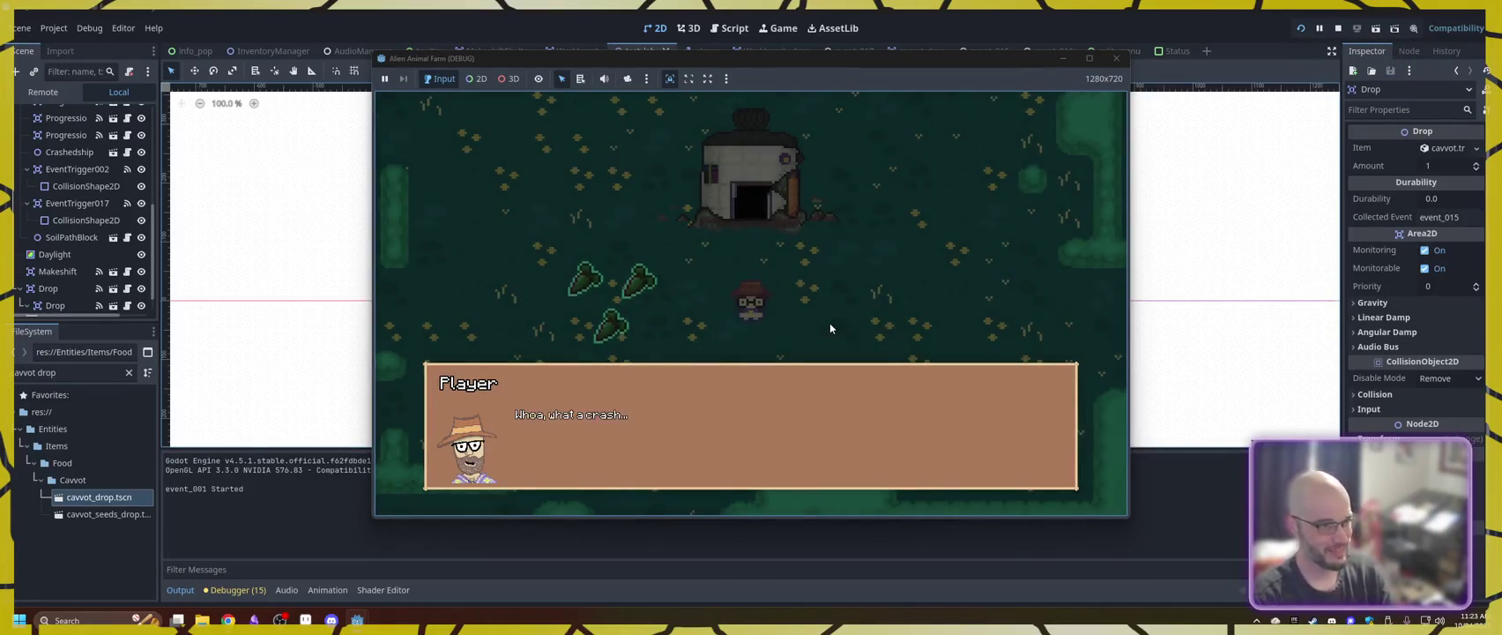
{"action": "key", "text": "space"}
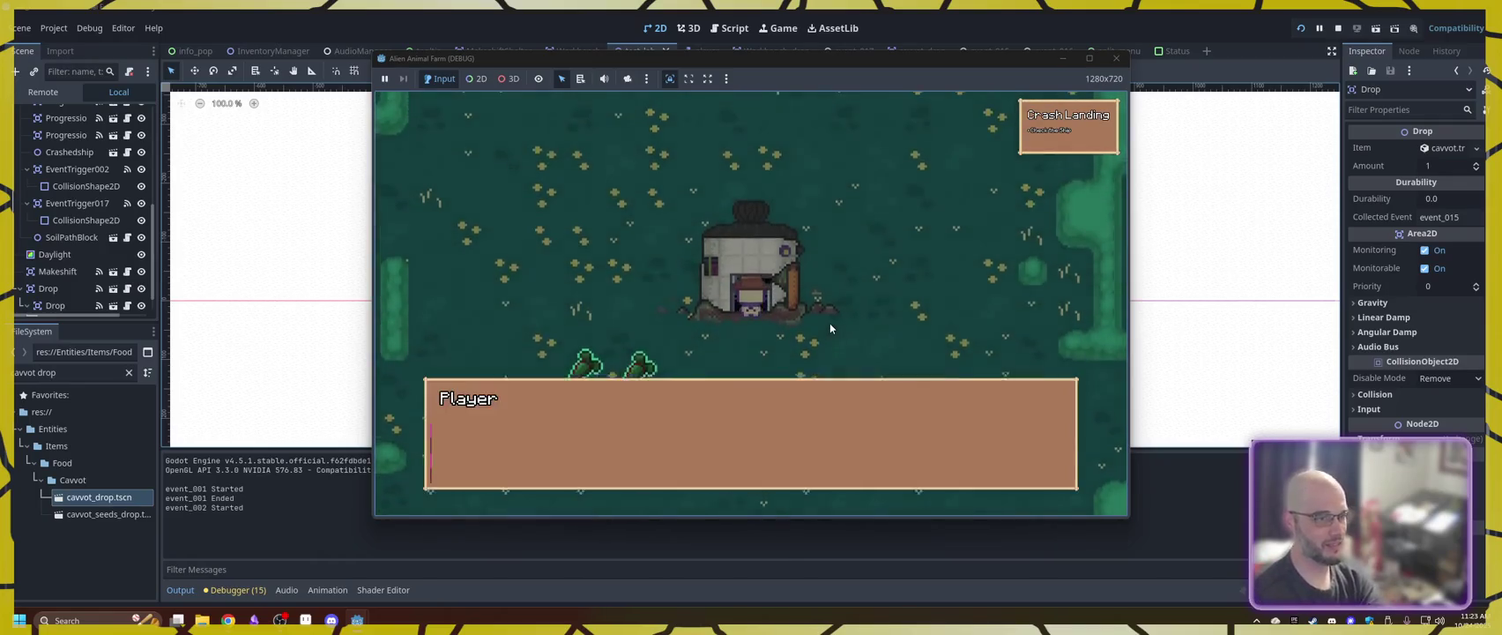
{"action": "key", "text": "space"}
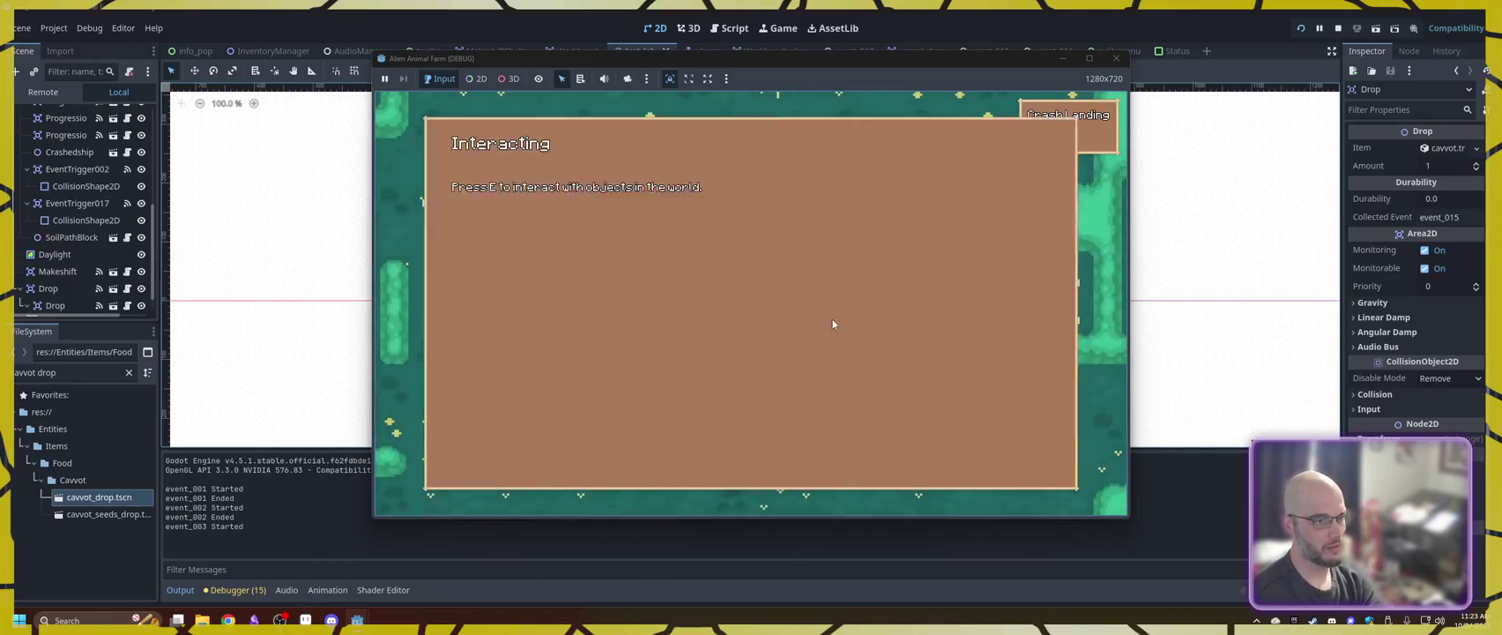
{"action": "key", "text": "space"}
{"action": "key", "text": "w"}
{"action": "key", "text": "w"}
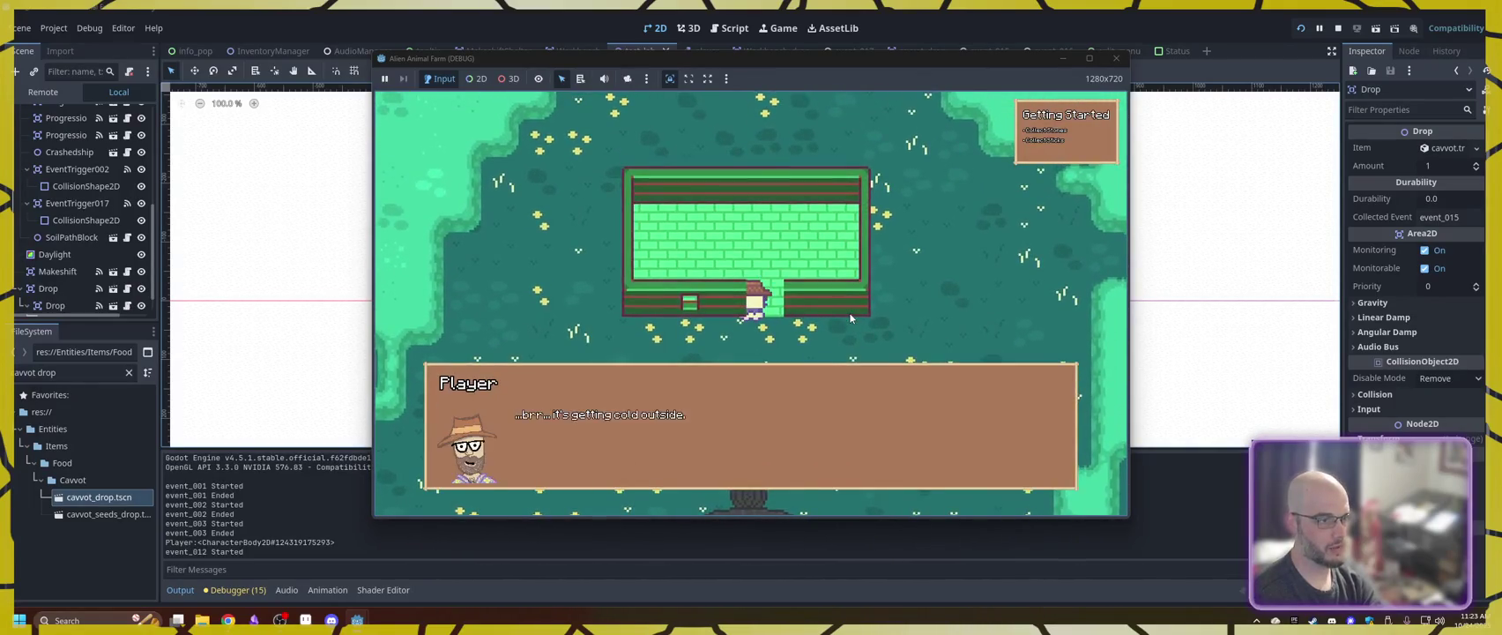
{"action": "key", "text": "space"}
{"action": "key", "text": "s"}
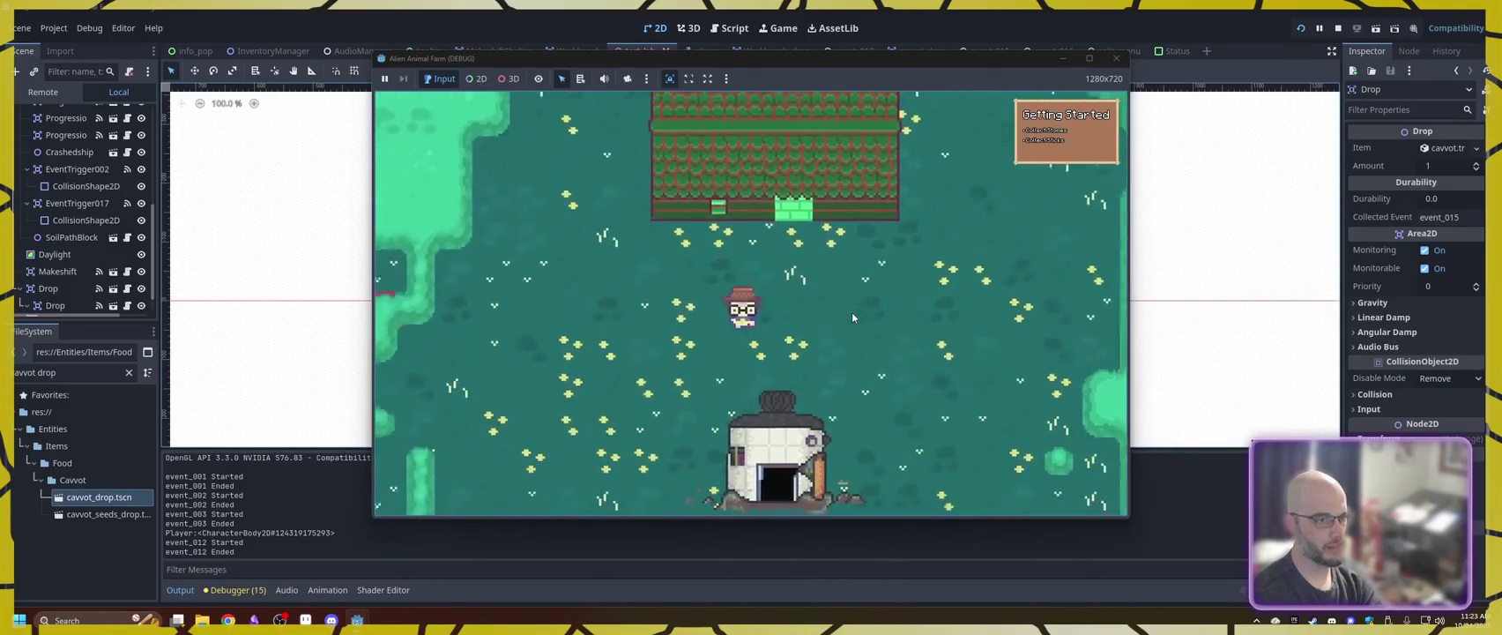
{"action": "key", "text": "a"}
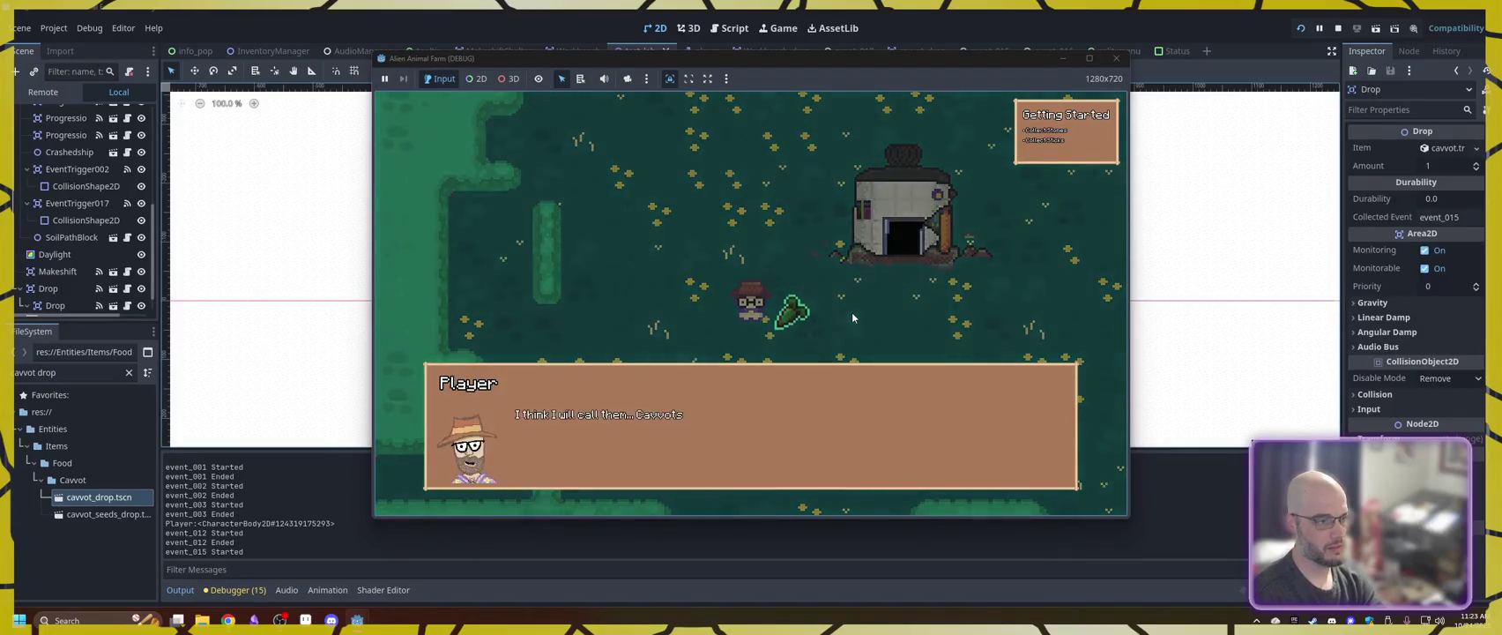
{"action": "key", "text": "space"}
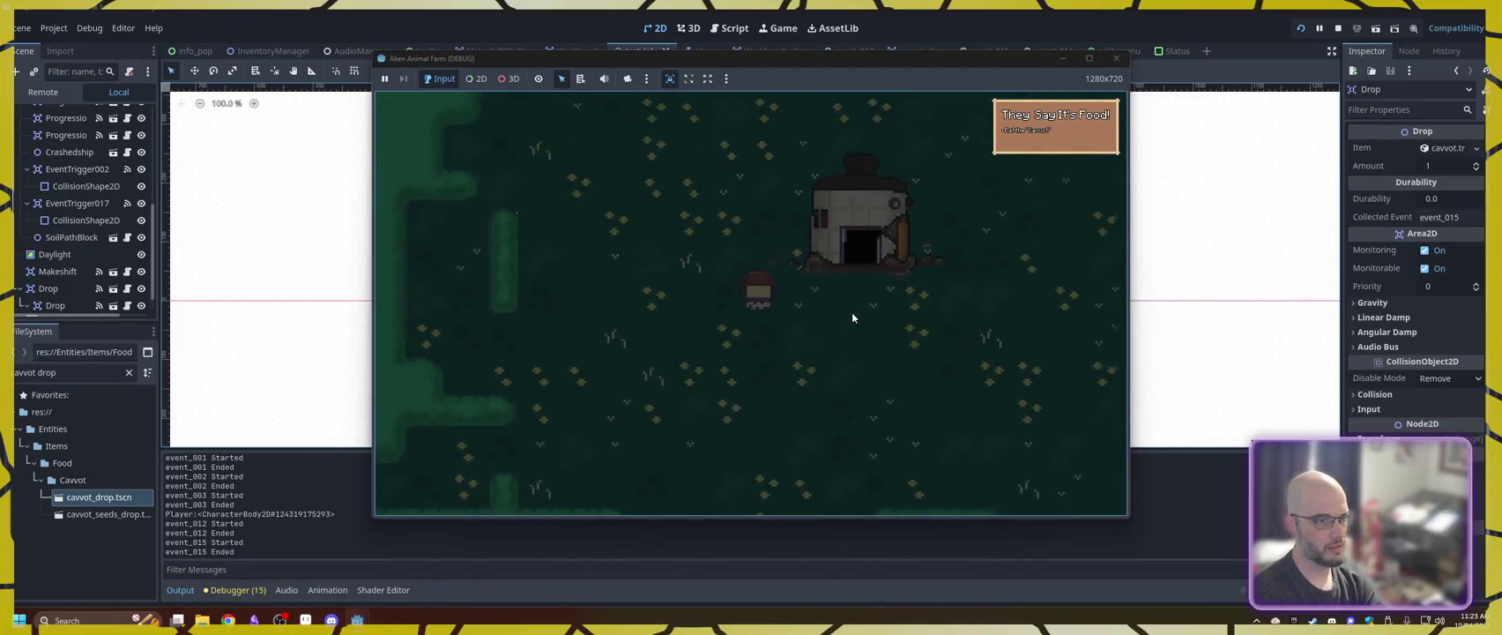
- Open the inventory and choose Eat on the carrot stack
{"action": "key", "text": "i"}
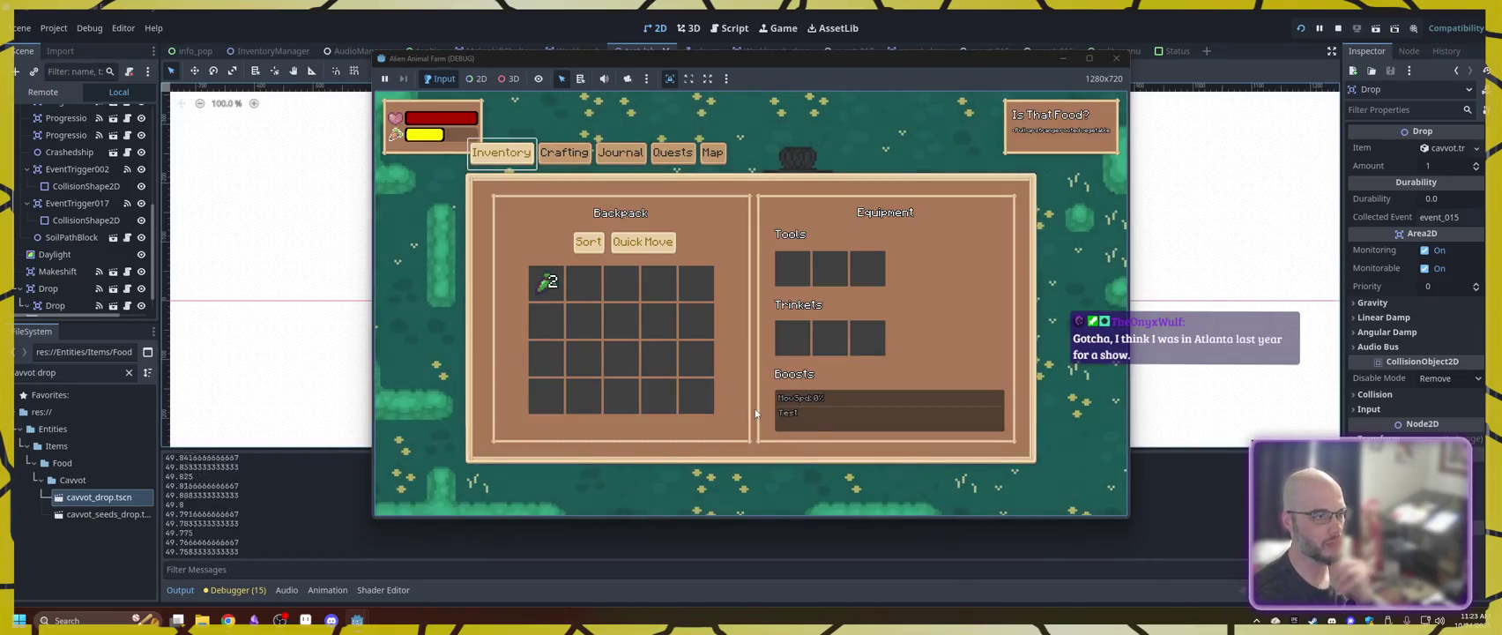
{"action": "right_click", "coordinate": [547, 282]}
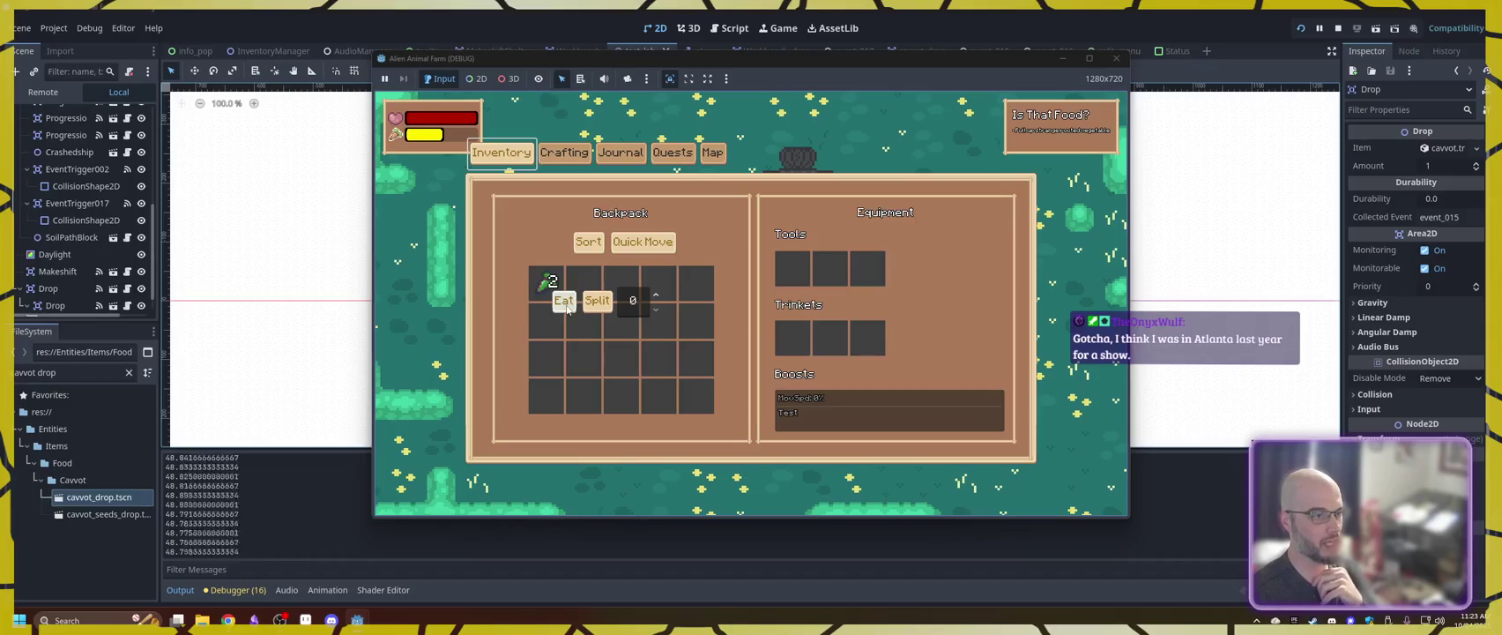
{"action": "left_click", "coordinate": [566, 304]}
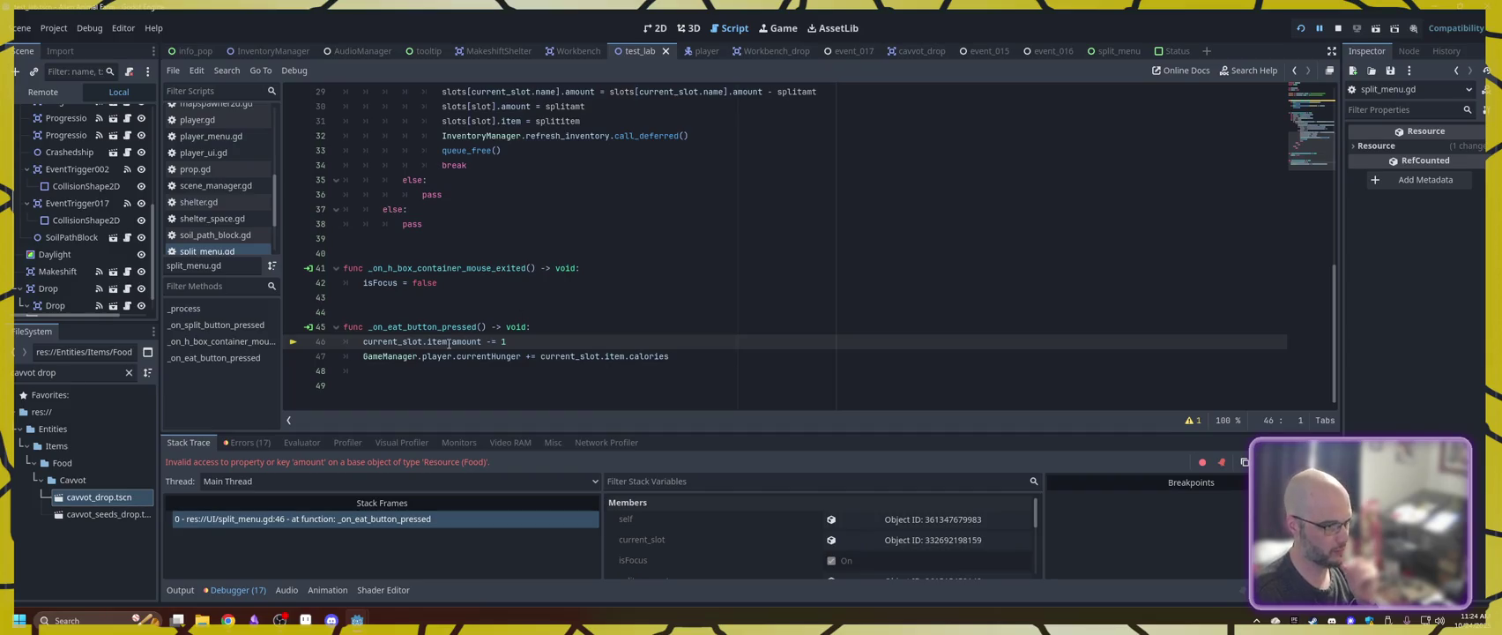
- Stop the game, change line 46 to 'current_slot.amount -= 1', and save the script
{"action": "left_click", "coordinate": [1339, 28]}
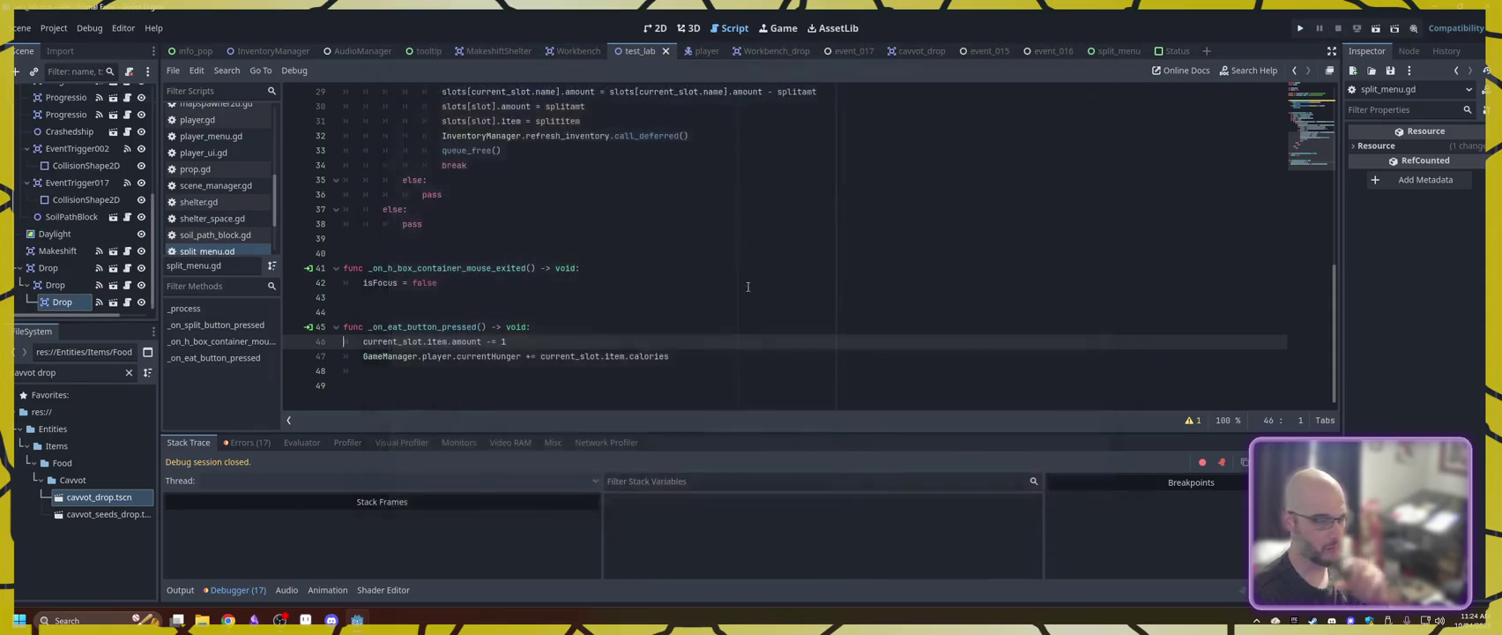
{"action": "left_click_drag", "start_coordinate": [447, 344], "coordinate": [422, 345]}
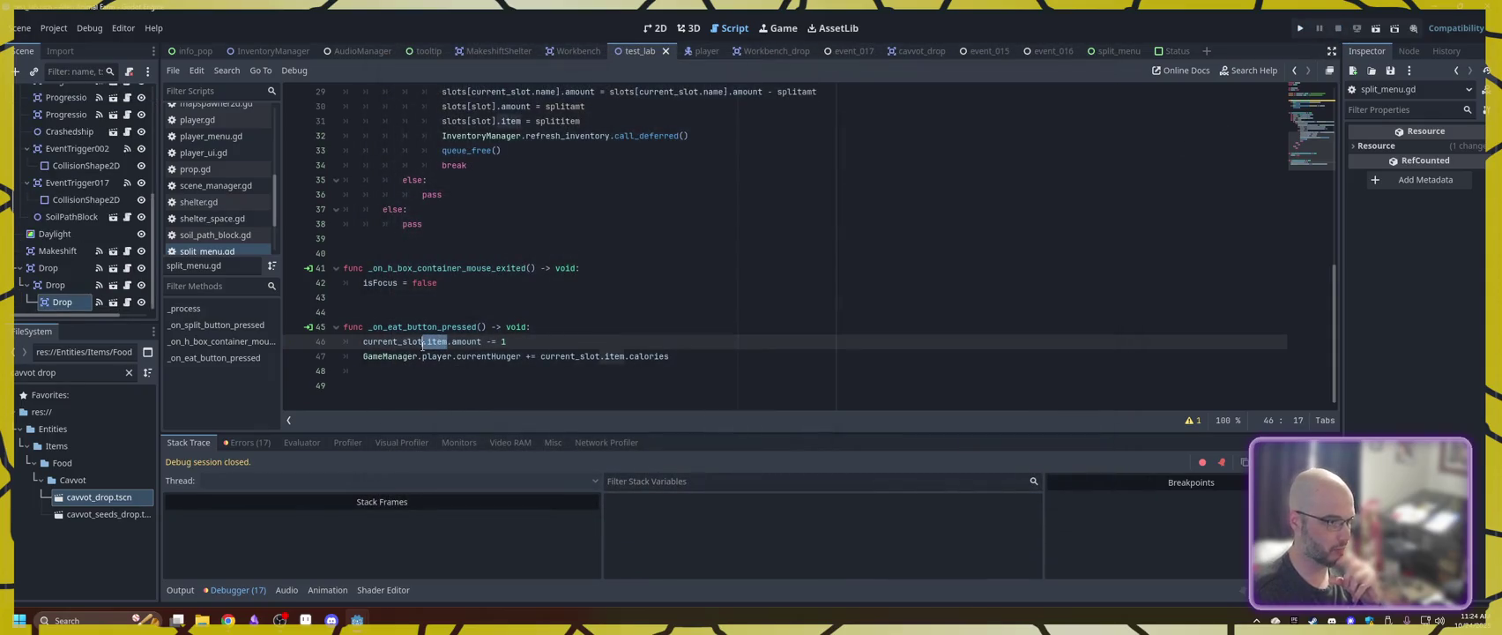
{"action": "key", "text": "BackSpace"}
{"action": "key", "text": "BackSpace"}
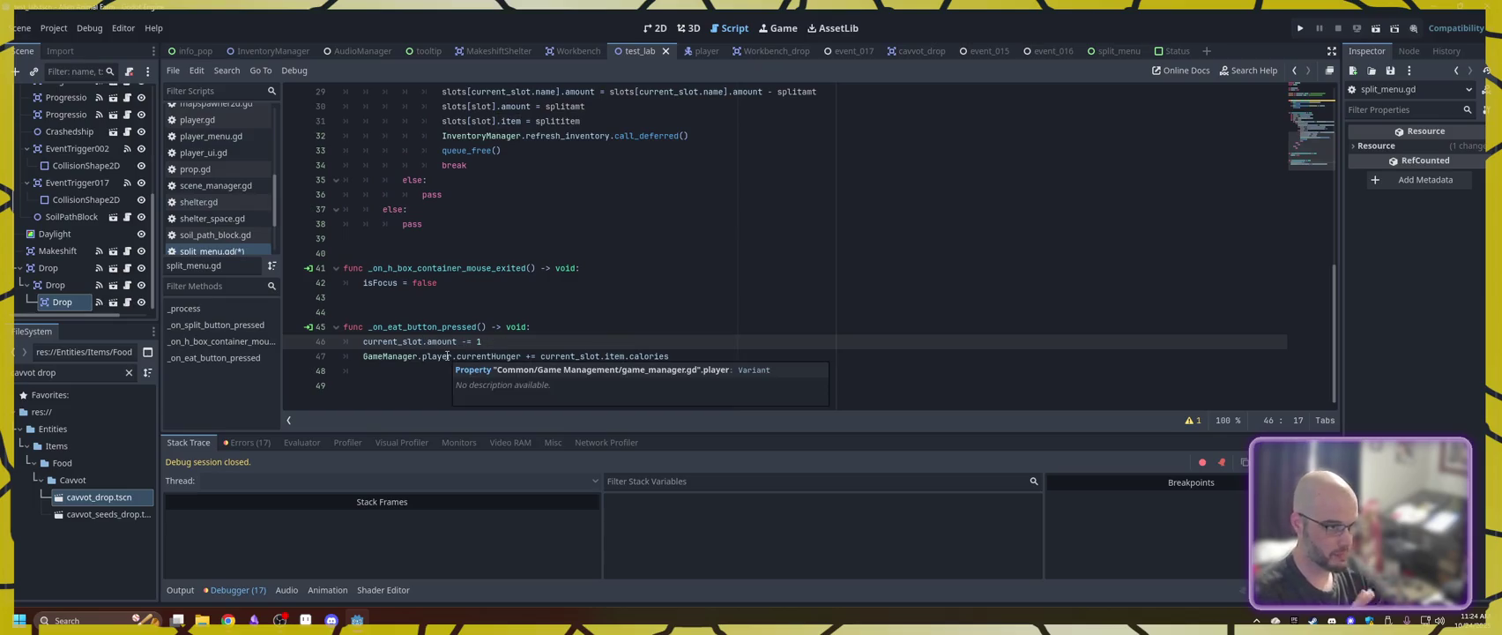
{"action": "key", "text": "ctrl+s"}
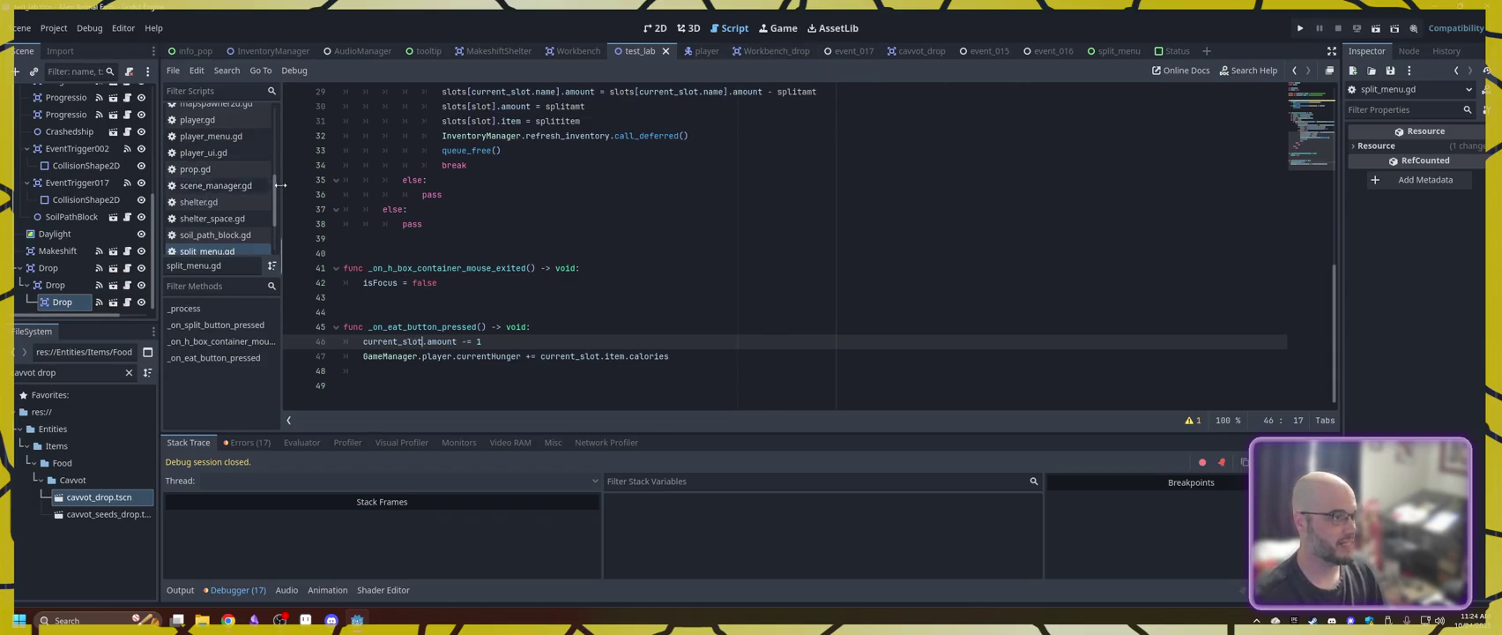
{"action": "left_click_drag", "start_coordinate": [275, 199], "coordinate": [275, 106]}
{"action": "scroll", "coordinate": [221, 194], "scroll_direction": "down", "scroll_amount": 2}
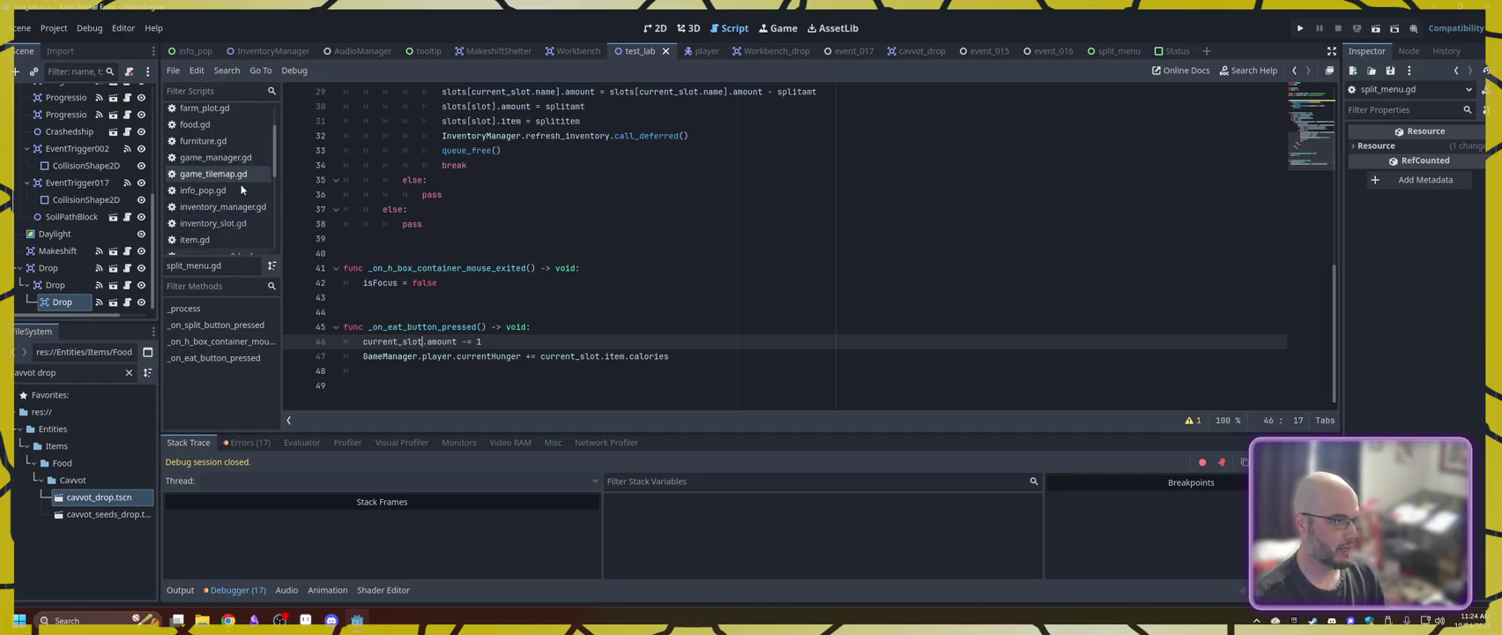
- Look over inventory_manager.gd and inventory_slot.gd, then go back to split_menu.gd in the split_menu scene
{"action": "left_click", "coordinate": [214, 223]}
{"action": "left_click", "coordinate": [196, 207]}
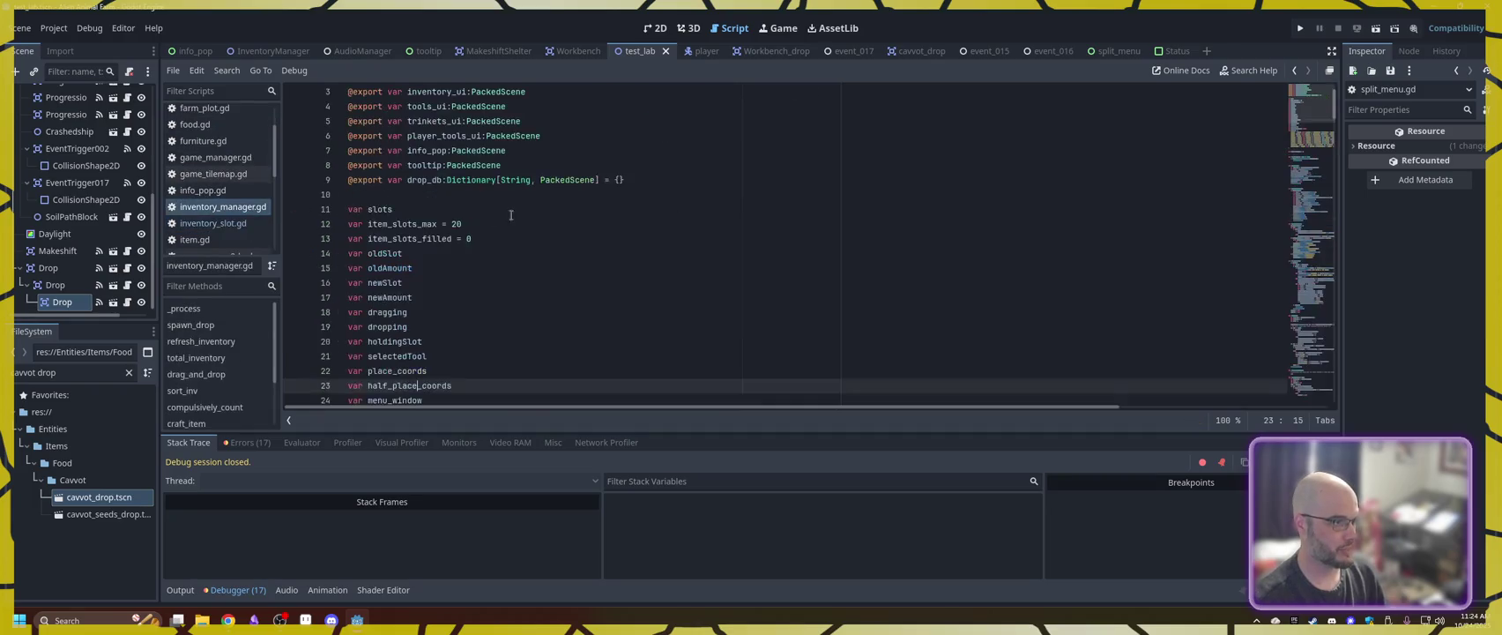
{"action": "scroll", "coordinate": [533, 284], "scroll_direction": "down", "scroll_amount": 7}
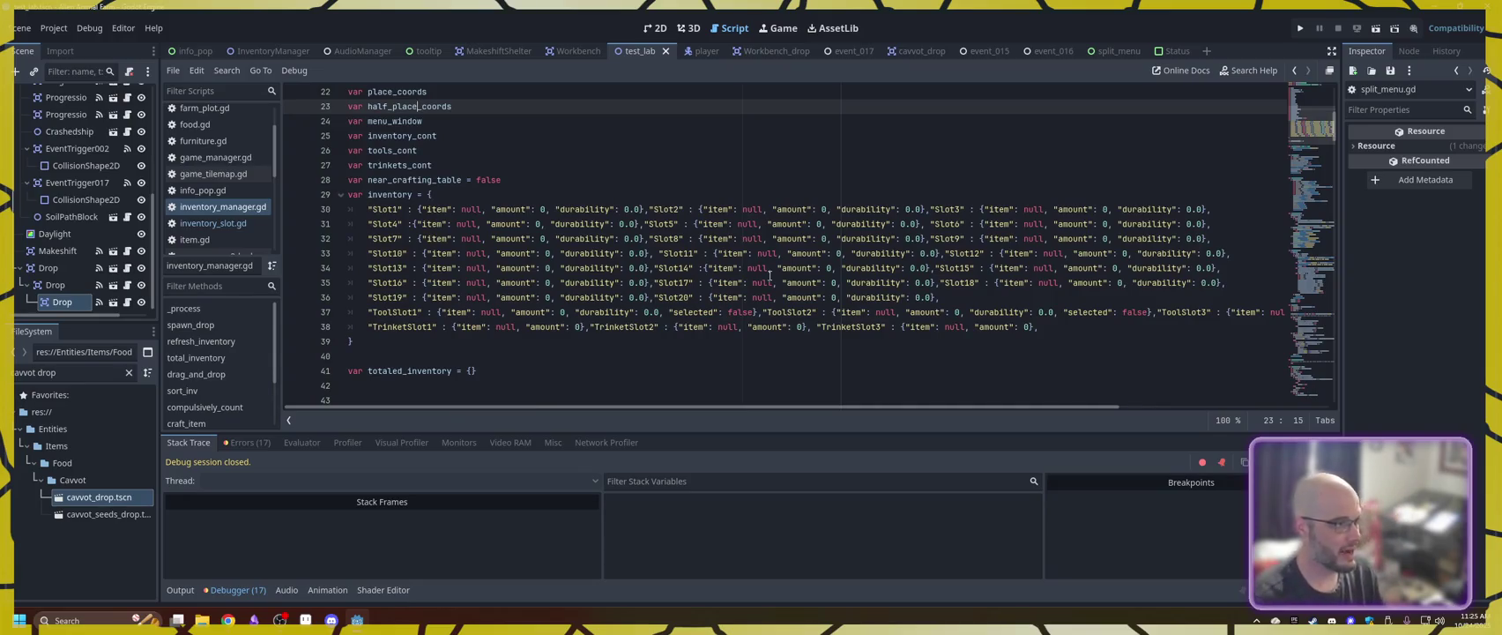
{"action": "left_click", "coordinate": [227, 225]}
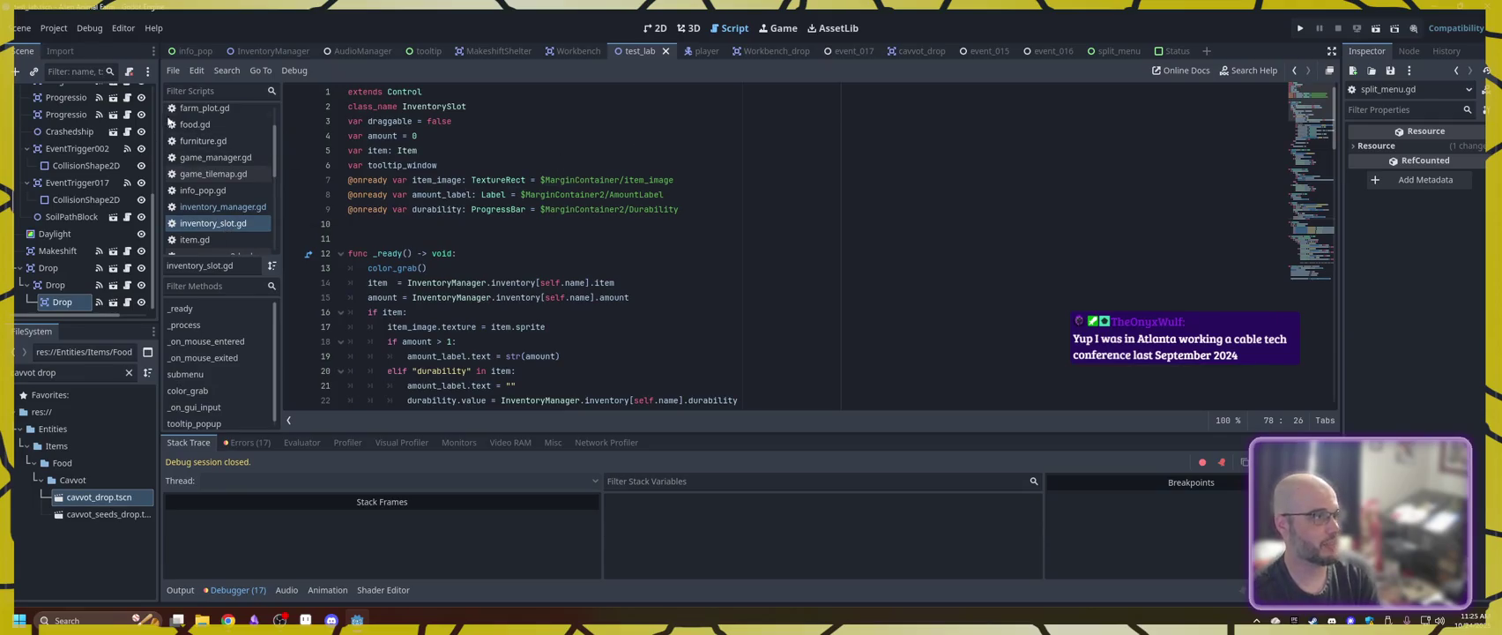
{"action": "left_click", "coordinate": [1124, 50]}
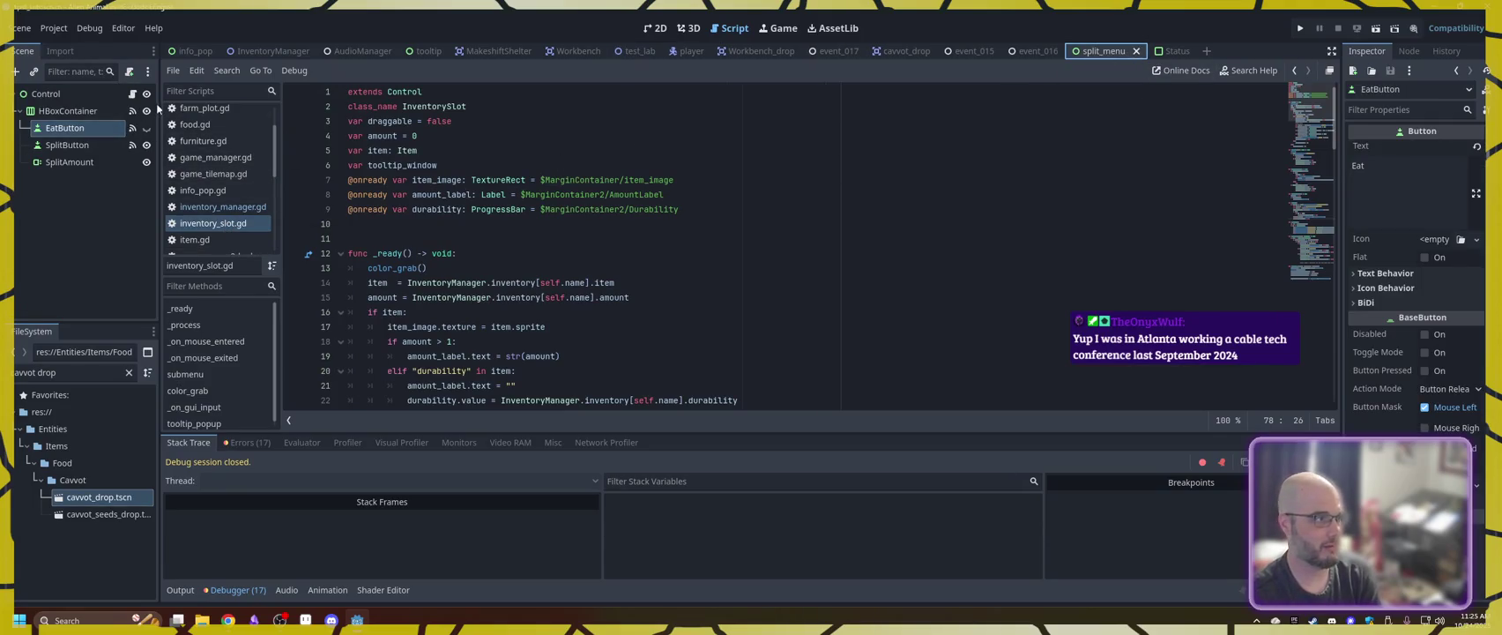
{"action": "left_click", "coordinate": [134, 95]}
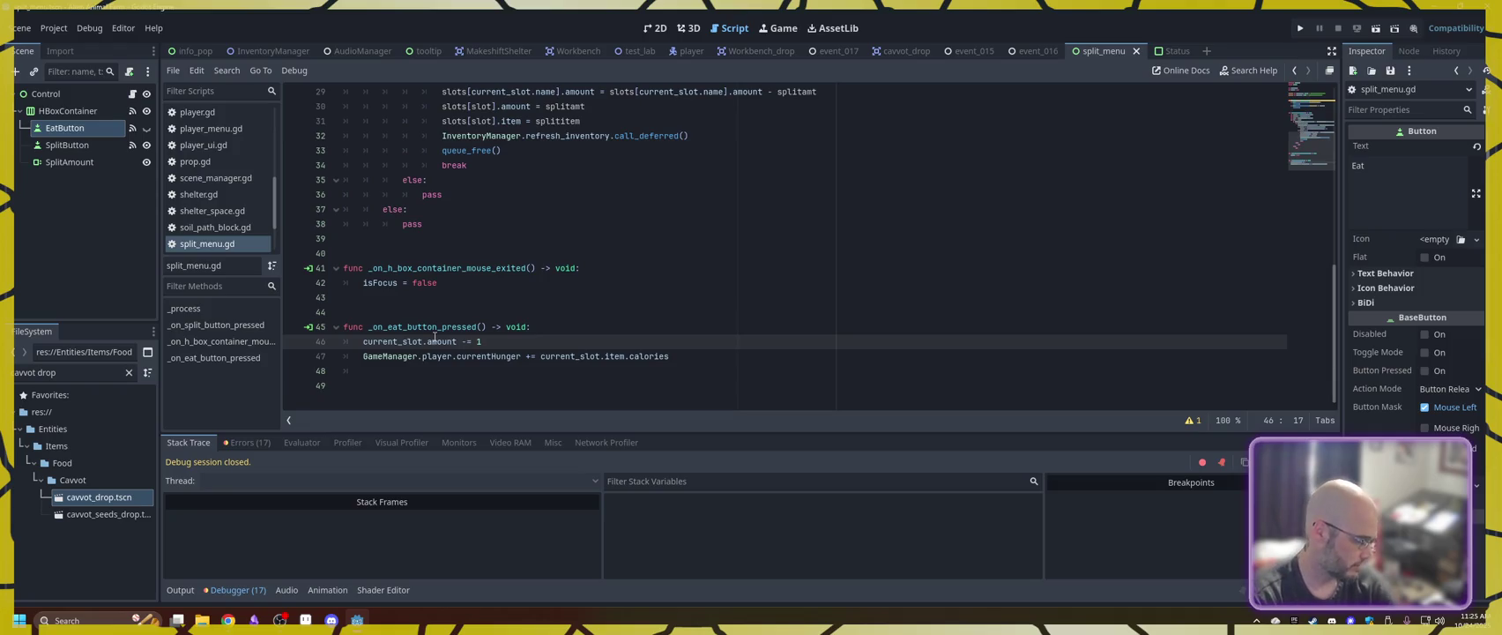
- Add 'InventoryManager.refresh_inventory()' on line 48, save, and run the project
{"action": "left_click", "coordinate": [694, 361]}
{"action": "key", "text": "Return"}
{"action": "type", "text": "nventoryManager."}
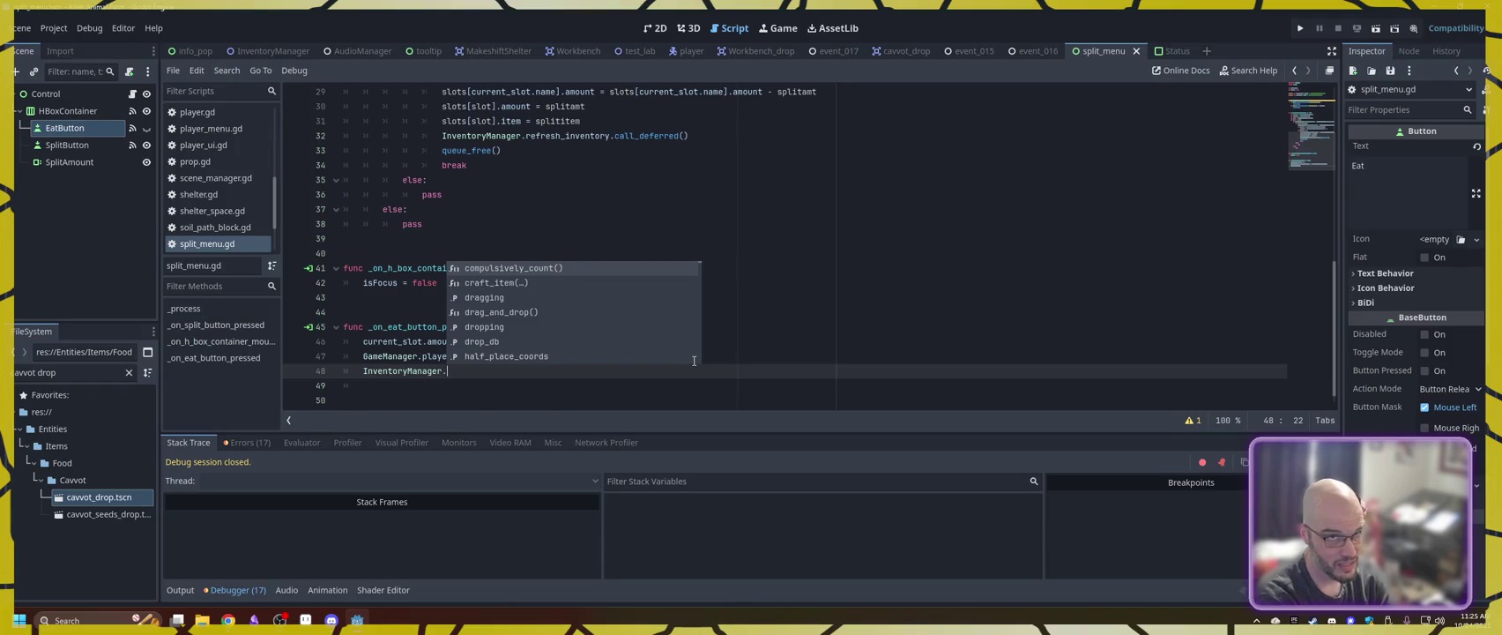
{"action": "type", "text": "rer"}
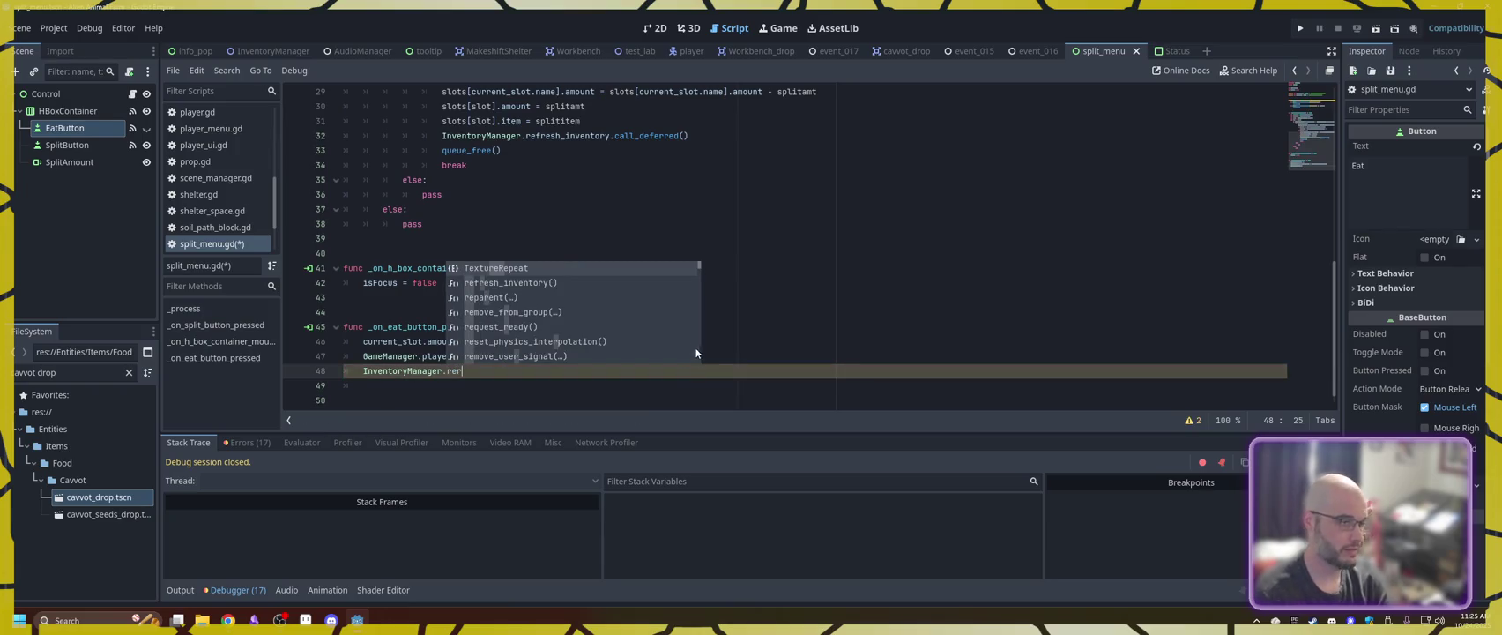
{"action": "left_click", "coordinate": [500, 282]}
{"action": "key", "text": "ctrl+s"}
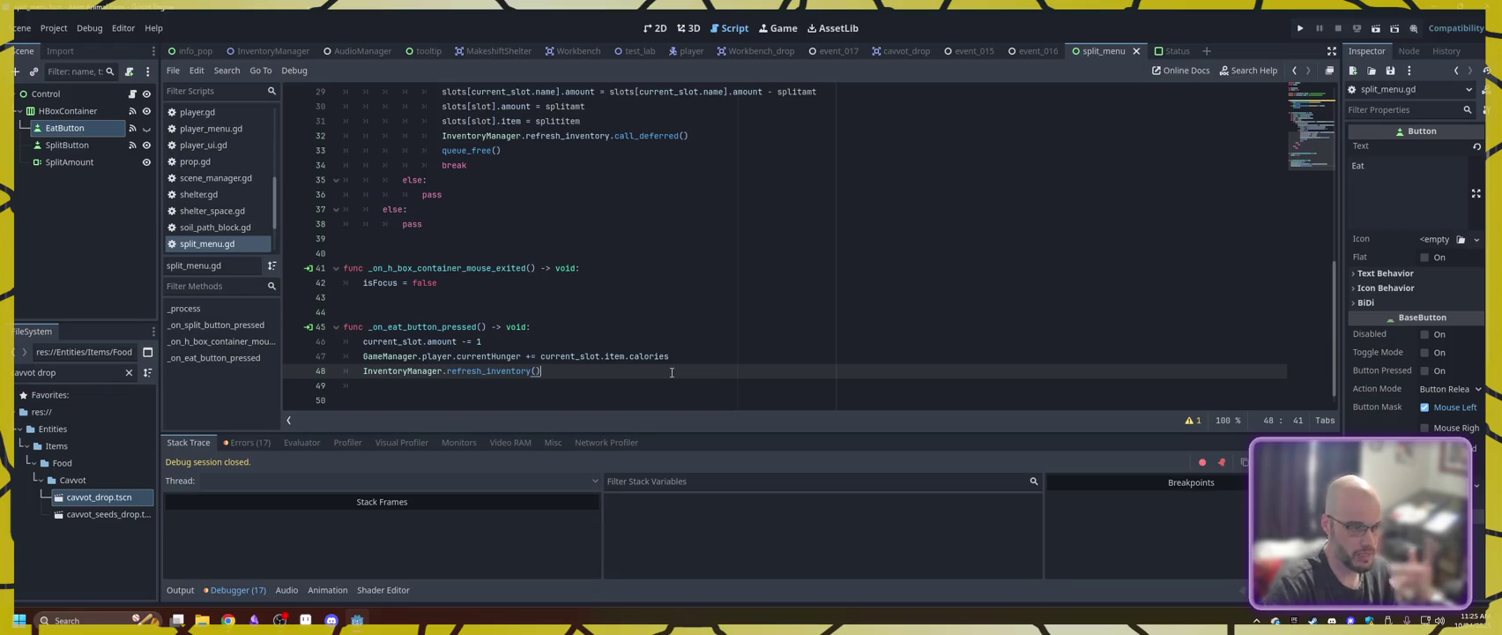
{"action": "left_click", "coordinate": [1301, 29]}
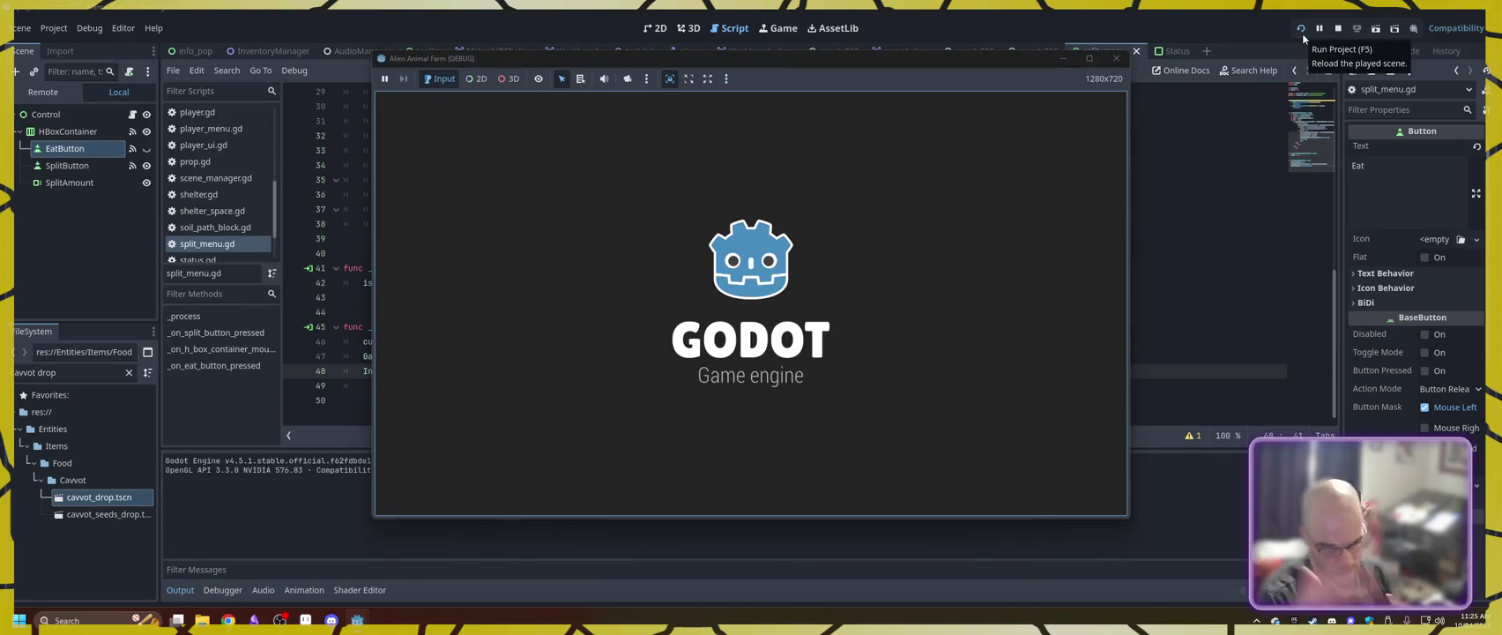
- Start a new game and click through the intro dialogues
{"action": "left_click", "coordinate": [530, 287]}
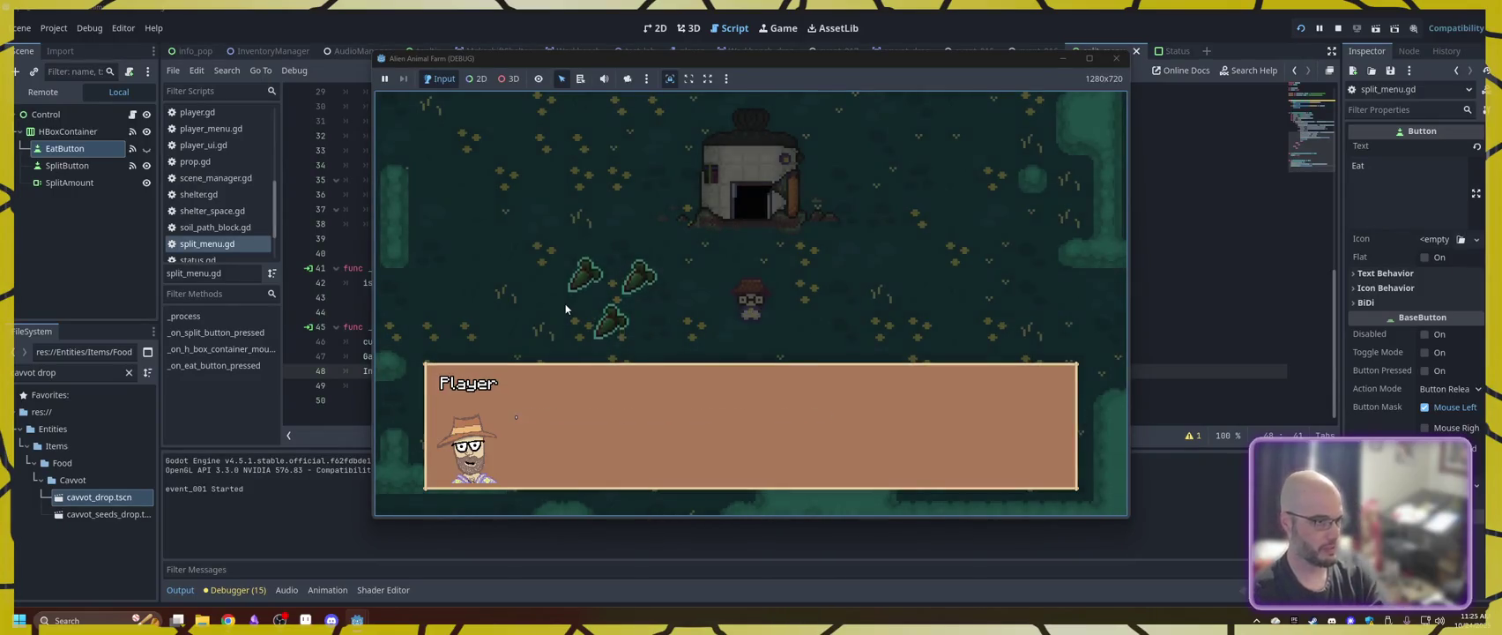
{"action": "left_click", "coordinate": [567, 302]}
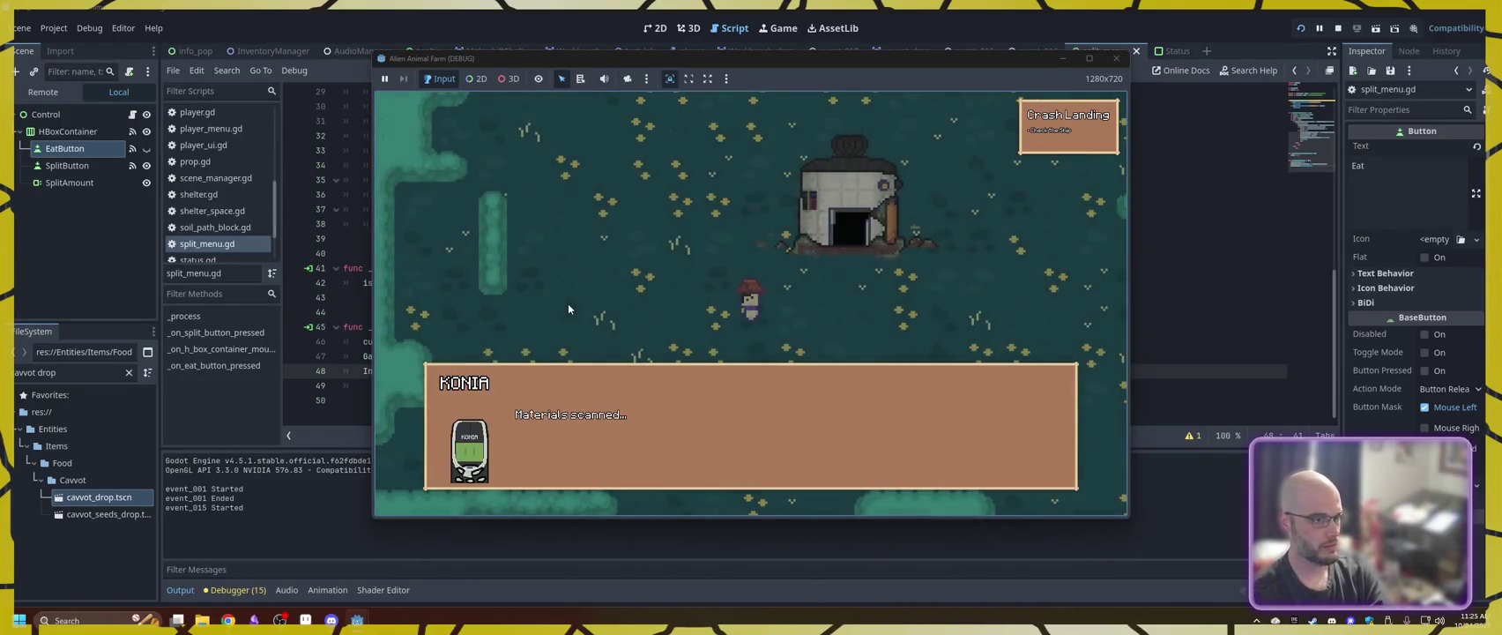
{"action": "left_click", "coordinate": [568, 302]}
{"action": "left_click", "coordinate": [568, 302]}
{"action": "left_click", "coordinate": [567, 303]}
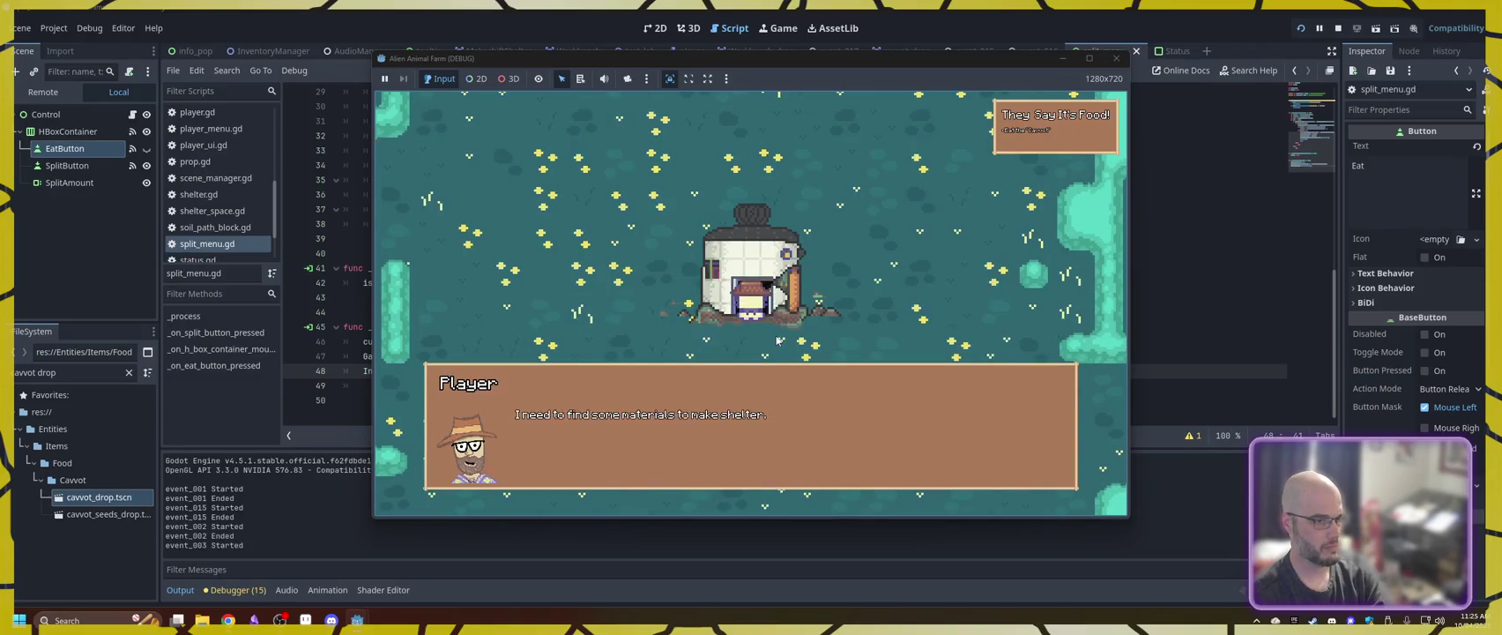
{"action": "left_click", "coordinate": [778, 340]}
- Walk the player through the fenced garden and shelter and back outdoors
{"action": "key", "text": "i"}
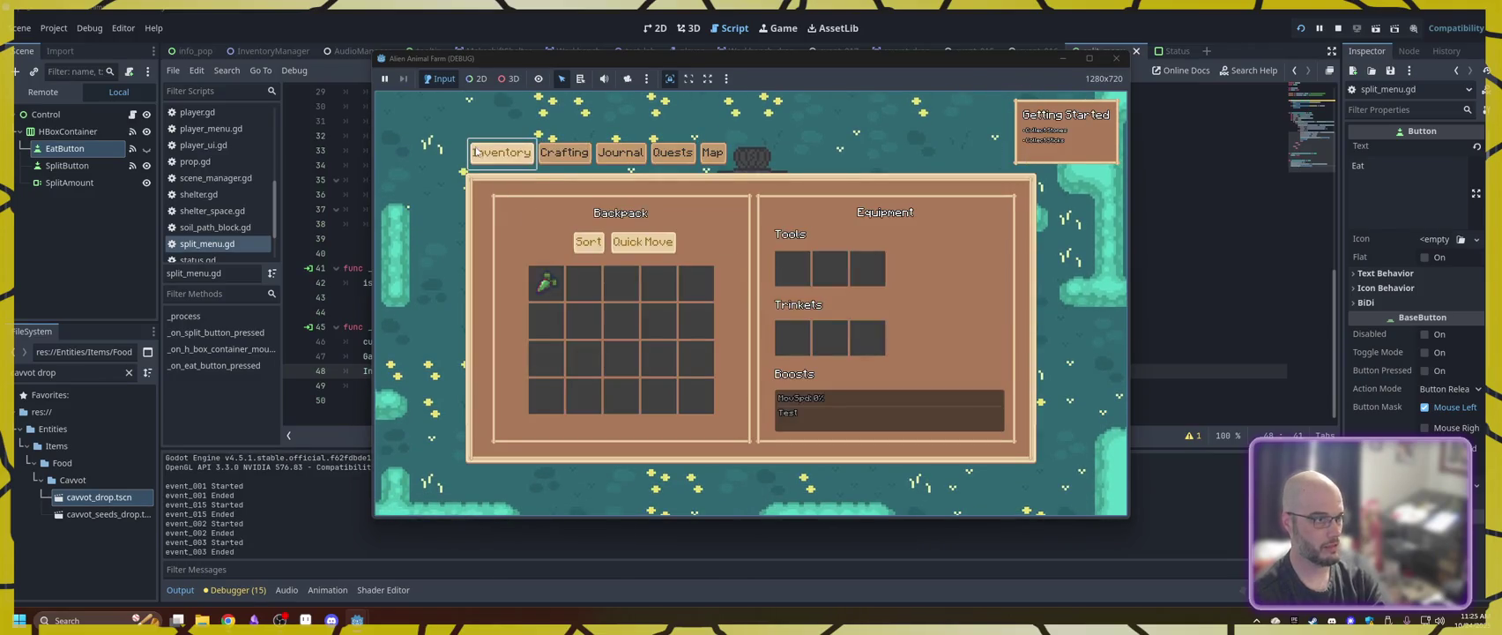
{"action": "key", "text": "i"}
{"action": "key", "text": "a"}
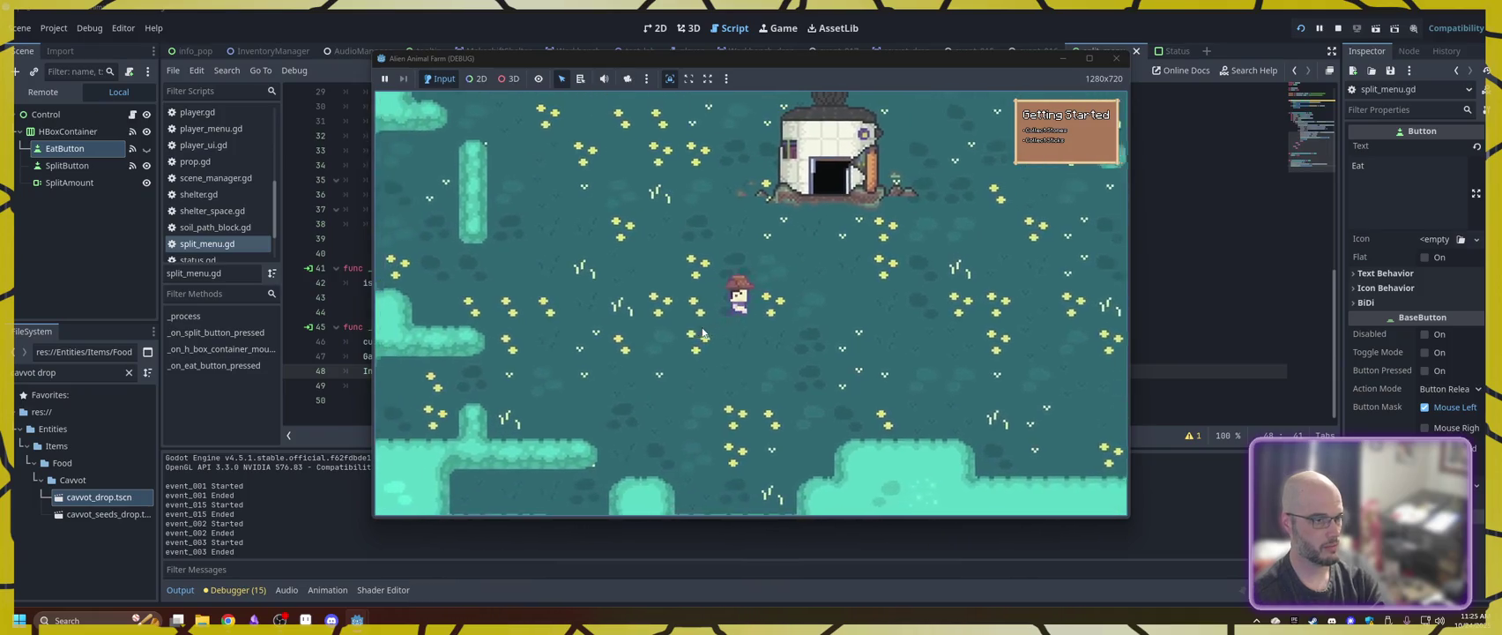
{"action": "key", "text": "w"}
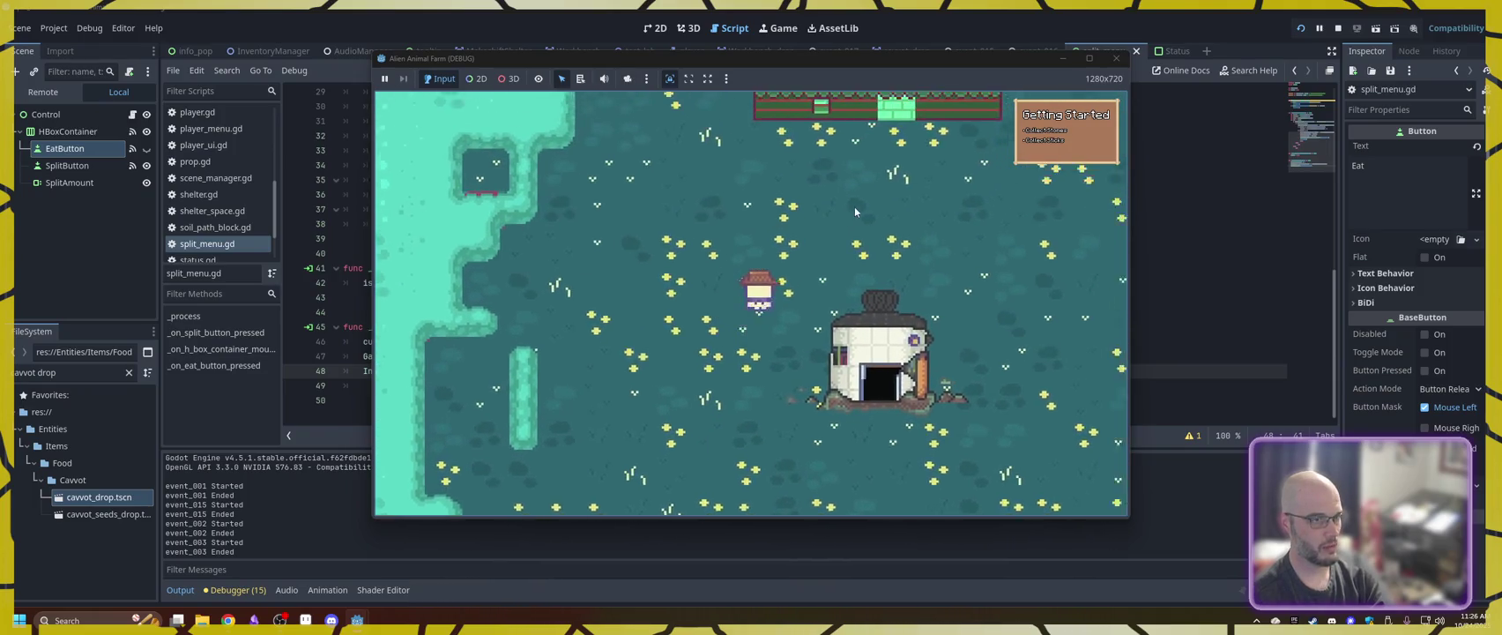
{"action": "key", "text": "w"}
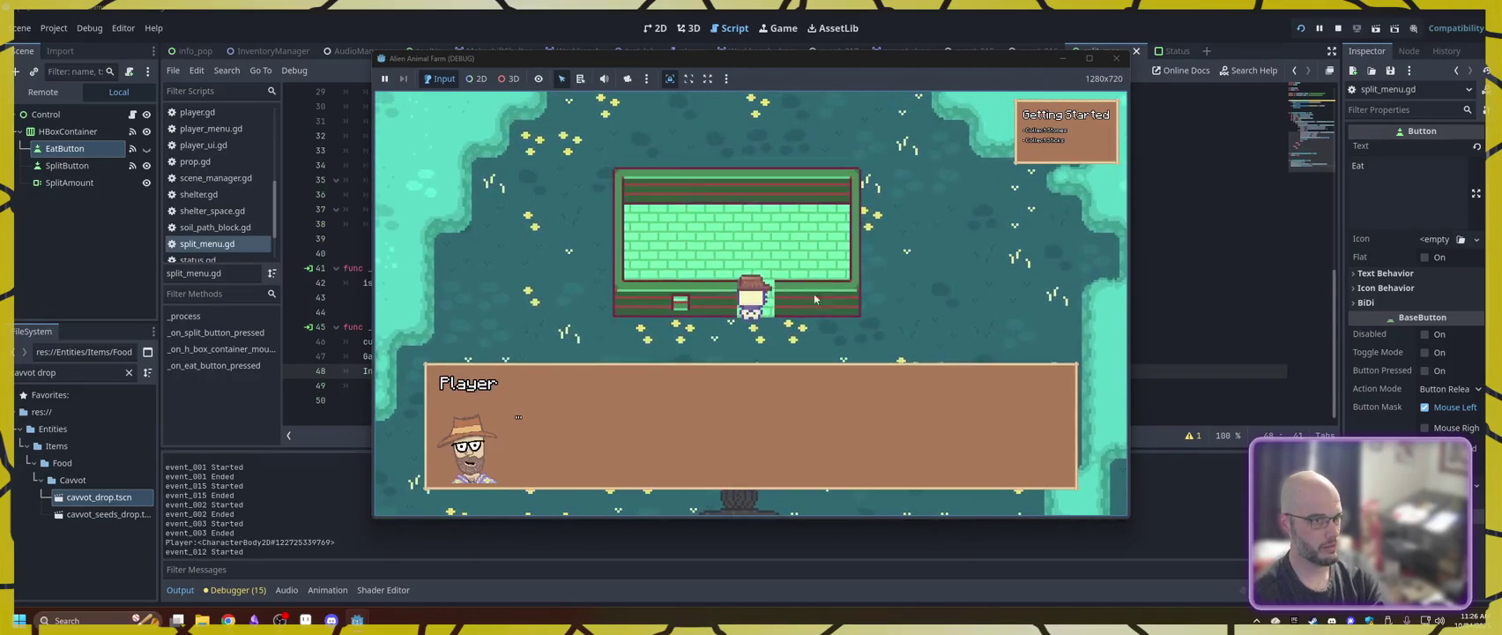
{"action": "key", "text": "Return"}
{"action": "key", "text": "w"}
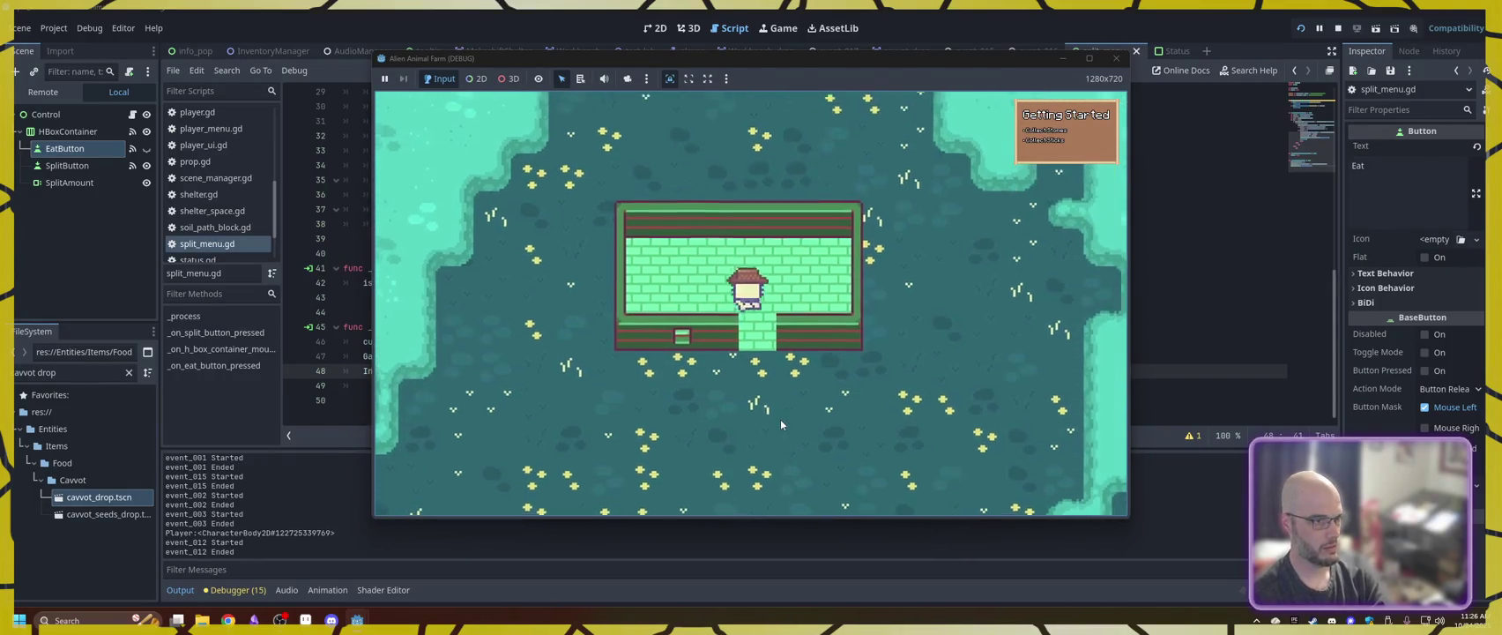
{"action": "key", "text": "s"}
{"action": "key", "text": "a"}
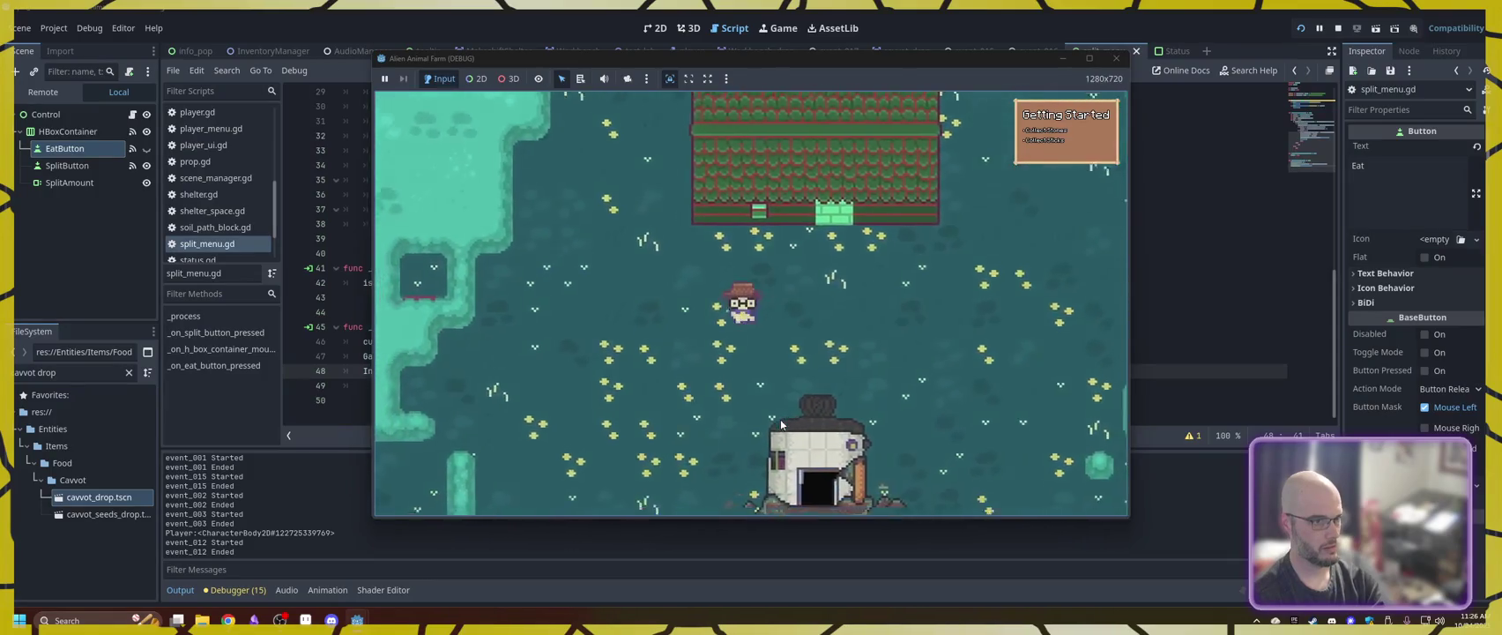
{"action": "key", "text": "s"}
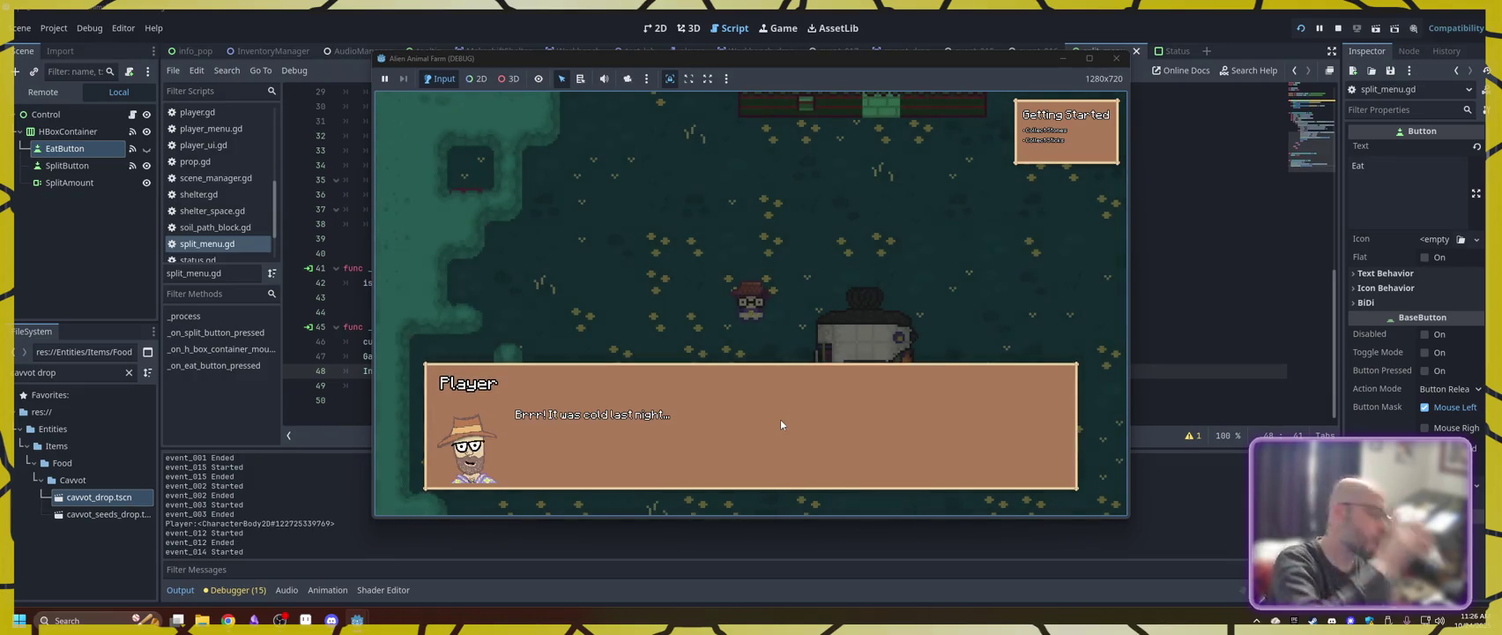
- Finish the food quest dialogue, then eat the carrot from the inventory until the debugger breaks at line 46
{"action": "left_click", "coordinate": [782, 406]}
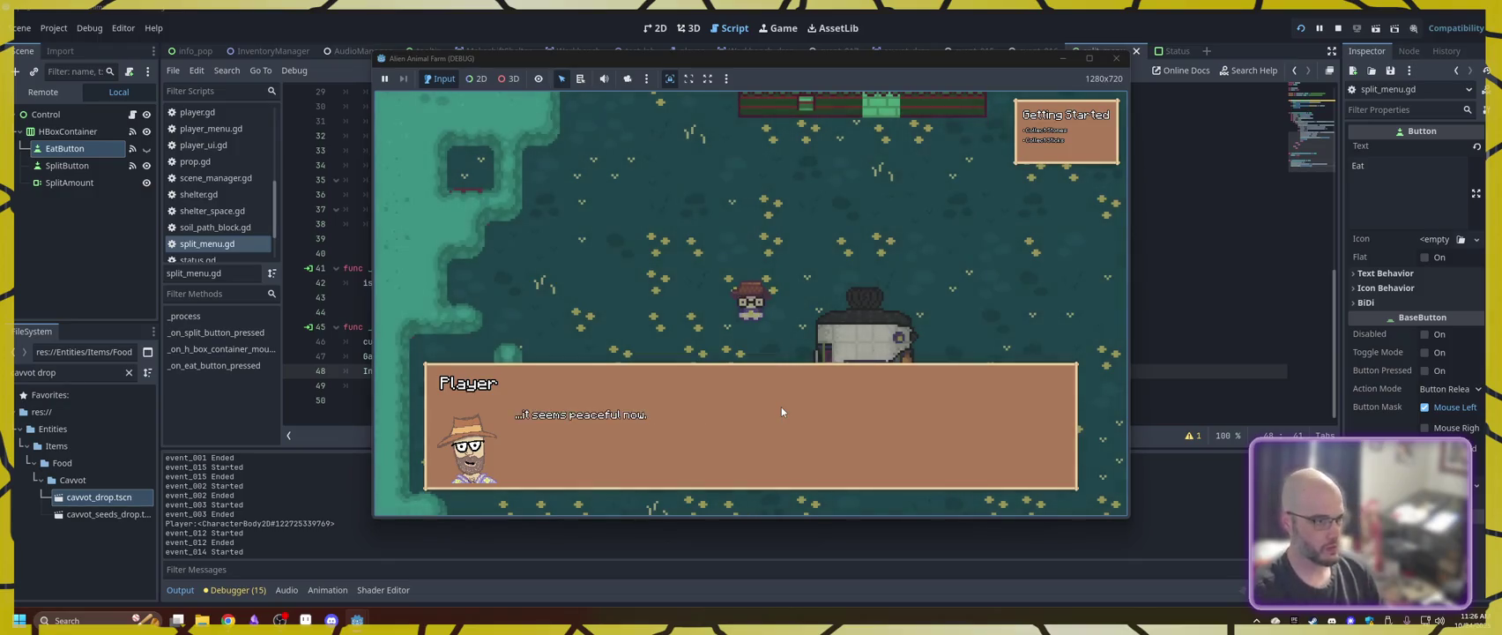
{"action": "left_click", "coordinate": [782, 407]}
{"action": "left_click", "coordinate": [782, 407]}
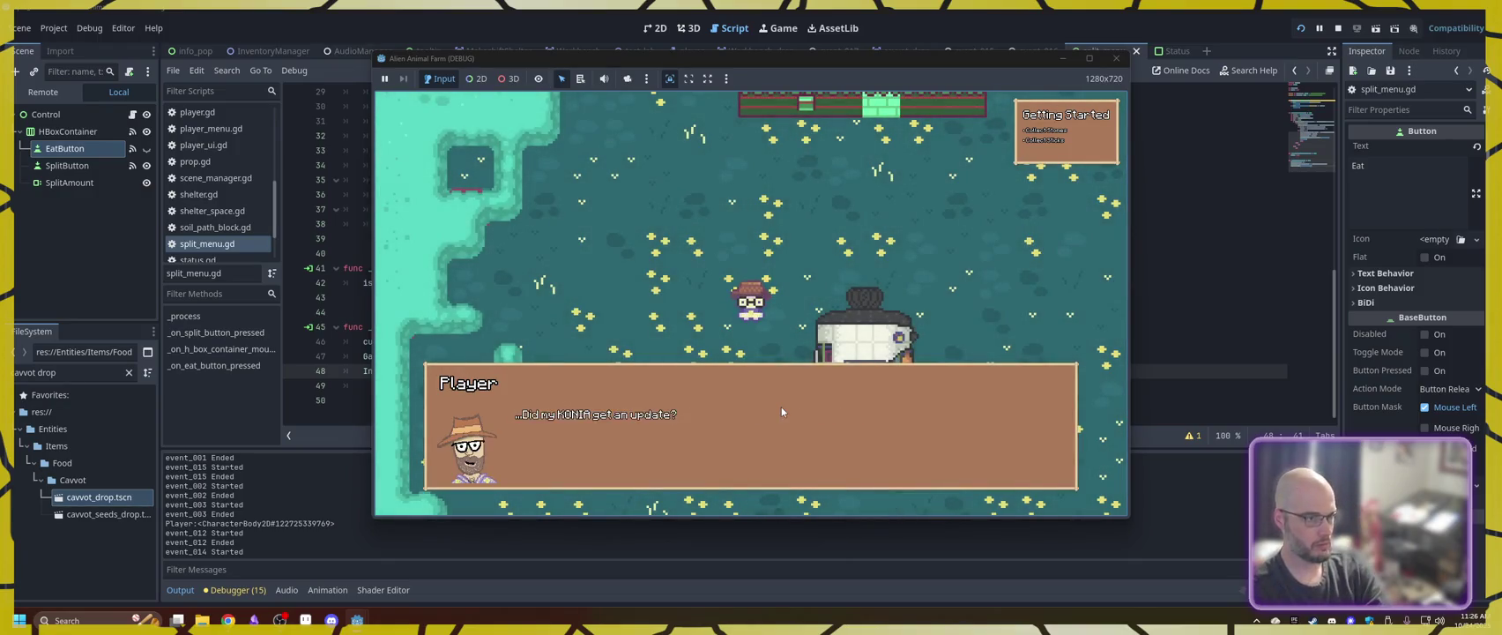
{"action": "left_click", "coordinate": [782, 406]}
{"action": "key", "text": "i"}
{"action": "left_click", "coordinate": [547, 284]}
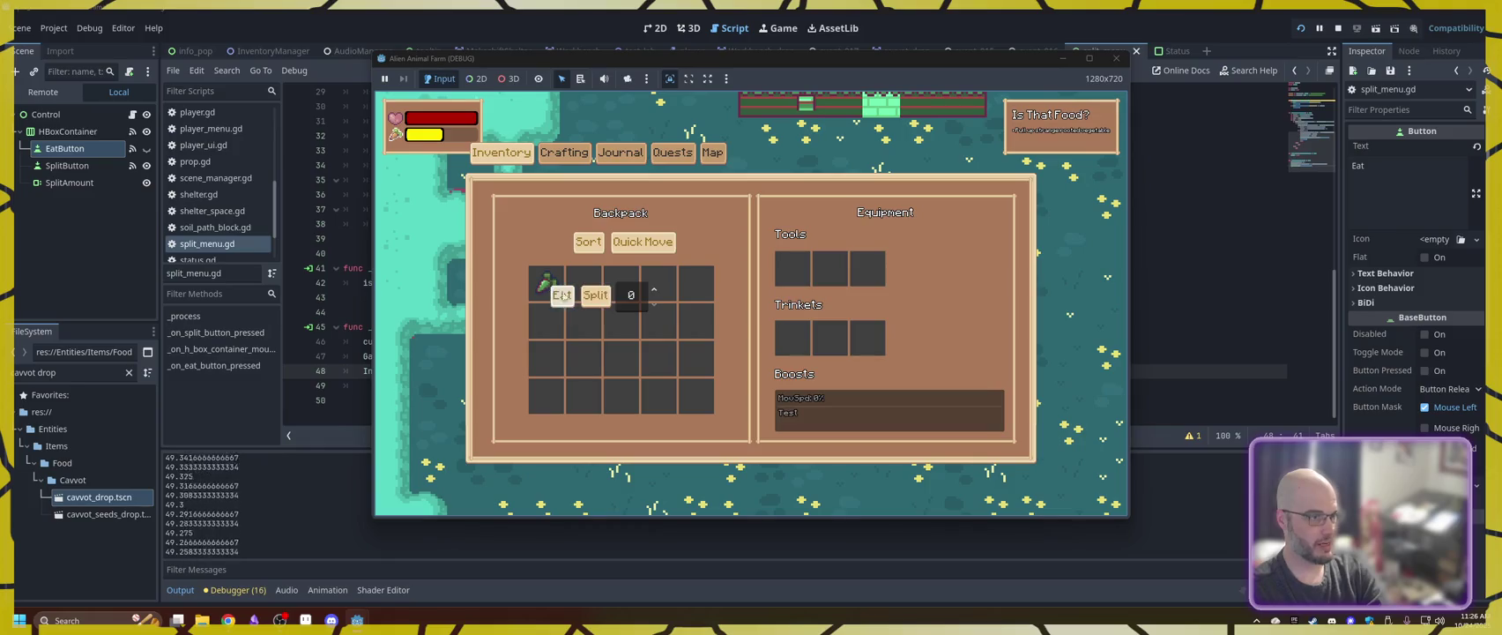
{"action": "left_click", "coordinate": [573, 304]}
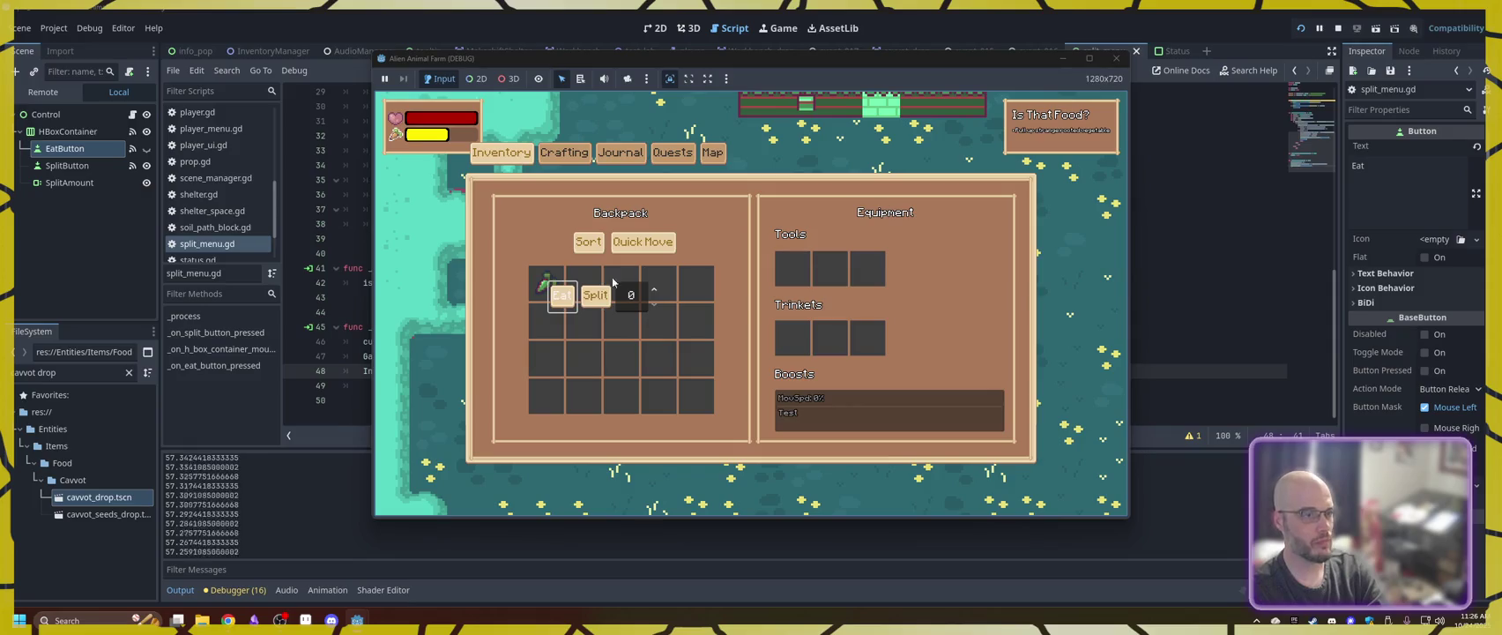
{"action": "left_click", "coordinate": [564, 298]}
{"action": "left_click", "coordinate": [561, 295]}
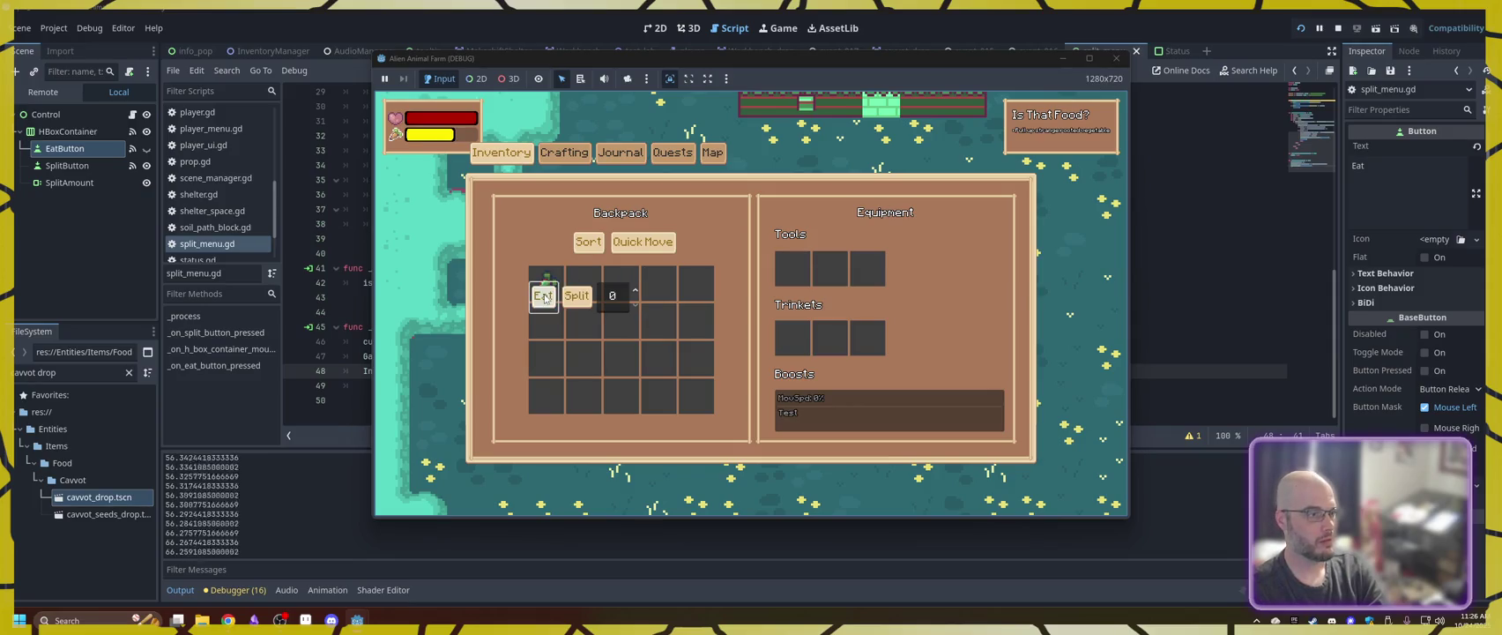
{"action": "left_click", "coordinate": [546, 291]}
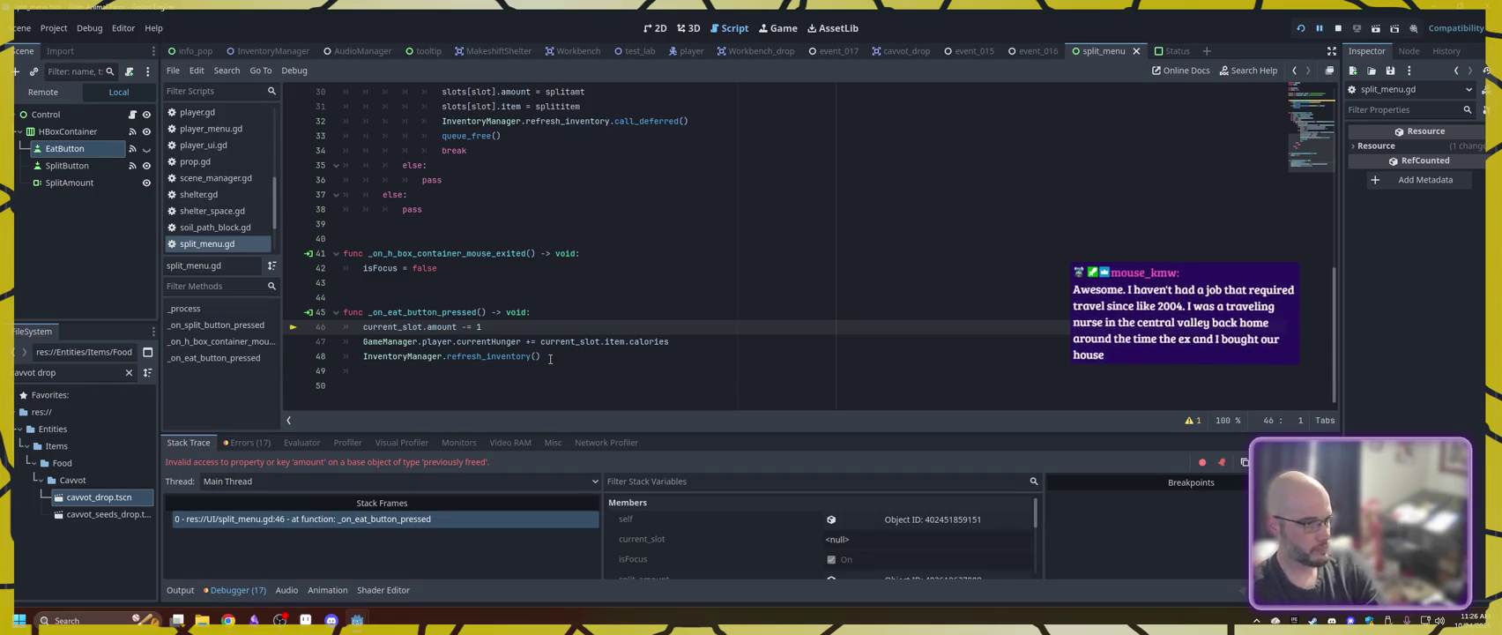
- Reload the debug session, start a new game, pick up the carrots, then stop the game
{"action": "left_click", "coordinate": [1301, 28]}
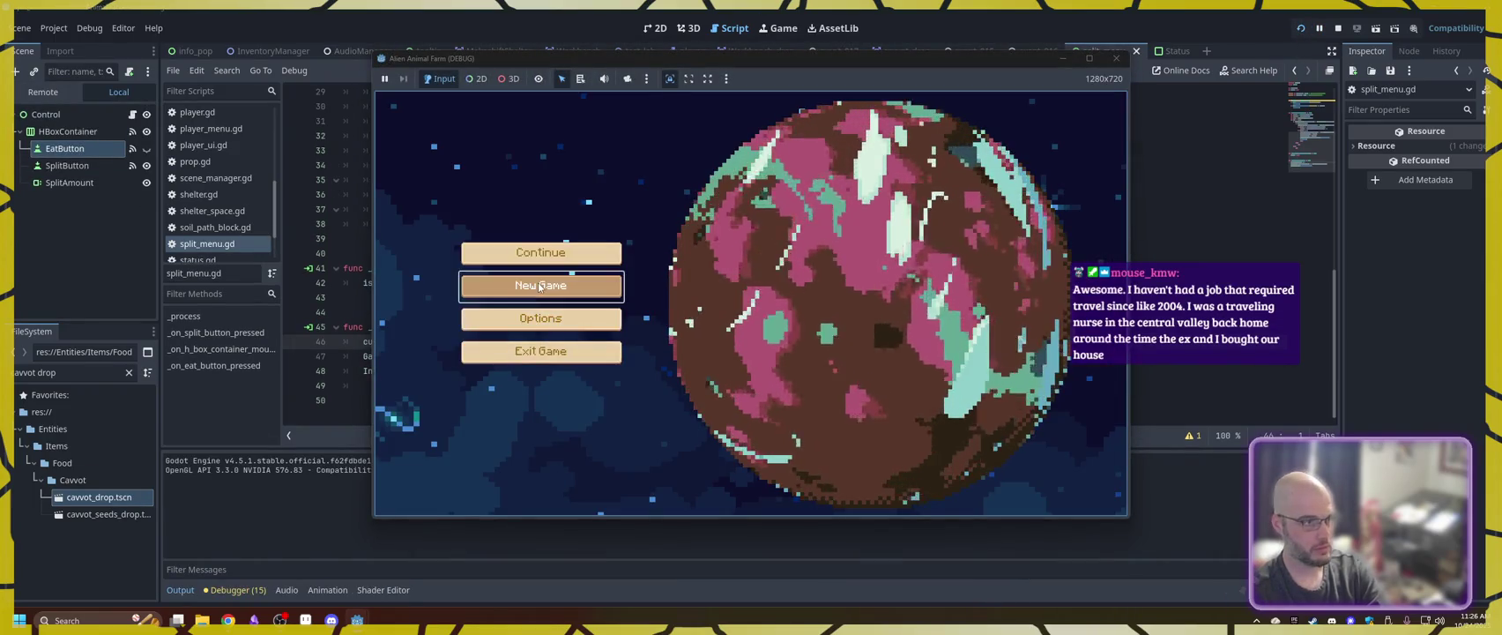
{"action": "left_click", "coordinate": [541, 286]}
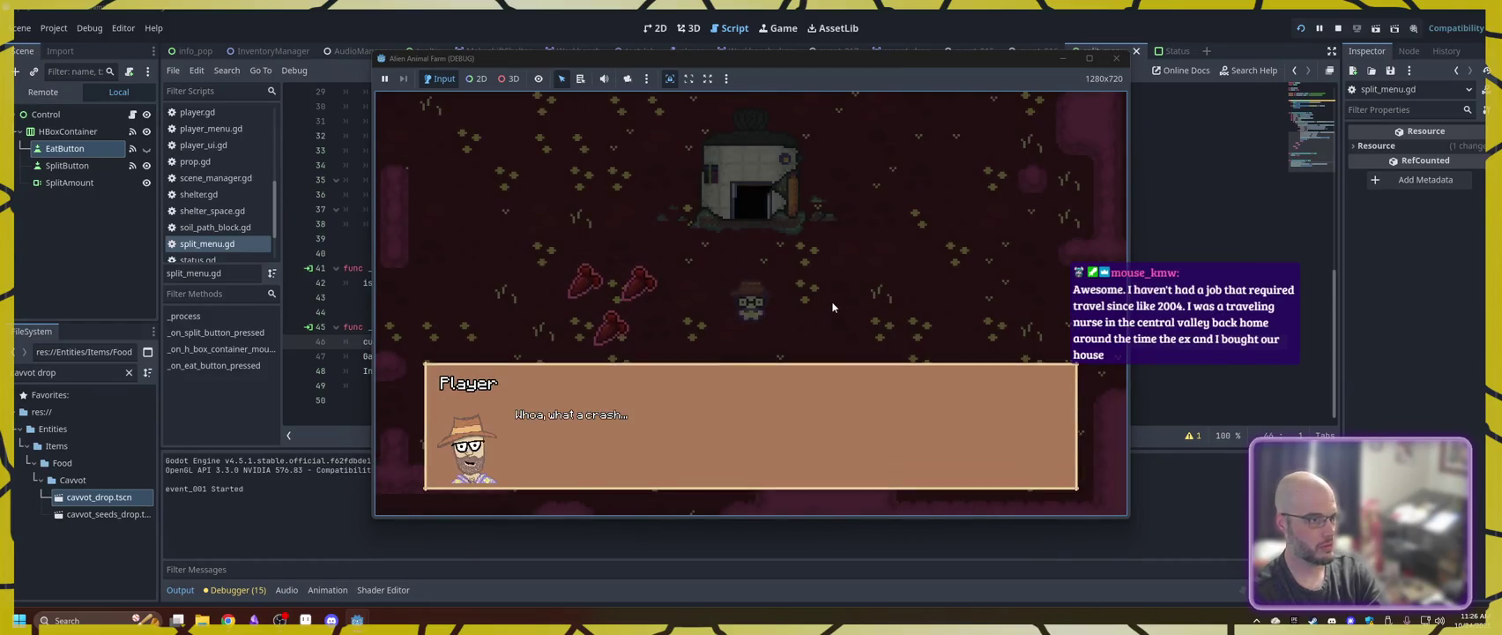
{"action": "key", "text": "w"}
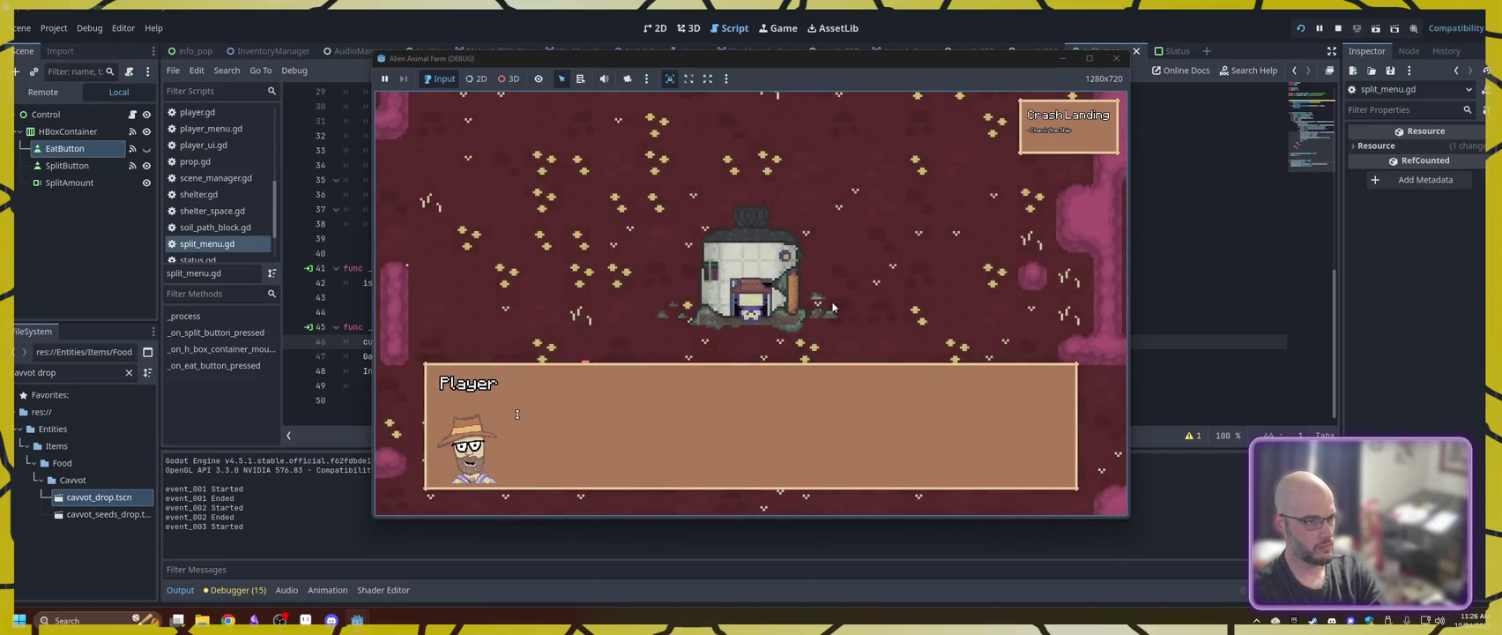
{"action": "key", "text": "s"}
{"action": "key", "text": "a"}
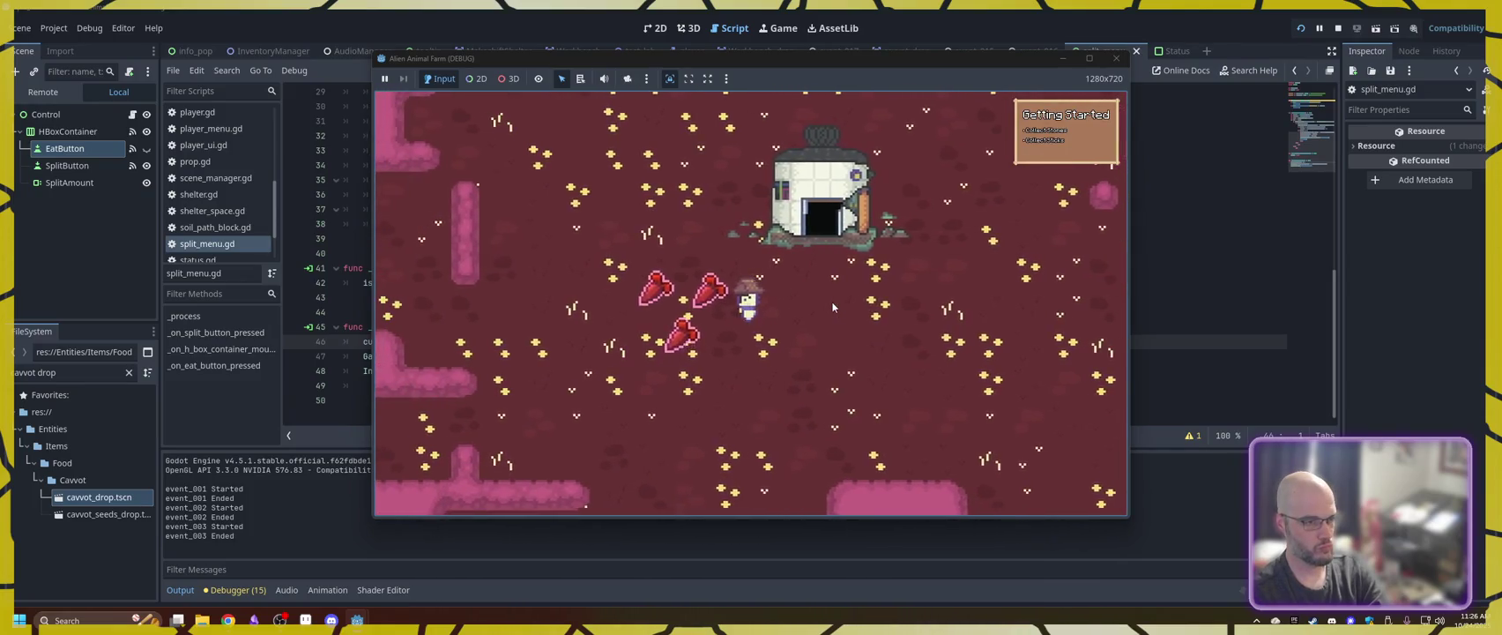
{"action": "key", "text": "a"}
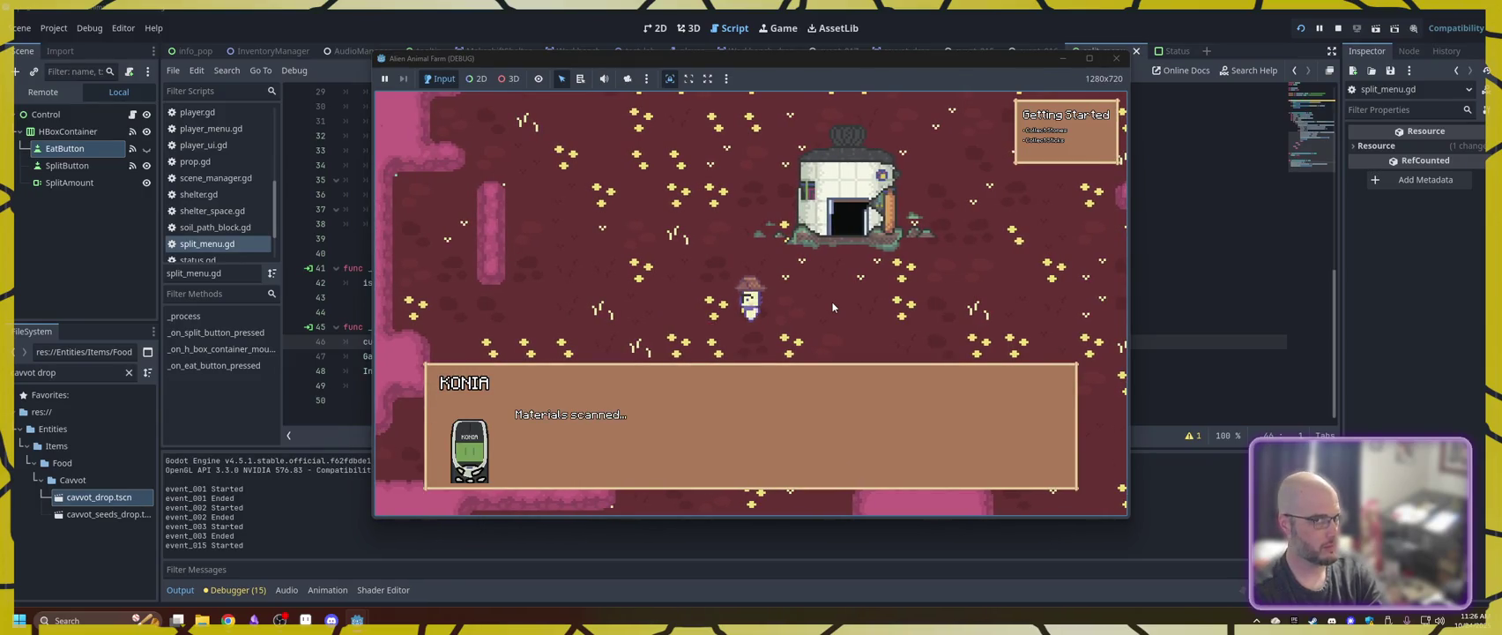
{"action": "key", "text": "space"}
{"action": "key", "text": "space"}
{"action": "left_click", "coordinate": [1117, 58]}
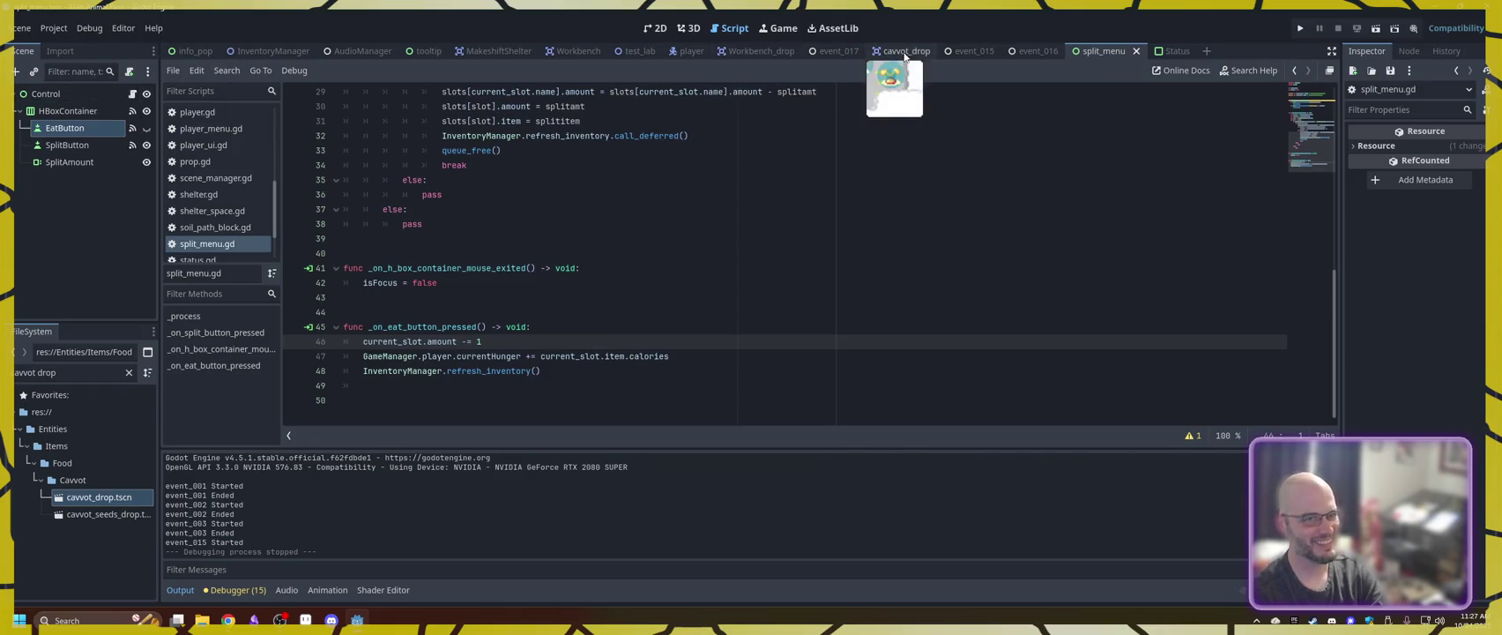
- In test_lab, rearrange the Drop nodes in the Scene dock and run the game again
{"action": "left_click", "coordinate": [642, 51]}
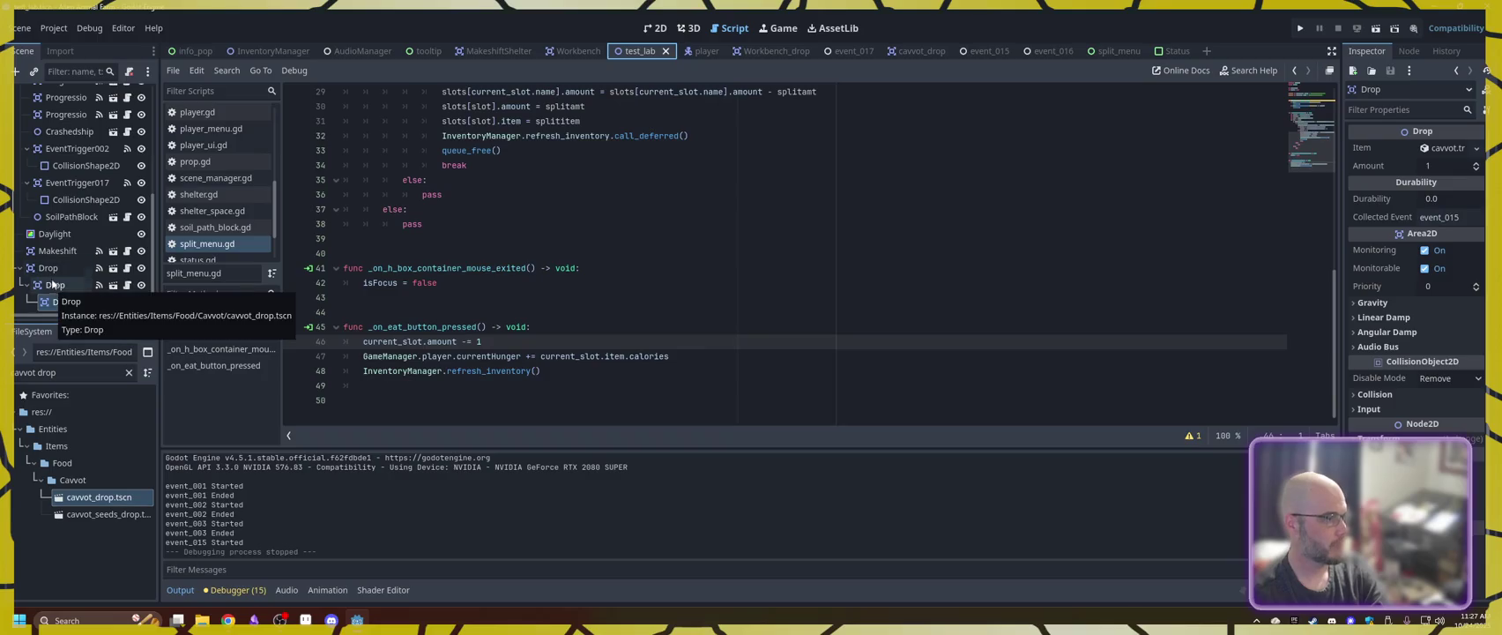
{"action": "left_click_drag", "start_coordinate": [51, 293], "coordinate": [49, 265]}
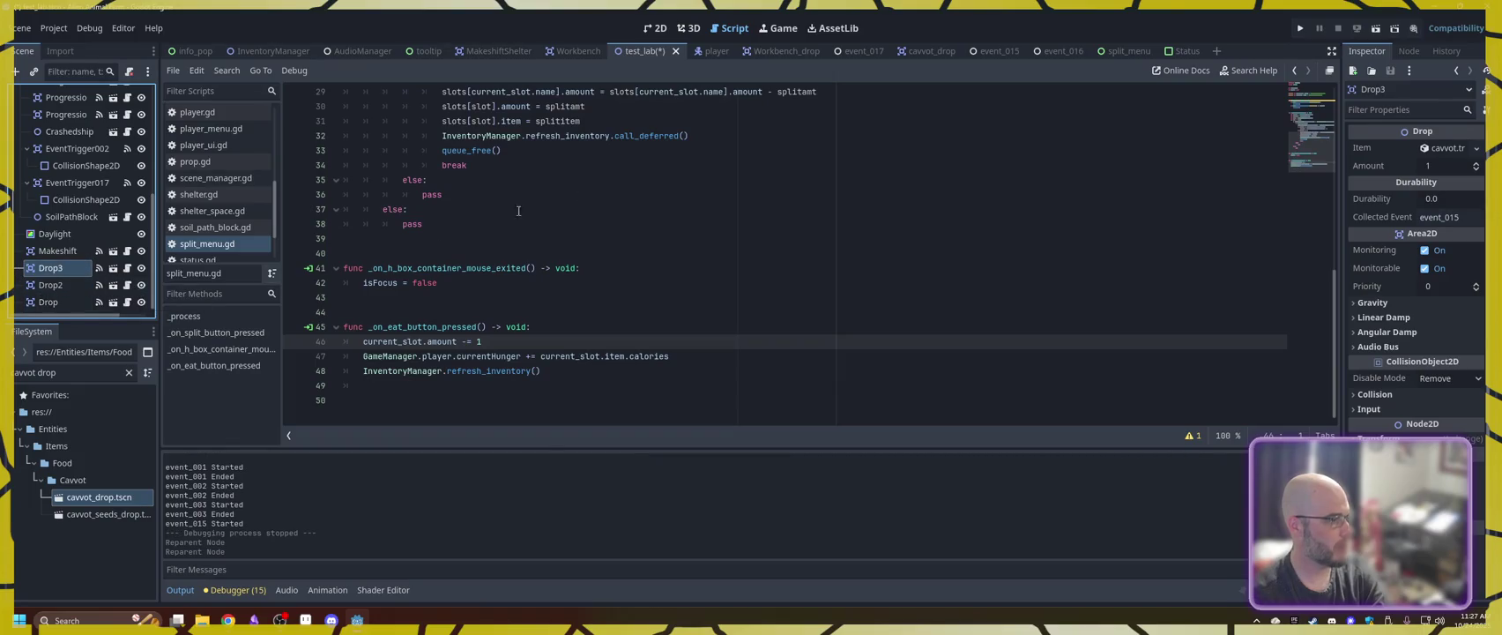
{"action": "left_click", "coordinate": [1299, 28]}
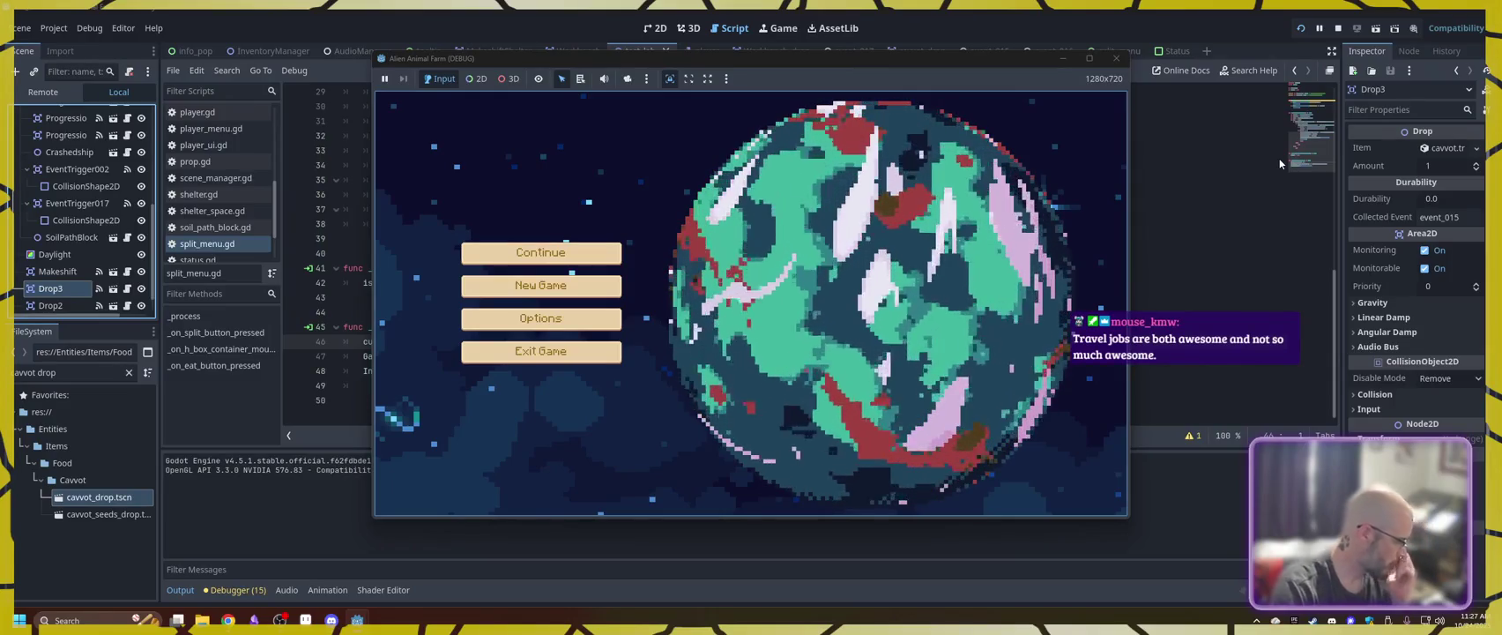
- Start a new game, get through the opening dialogue and collect the cavvots
{"action": "left_click", "coordinate": [522, 287]}
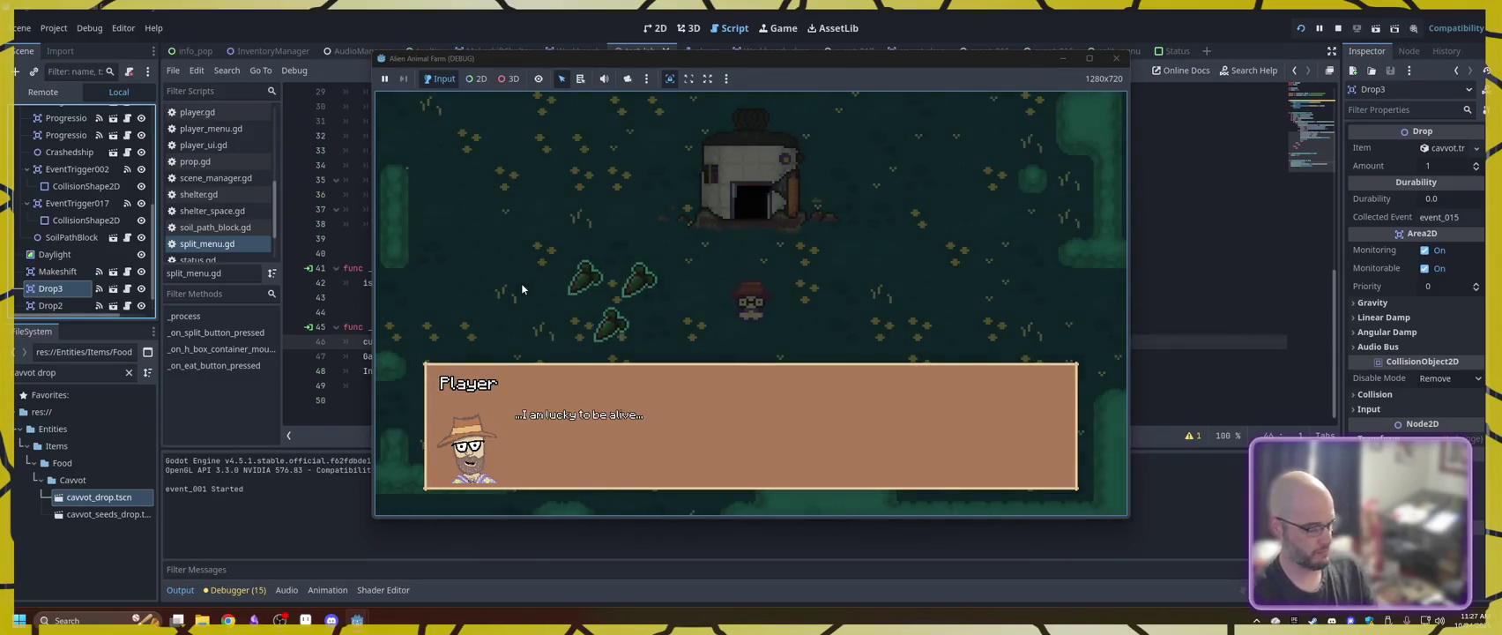
{"action": "key", "text": "space"}
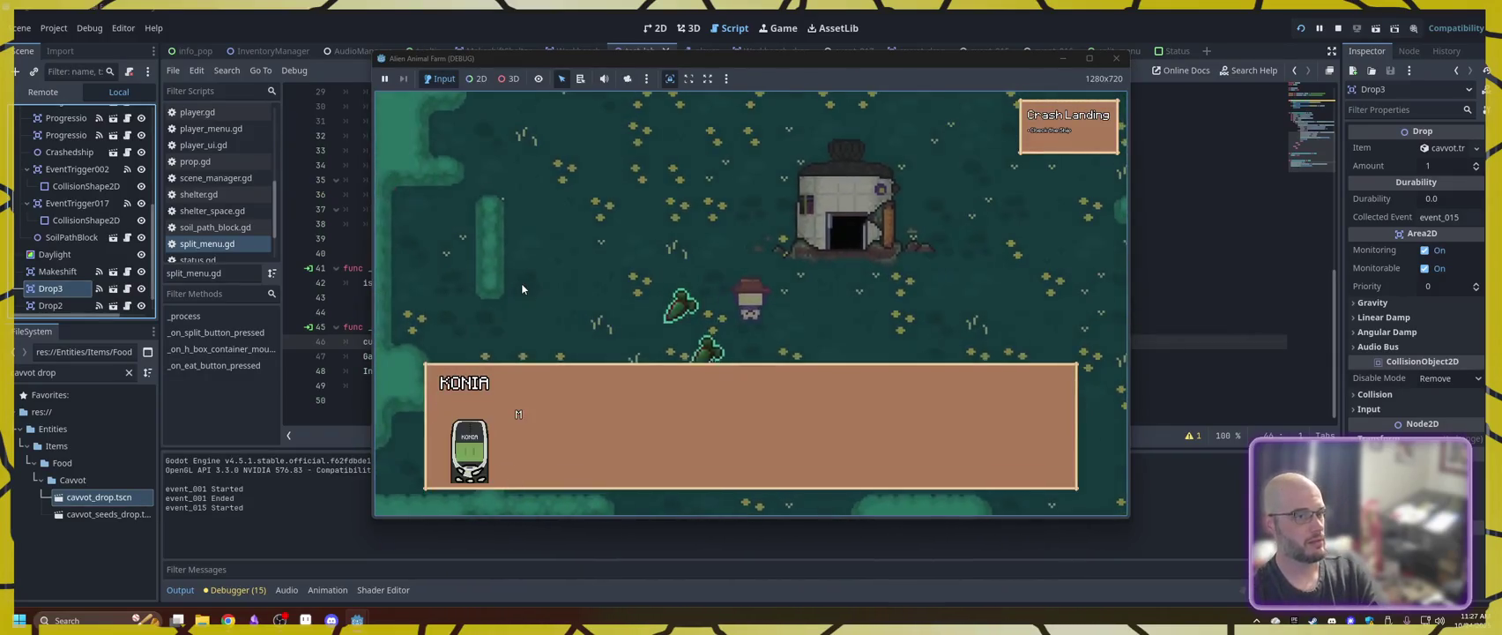
{"action": "key", "text": "space"}
{"action": "key", "text": "space"}
{"action": "key", "text": "space"}
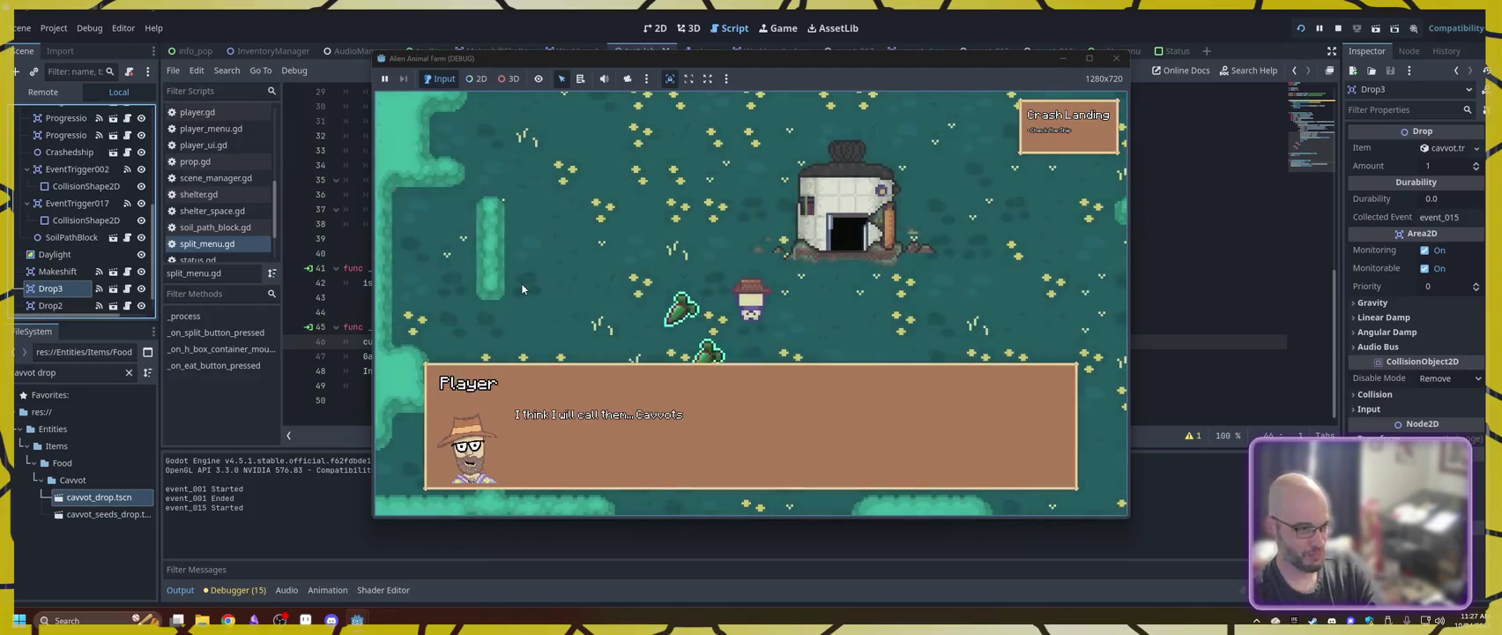
{"action": "key", "text": "space"}
{"action": "key", "text": "Down"}
{"action": "key", "text": "Left"}
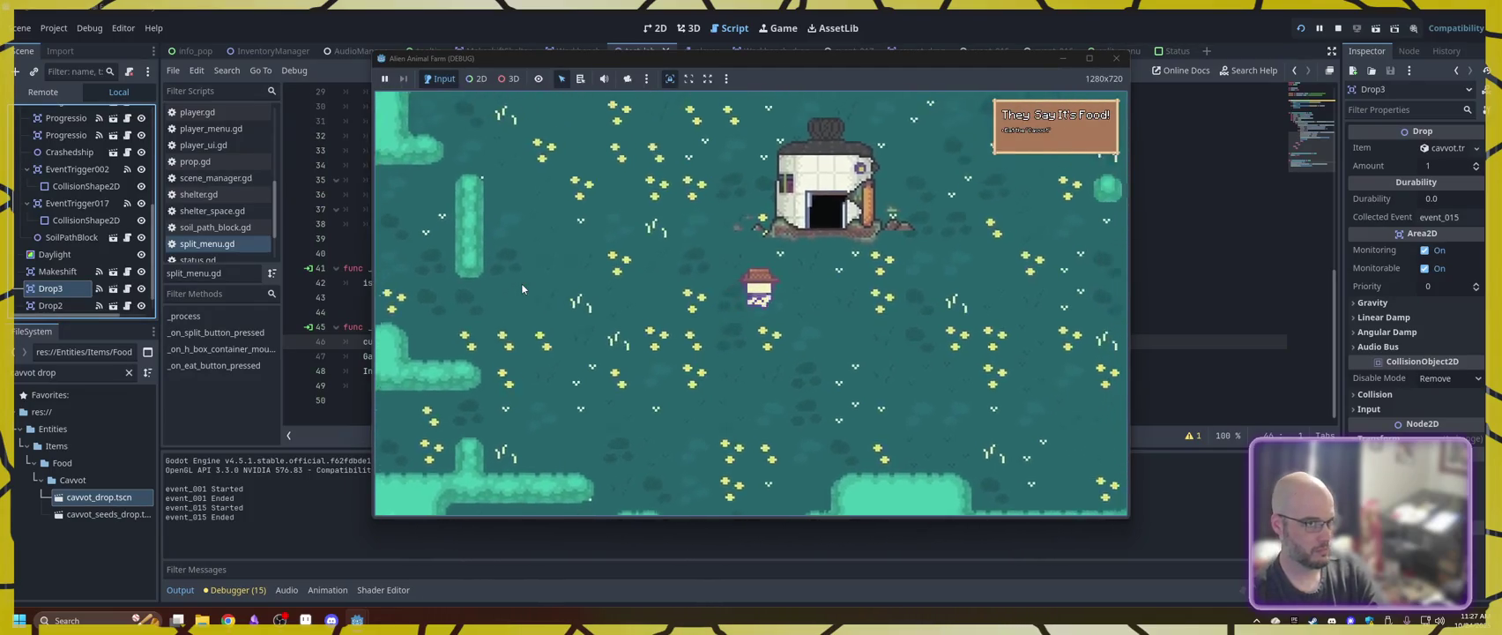
- Walk the player to the shelter door, into the crop field, and back toward the shelter
{"action": "key", "text": "Up"}
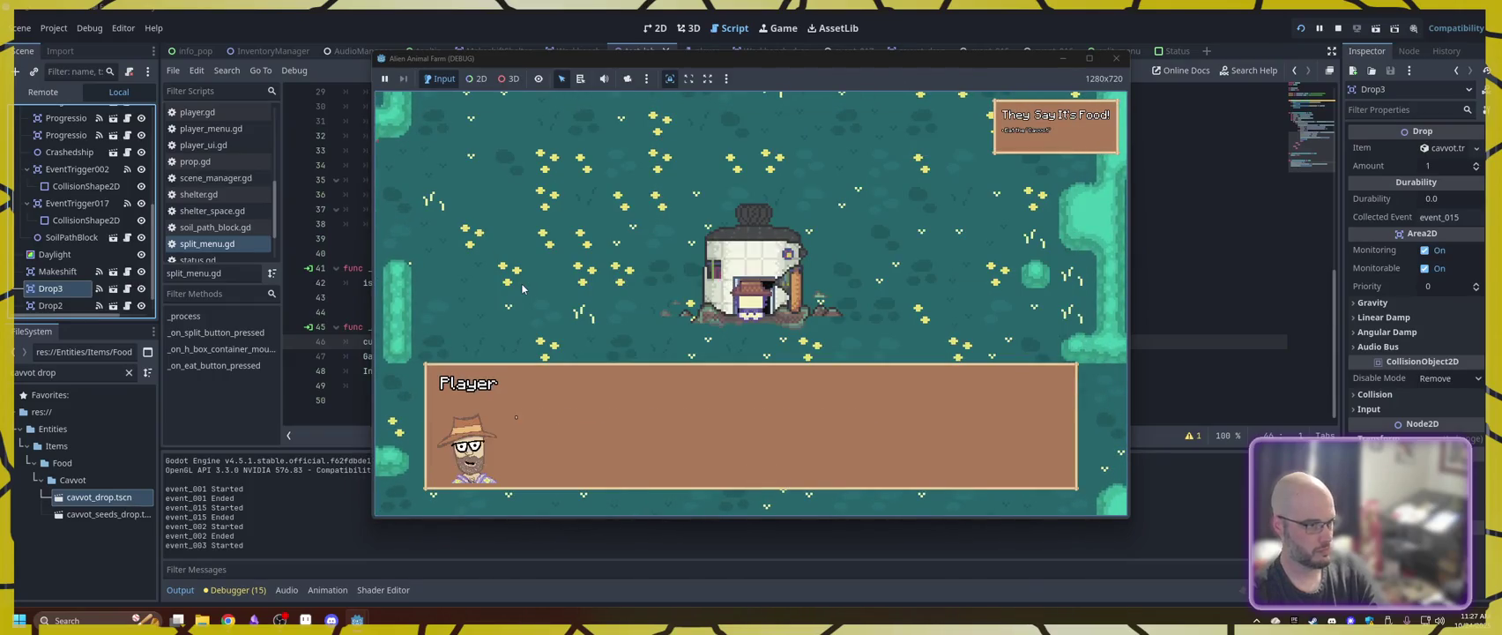
{"action": "key", "text": "space"}
{"action": "key", "text": "Left"}
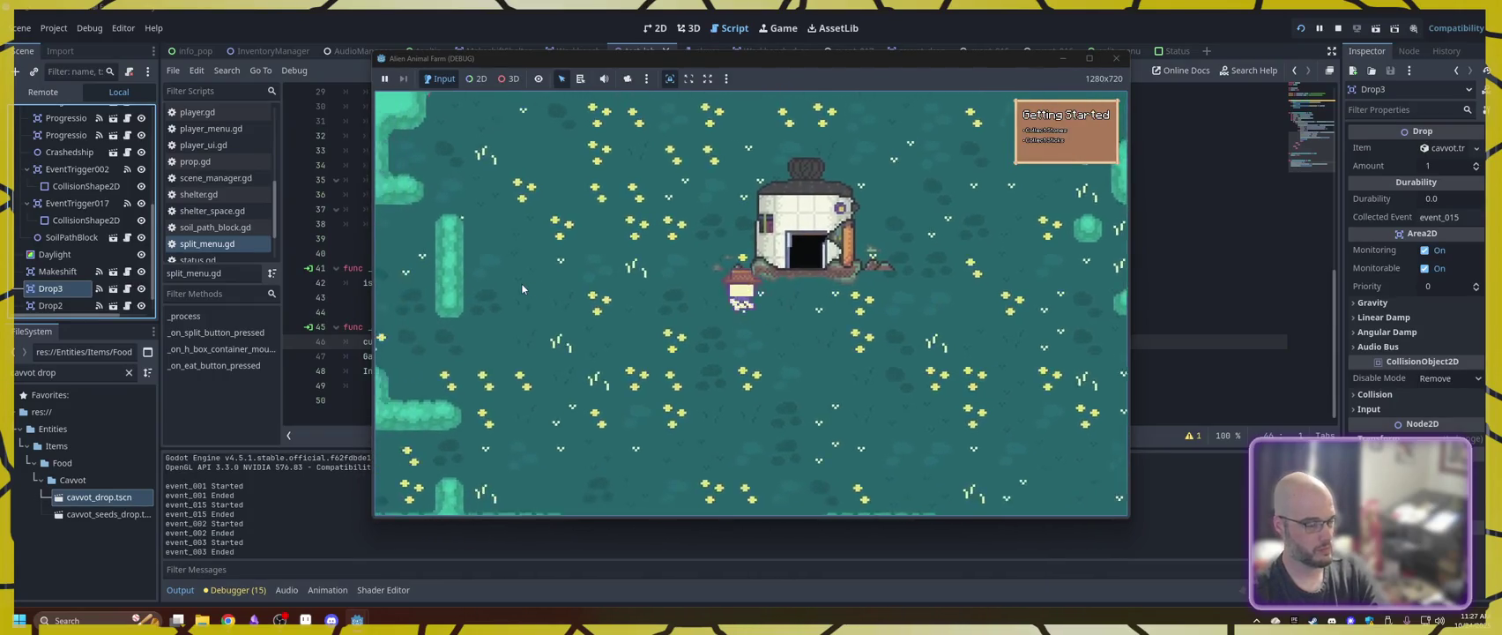
{"action": "key", "text": "Up"}
{"action": "key", "text": "Right"}
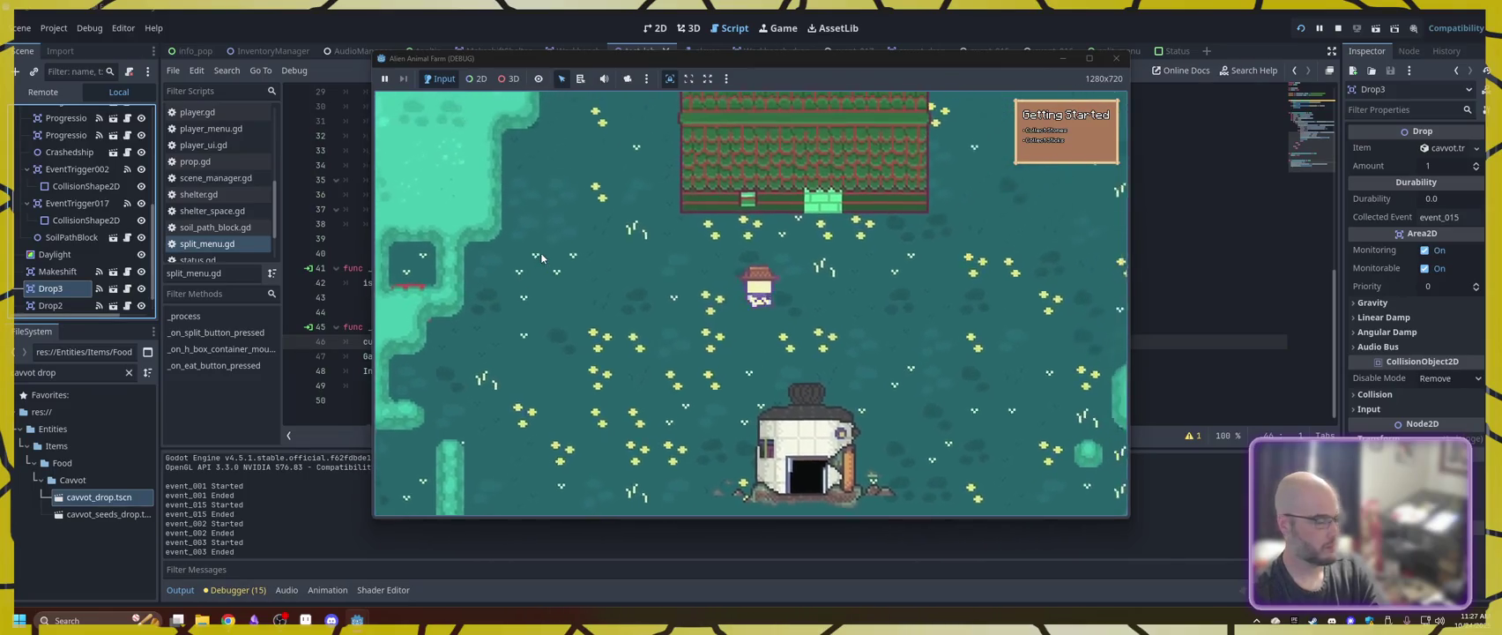
{"action": "key", "text": "Up"}
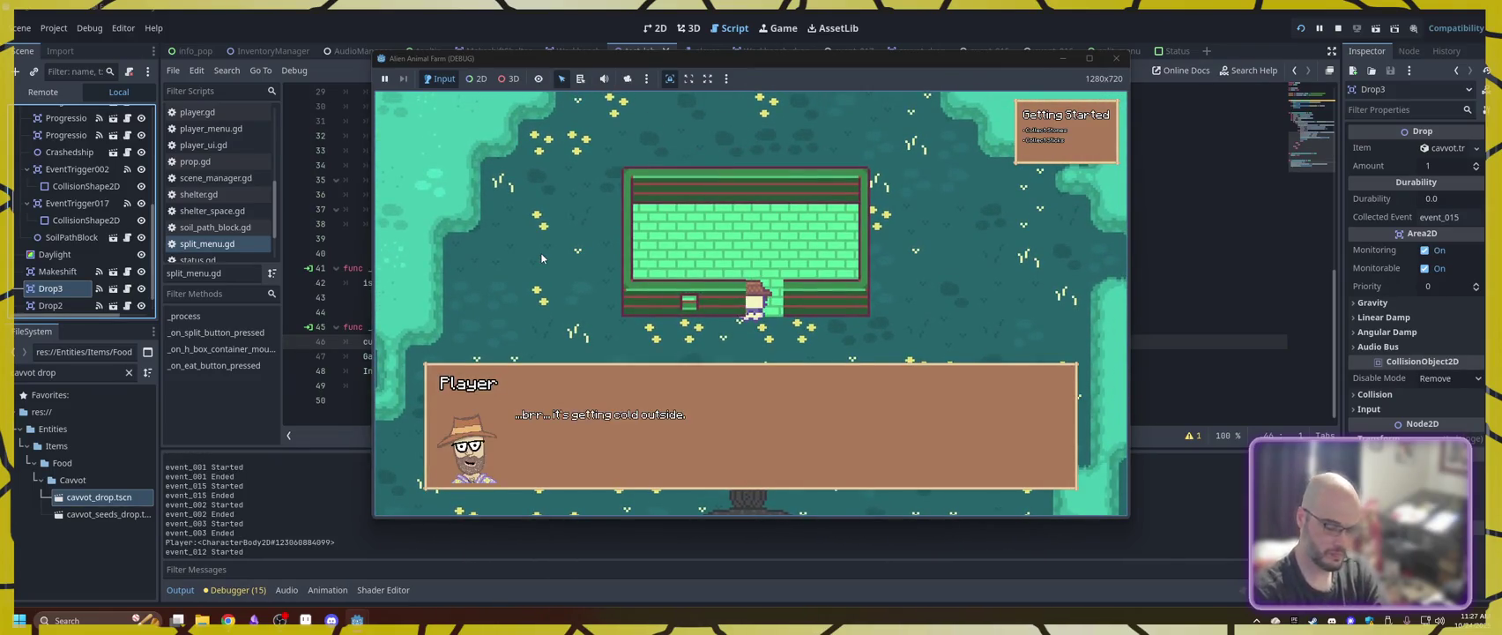
{"action": "key", "text": "space"}
{"action": "key", "text": "Down"}
{"action": "key", "text": "Left"}
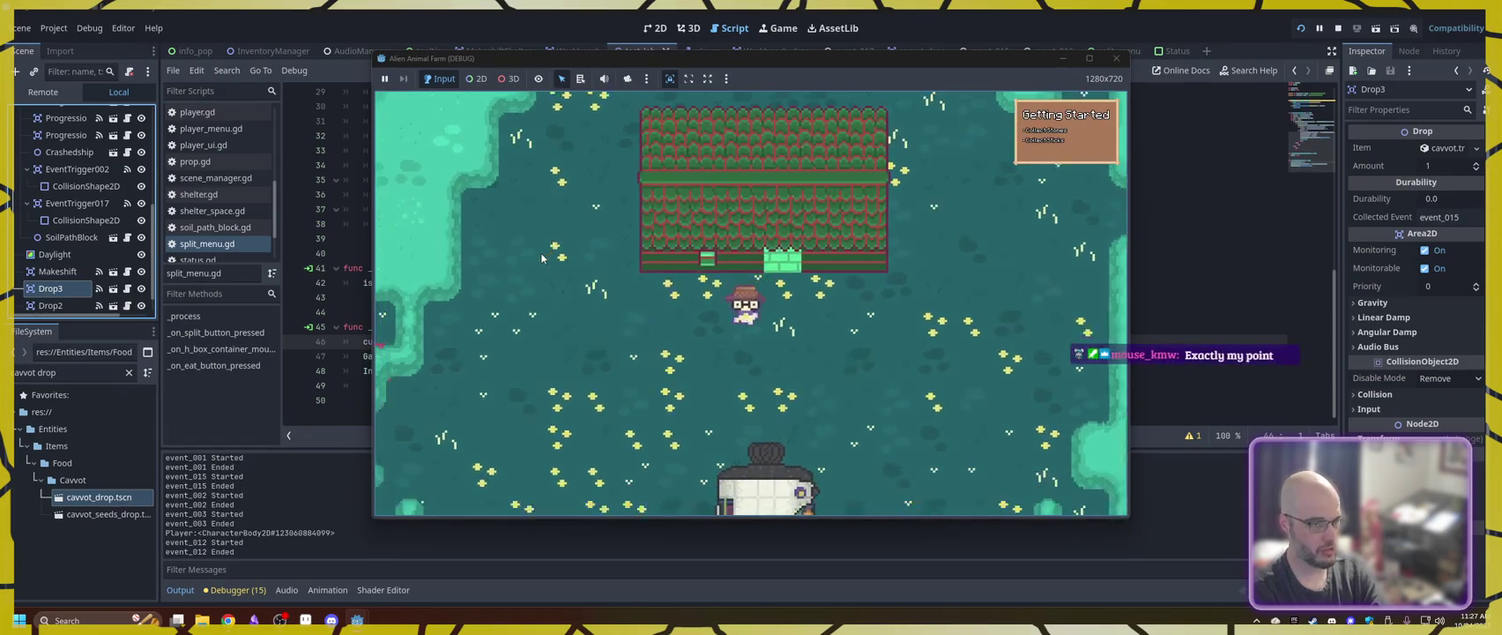
{"action": "key", "text": "Down"}
{"action": "key", "text": "Left"}
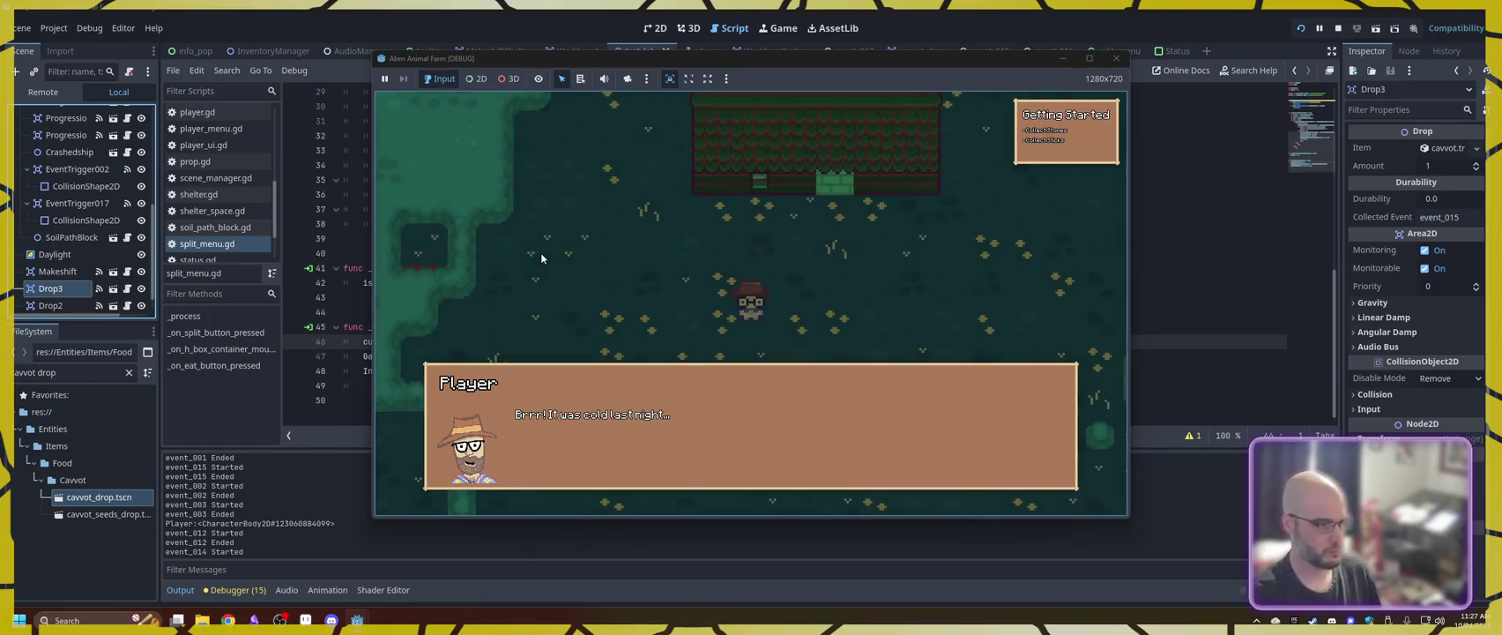
- Finish the morning dialogue to start the food quest, and open the backpack showing 3 cavvots
{"action": "left_click", "coordinate": [597, 385]}
{"action": "left_click", "coordinate": [598, 389]}
{"action": "left_click", "coordinate": [599, 390]}
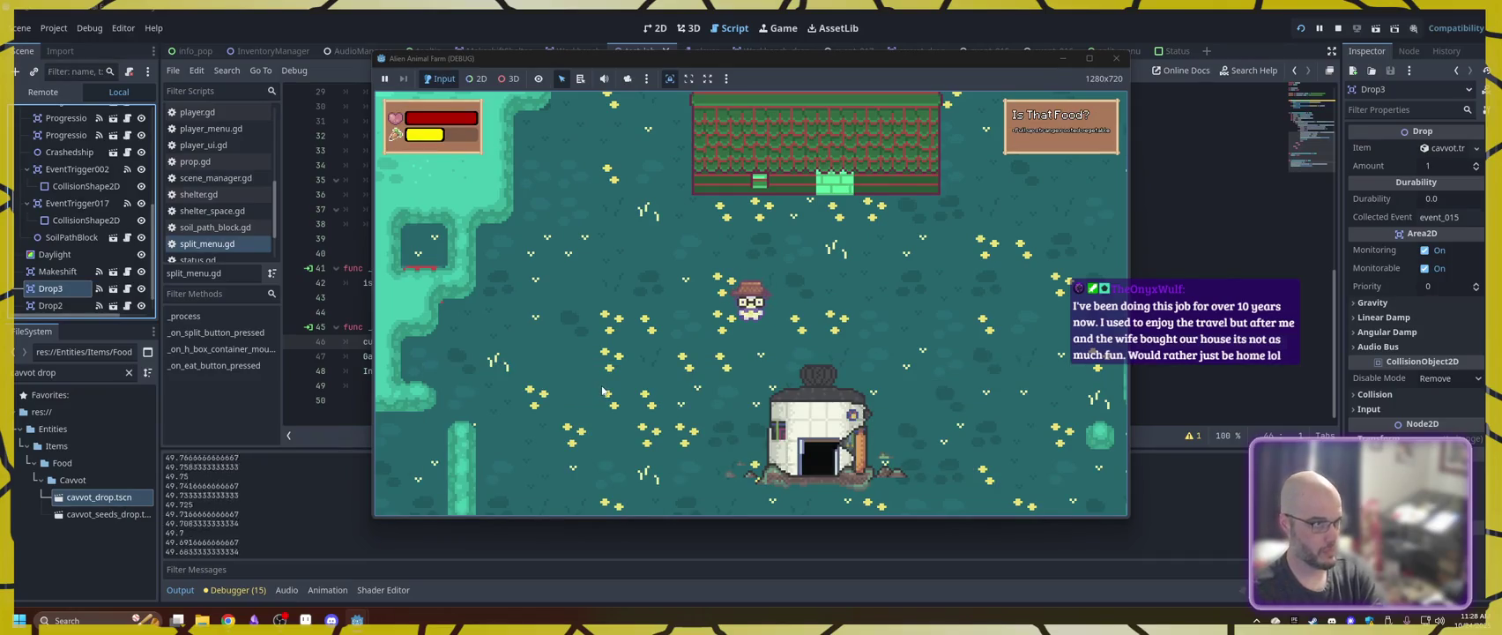
{"action": "key", "text": "i"}
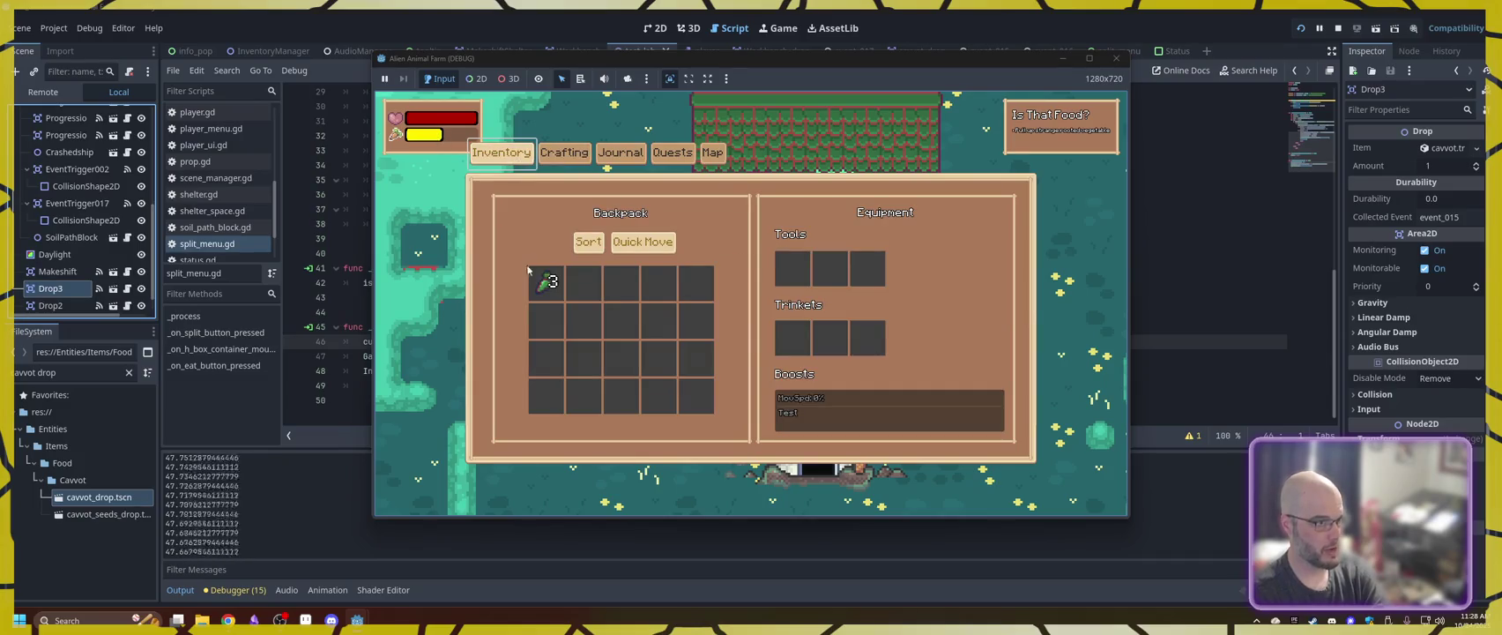
- Test eating one cavvot, then delete the refresh_inventory() call on line 48 and restart the game
{"action": "left_click", "coordinate": [545, 284]}
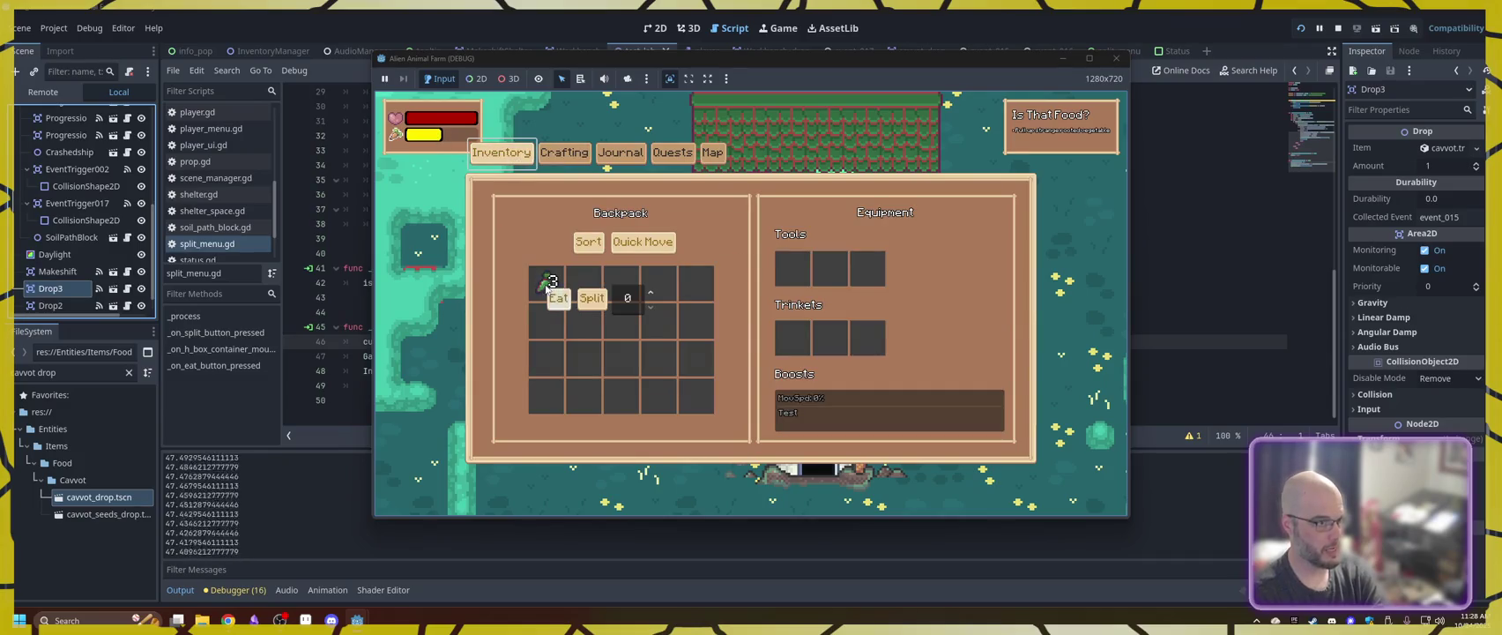
{"action": "left_click", "coordinate": [567, 306]}
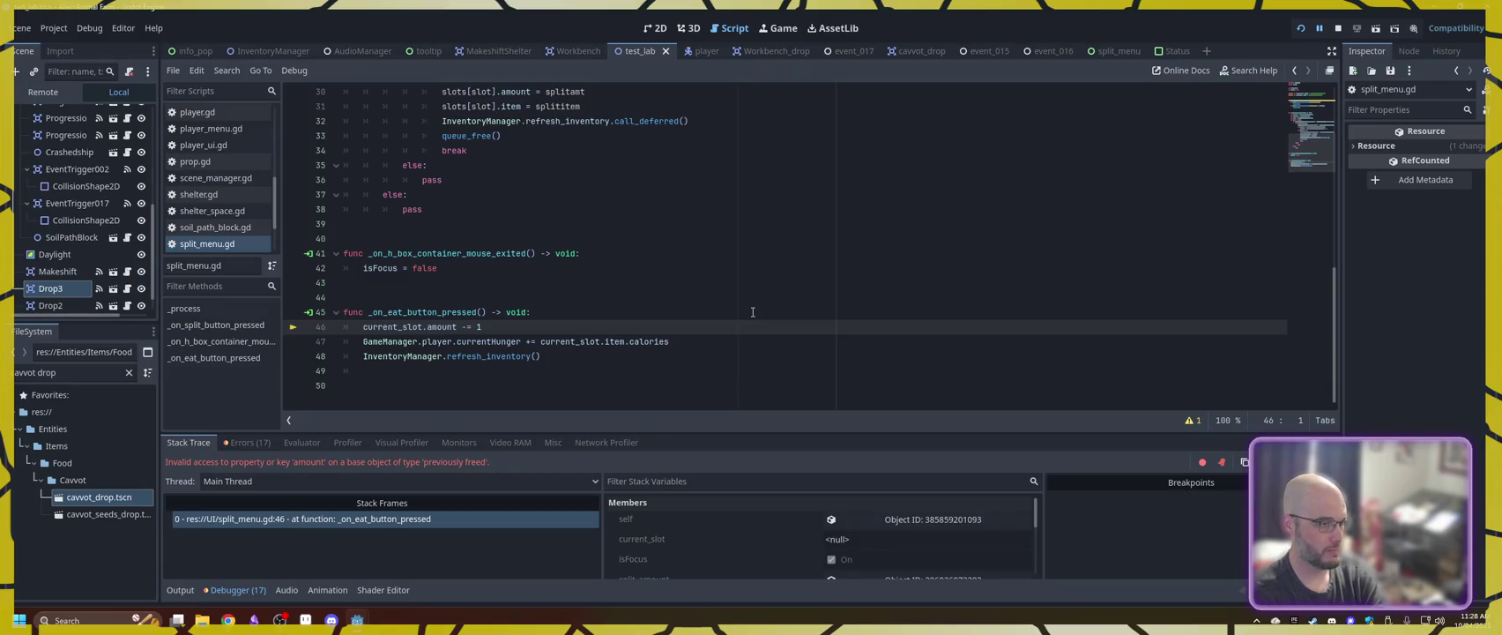
{"action": "left_click_drag", "start_coordinate": [548, 356], "coordinate": [387, 357]}
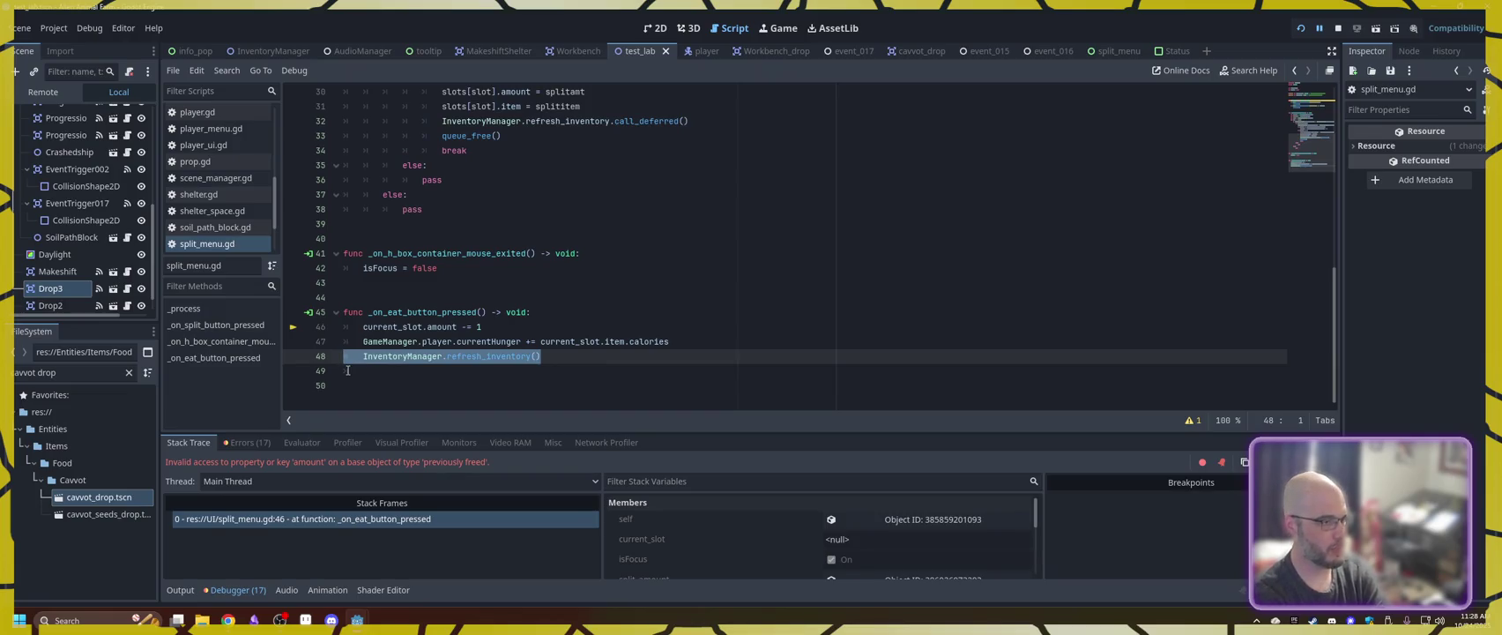
{"action": "key", "text": "BackSpace"}
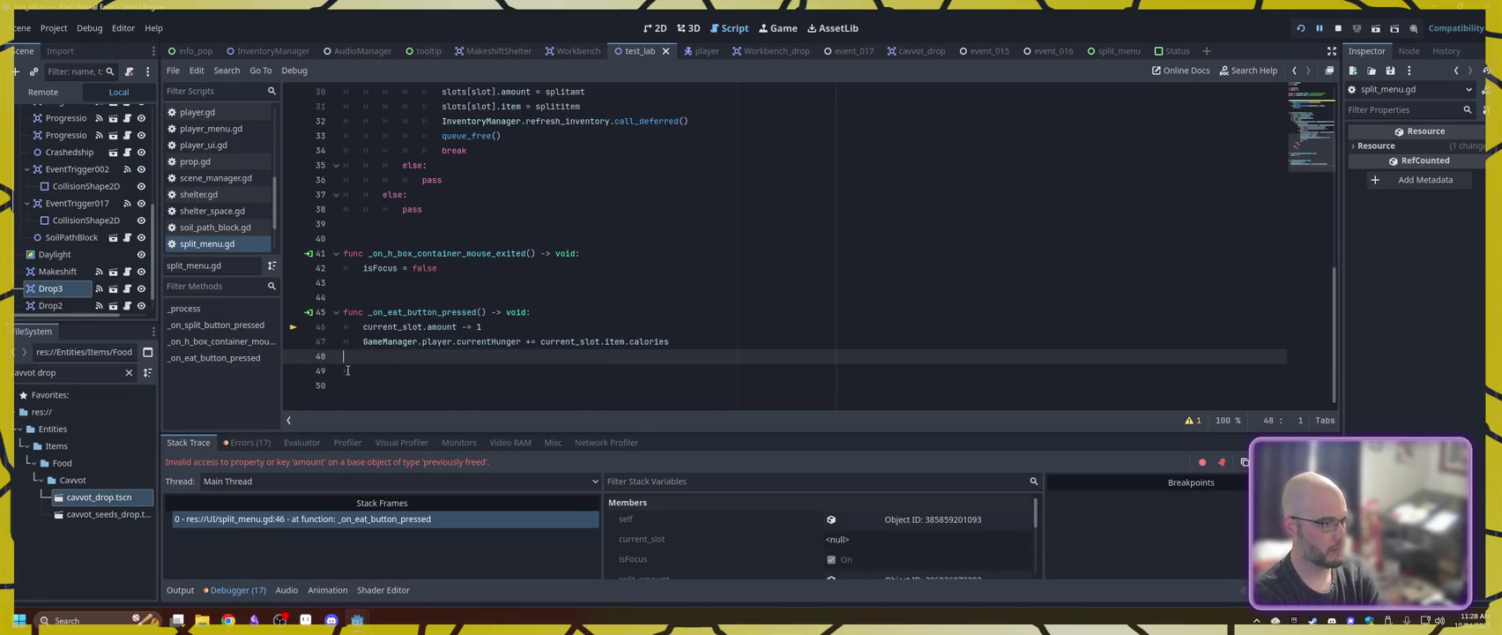
{"action": "key", "text": "BackSpace"}
{"action": "left_click", "coordinate": [1301, 28]}
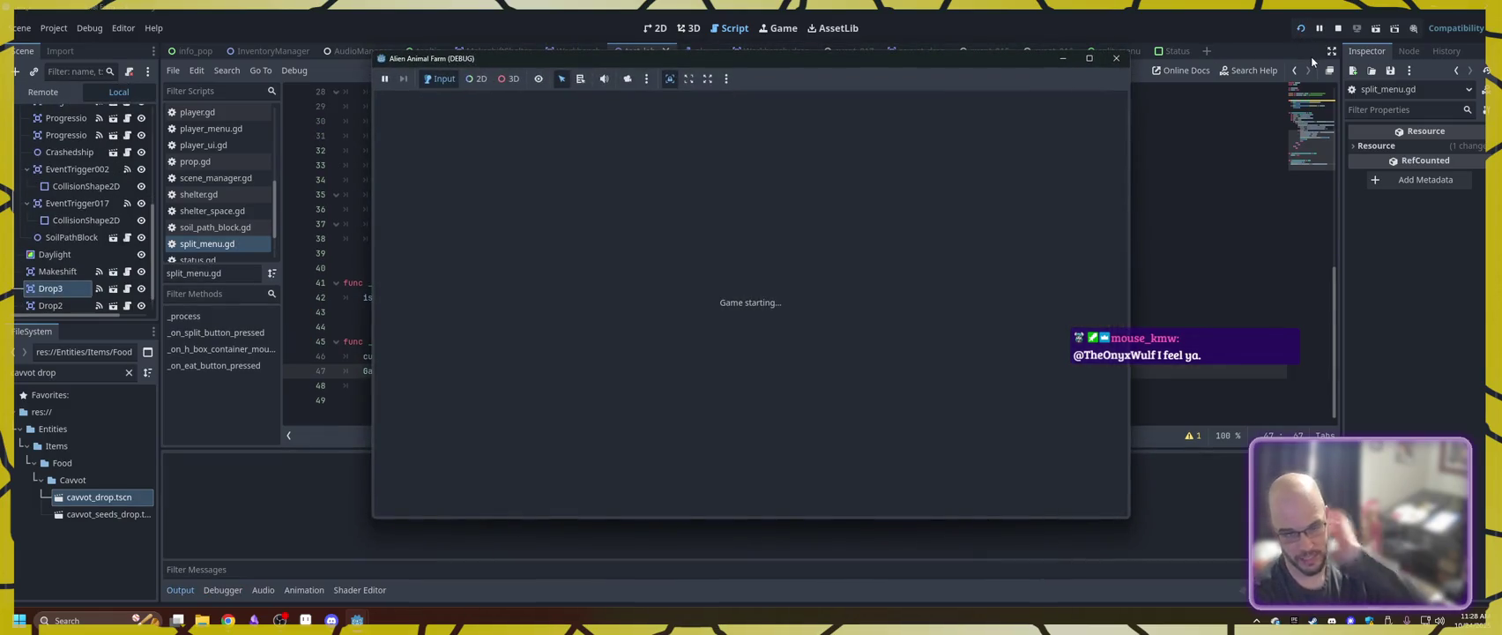
- Relaunch the game after the scene_manager.gd null-instance crash and choose New Game
{"action": "left_click", "coordinate": [514, 285]}
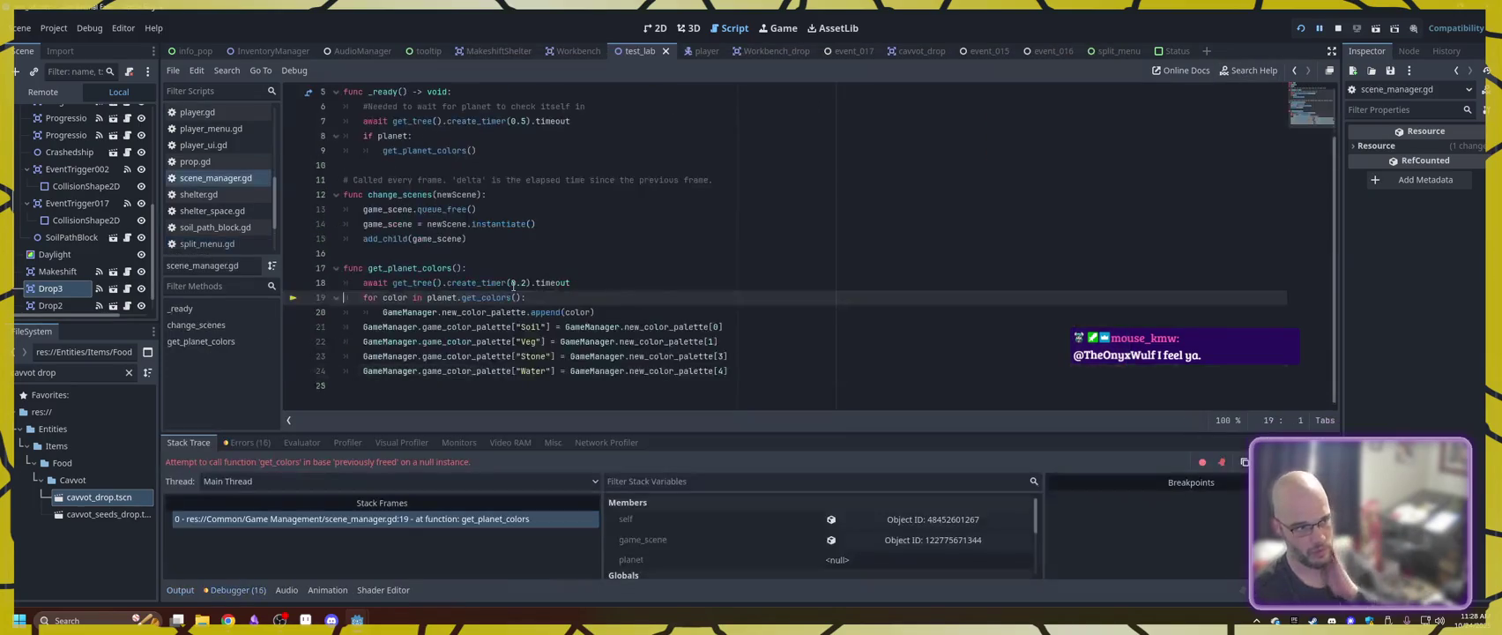
{"action": "left_click", "coordinate": [1300, 30]}
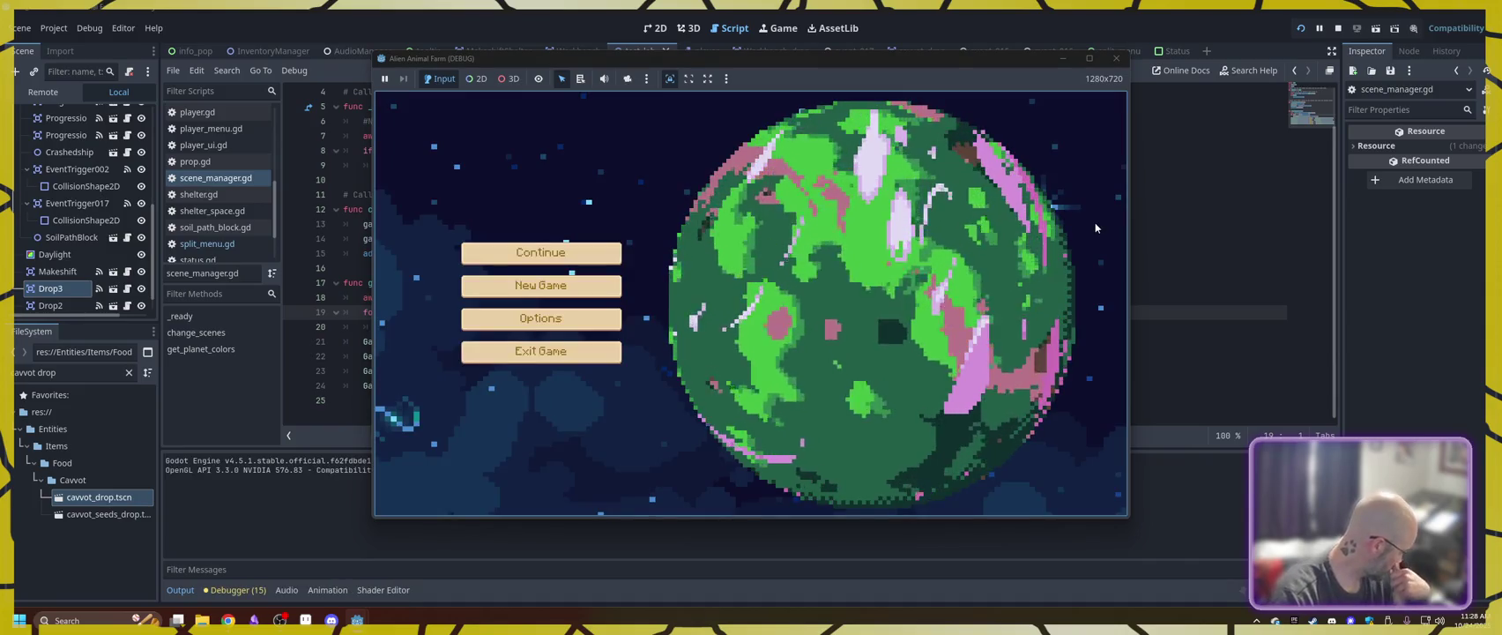
{"action": "left_click", "coordinate": [561, 287]}
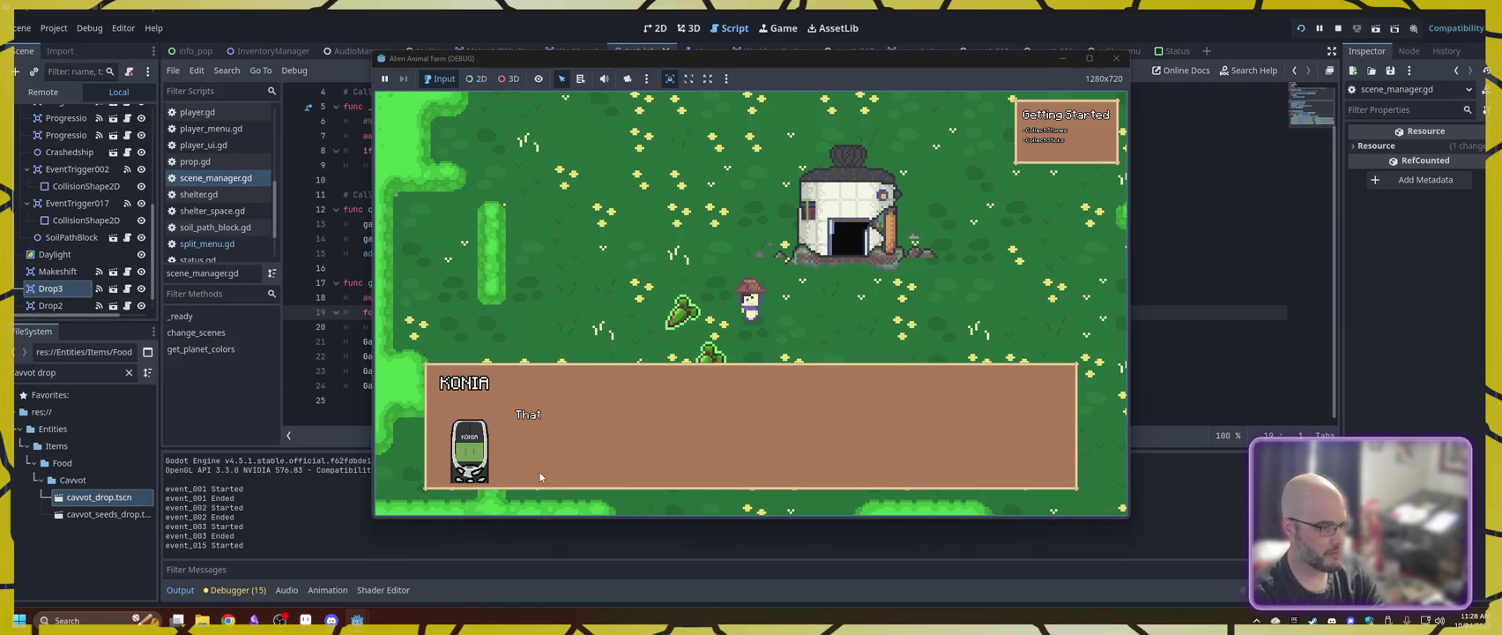
- Open the backpack, try the Cavvot's eat and split options, and flip between the Crafting and Backpack pages
{"action": "key", "text": "i"}
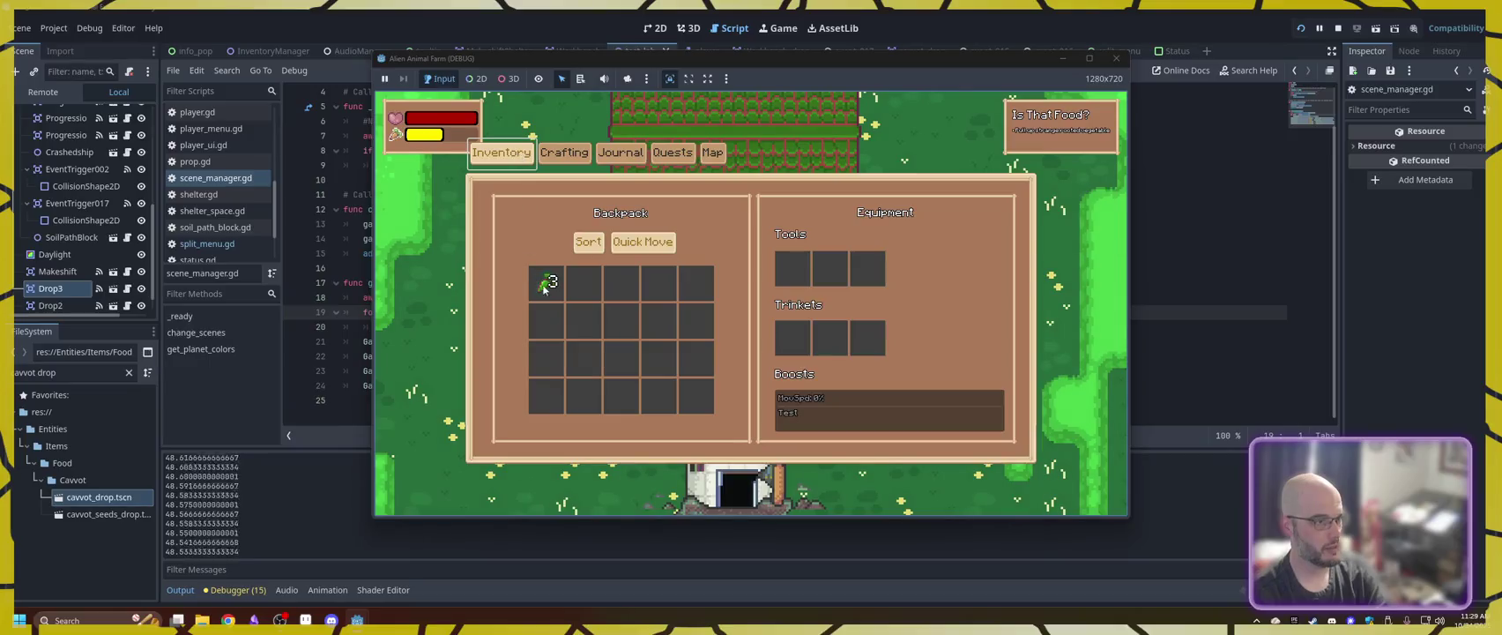
{"action": "right_click", "coordinate": [548, 287]}
{"action": "left_click", "coordinate": [563, 300]}
{"action": "right_click", "coordinate": [548, 284]}
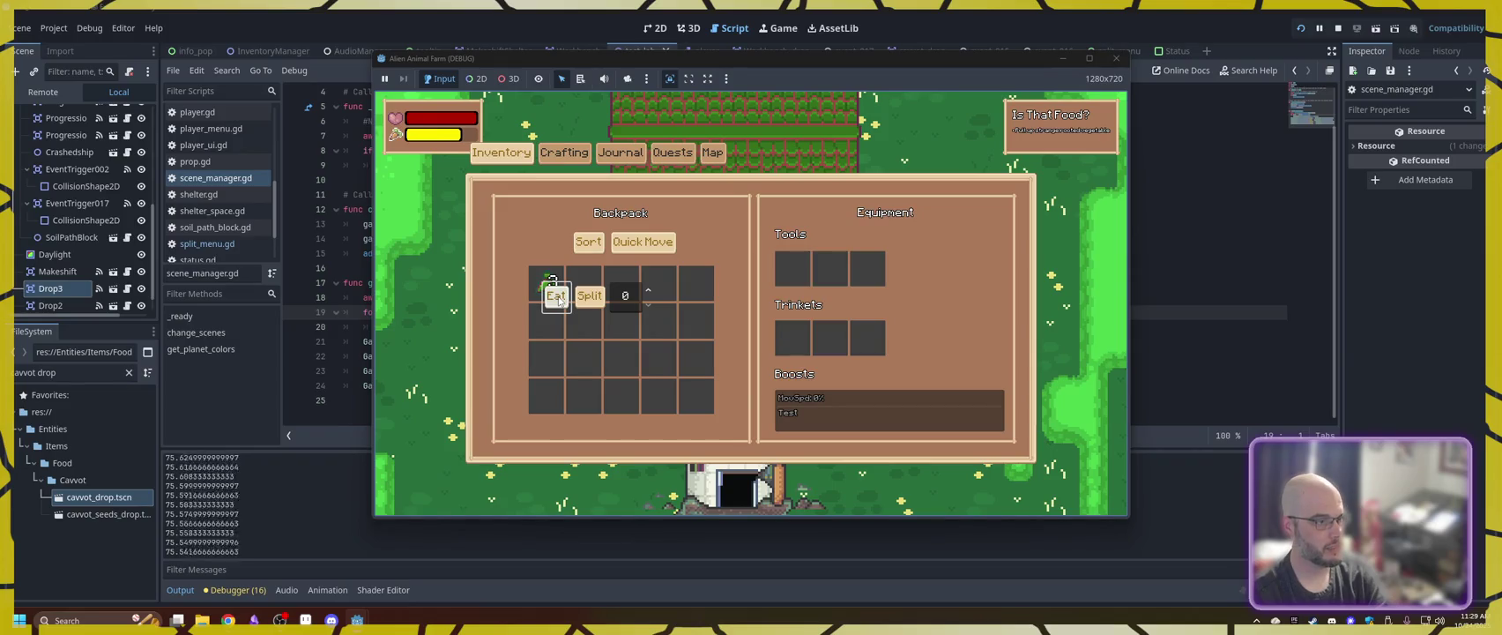
{"action": "key", "text": "i"}
{"action": "key", "text": "i"}
{"action": "key", "text": "i"}
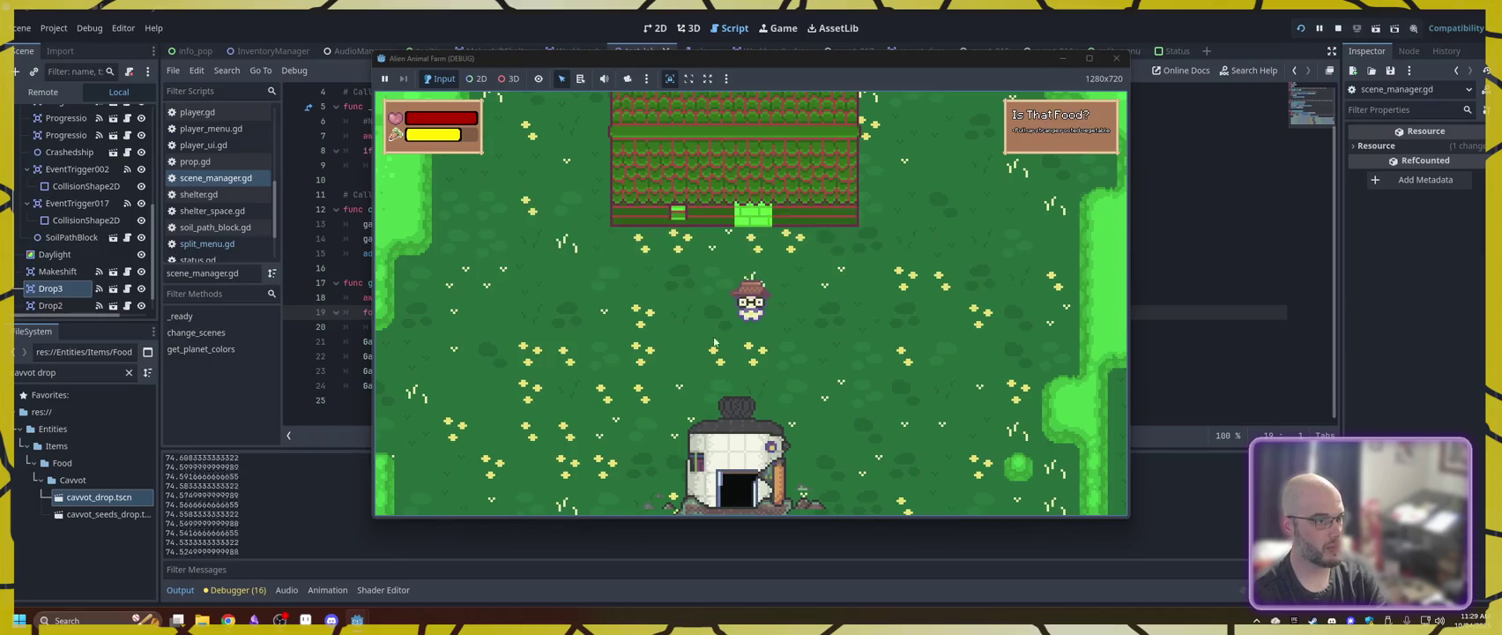
{"action": "key", "text": "i"}
{"action": "key", "text": "i"}
{"action": "key", "text": "d"}
{"action": "key", "text": "s"}
{"action": "key", "text": "i"}
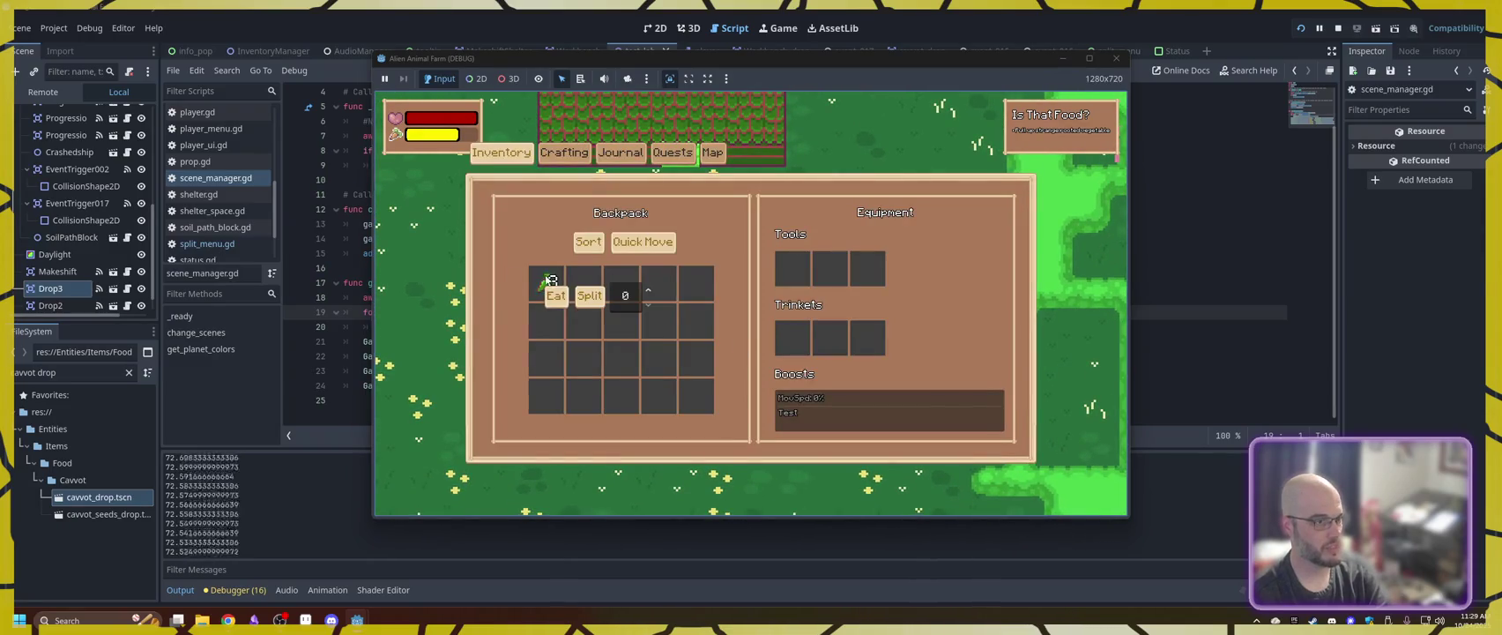
{"action": "left_click", "coordinate": [564, 151]}
{"action": "left_click", "coordinate": [501, 152]}
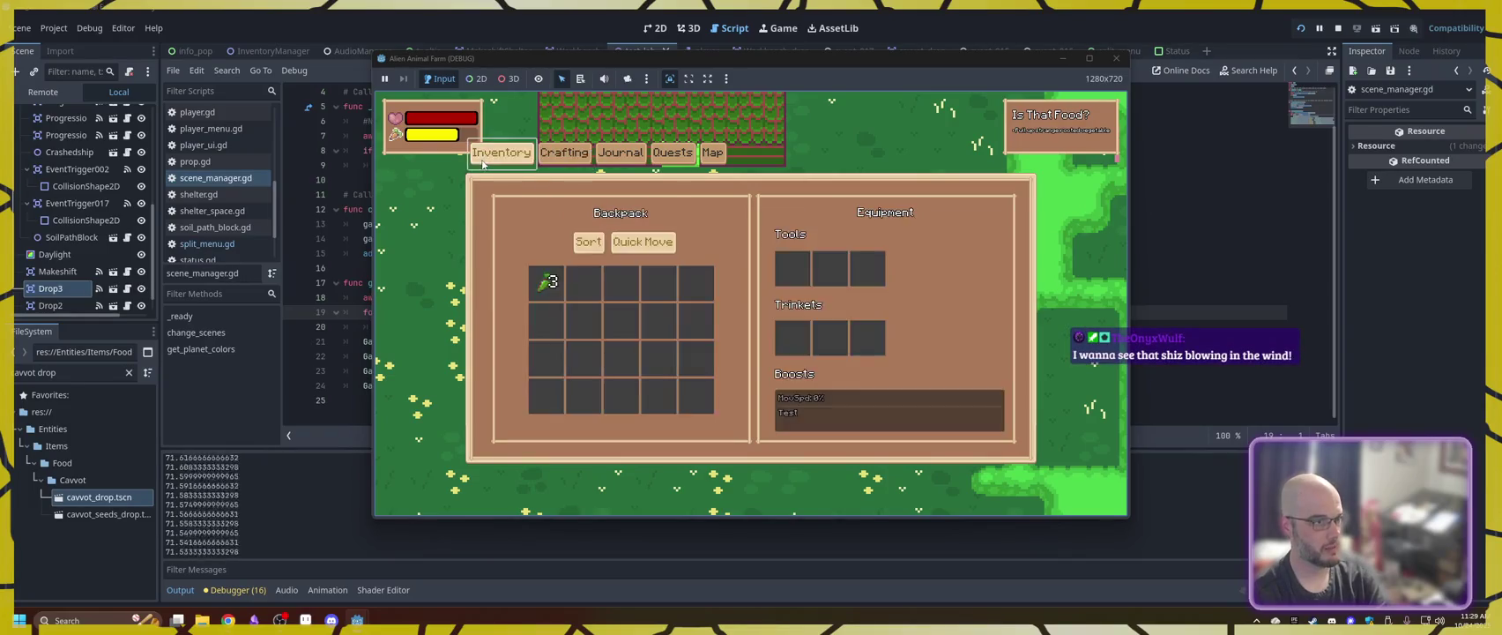
{"action": "key", "text": "i"}
- Walk the character up past the crops to the meadow, clearing the dialogue on the way
{"action": "key", "text": "s"}
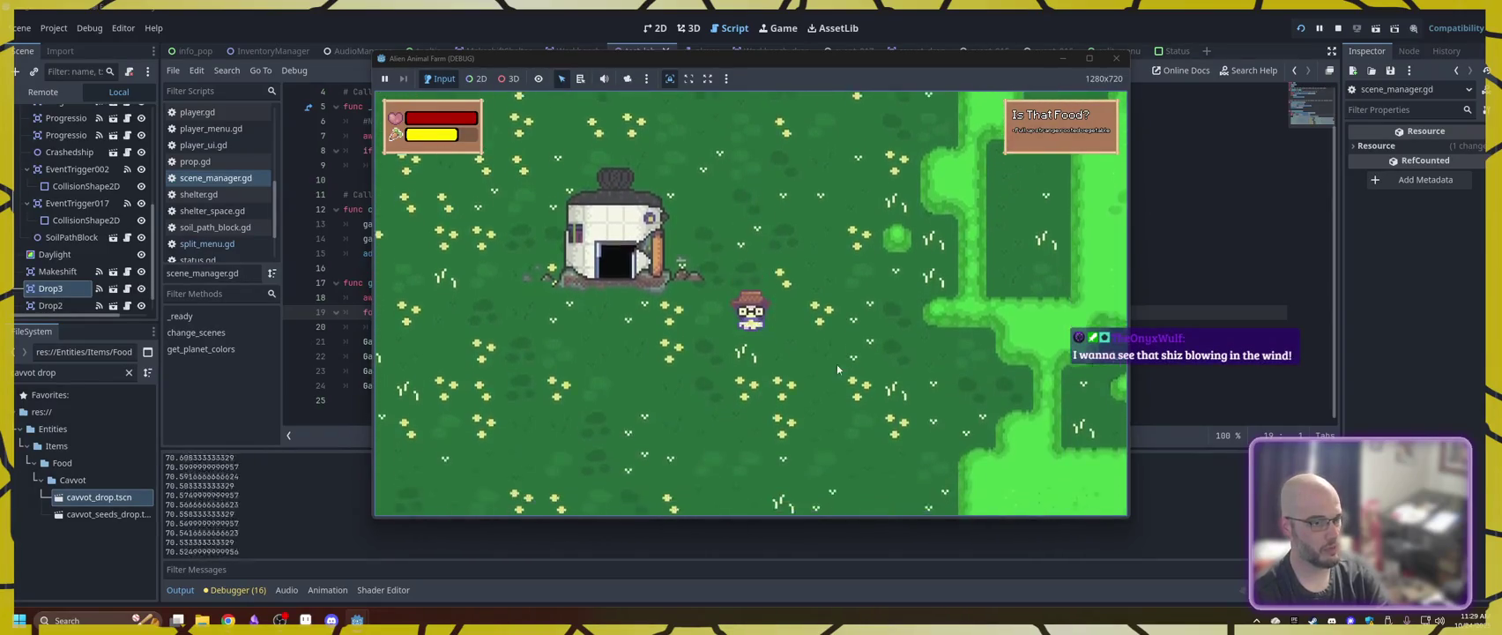
{"action": "key", "text": "a"}
{"action": "key", "text": "w"}
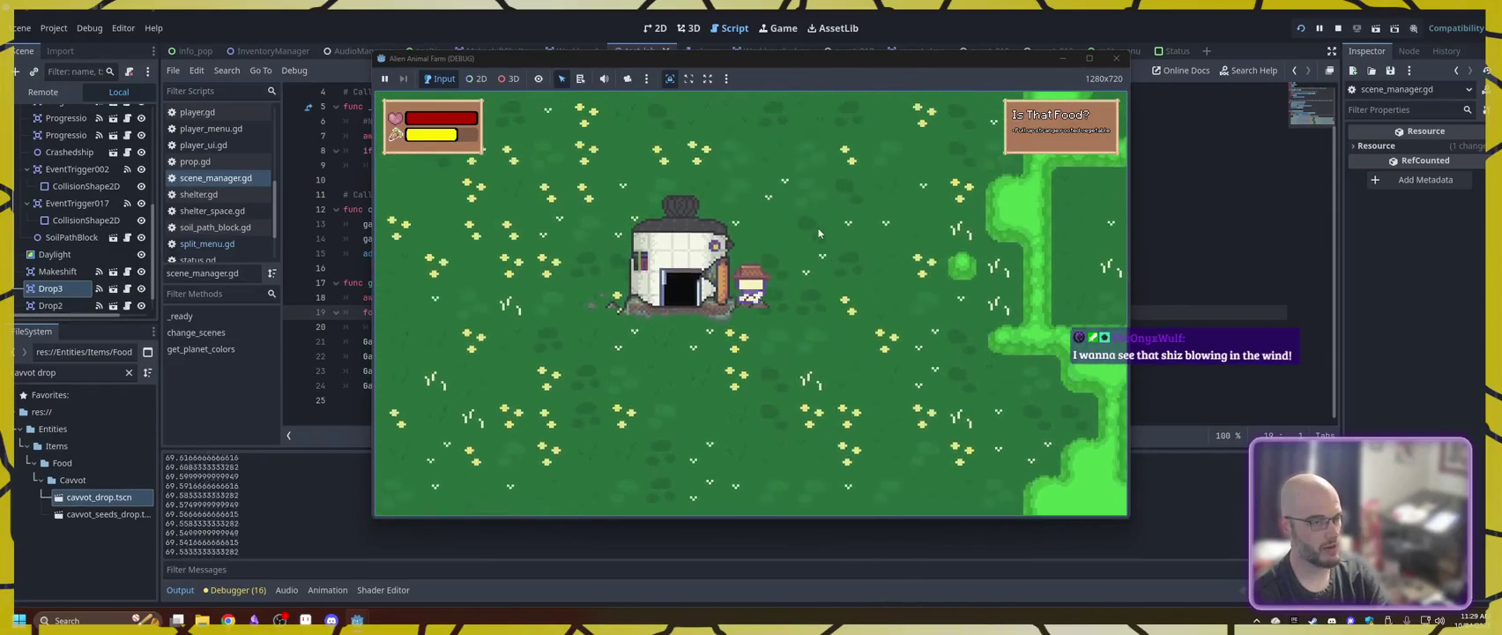
{"action": "key", "text": "w"}
{"action": "key", "text": "d"}
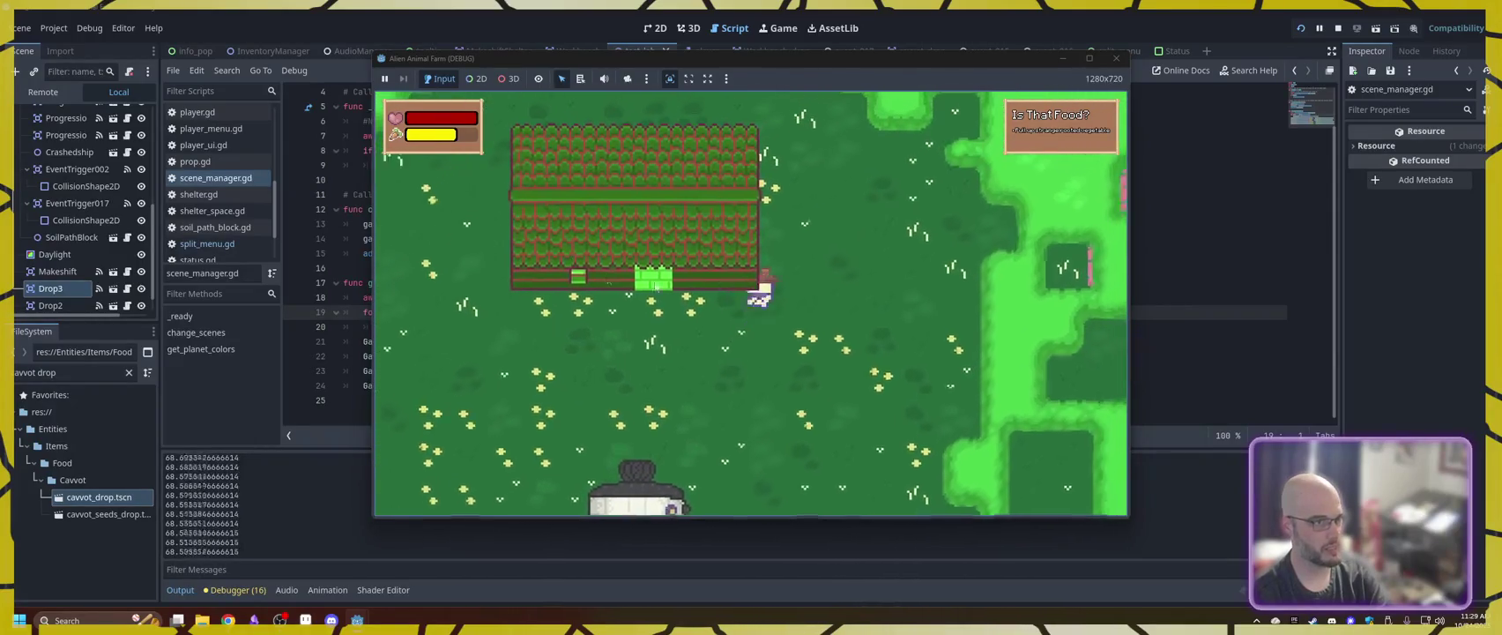
{"action": "key", "text": "w"}
{"action": "key", "text": "a"}
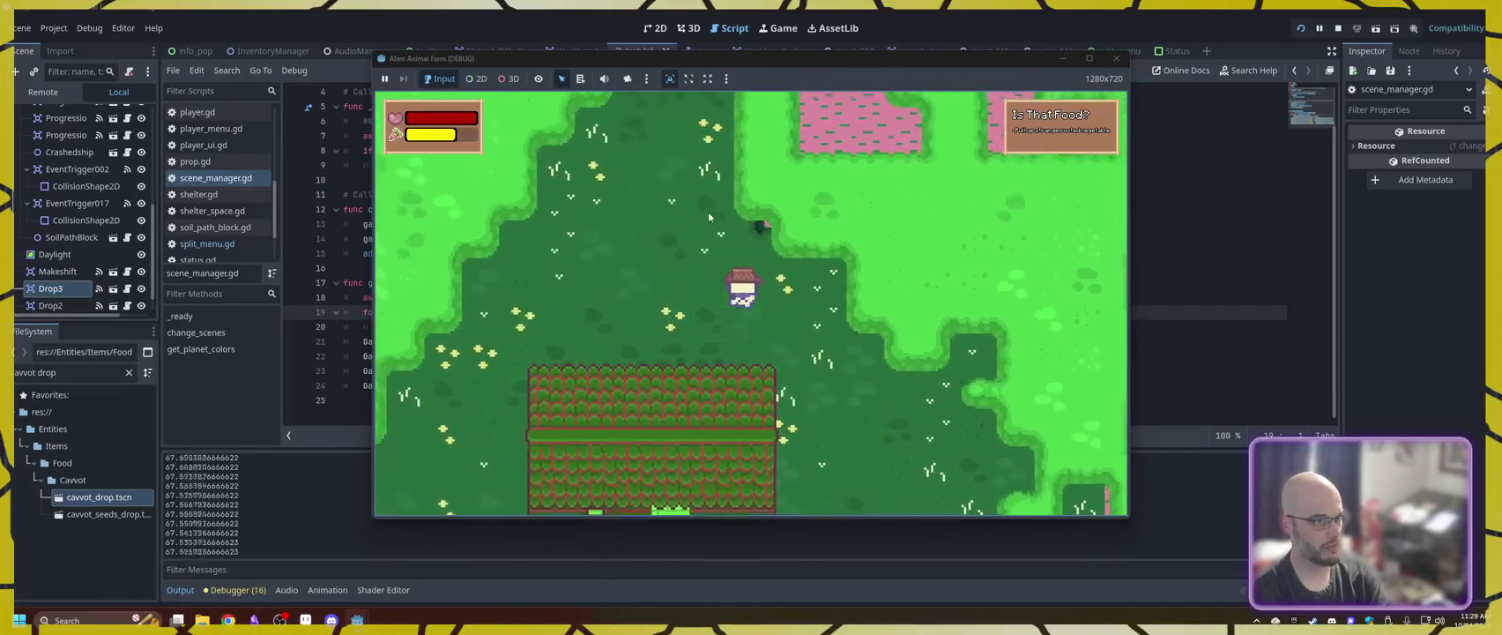
{"action": "key", "text": "w"}
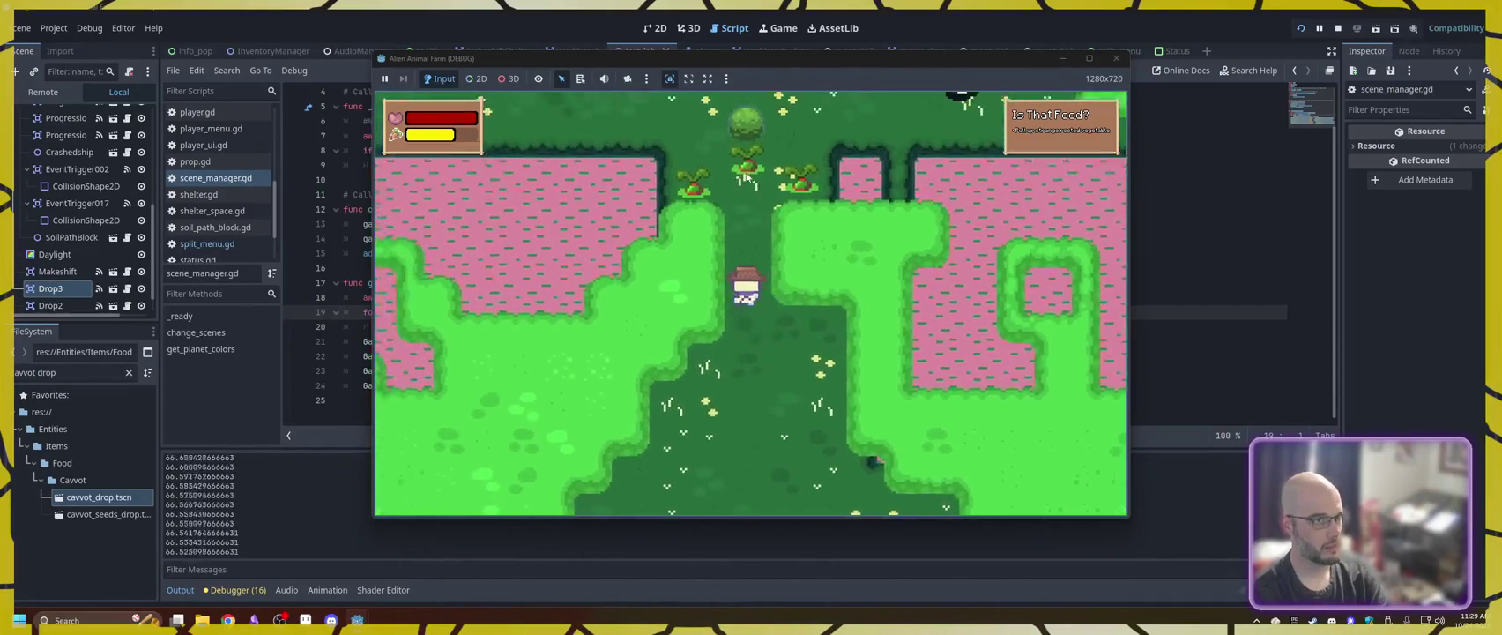
{"action": "left_click", "coordinate": [734, 389]}
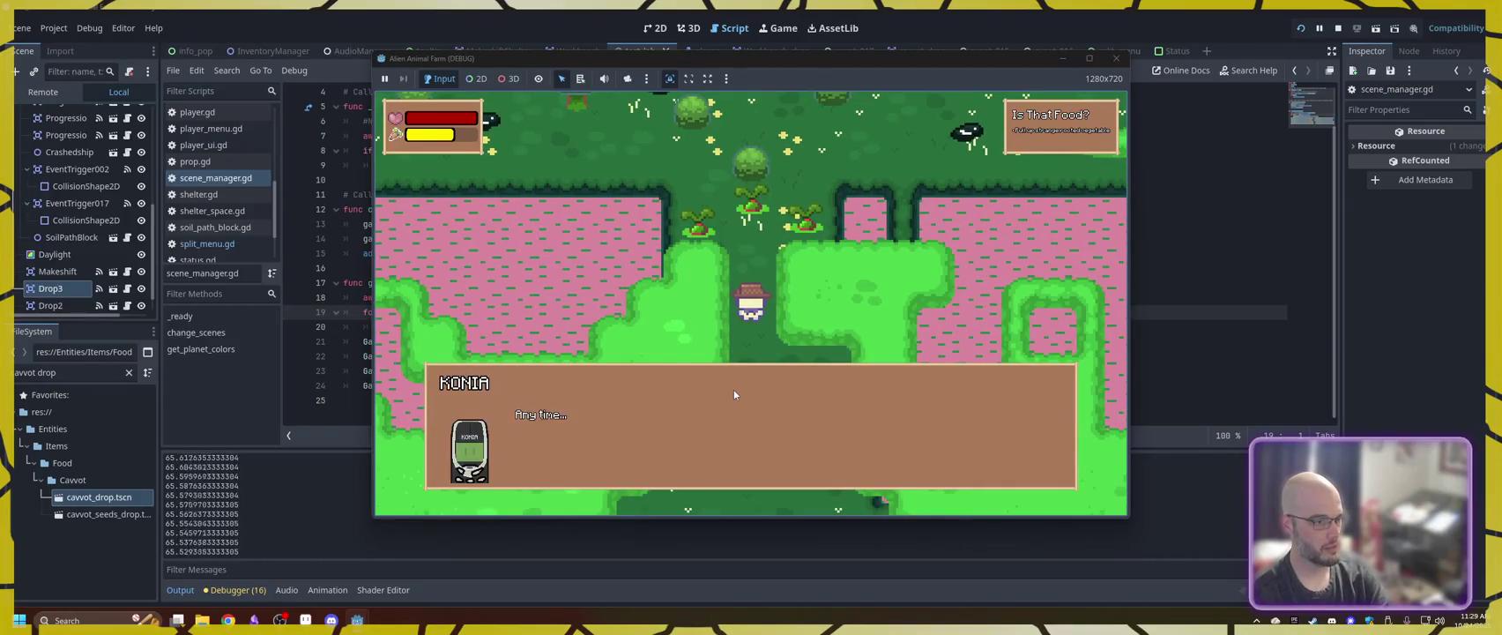
{"action": "left_click", "coordinate": [734, 389]}
{"action": "key", "text": "w"}
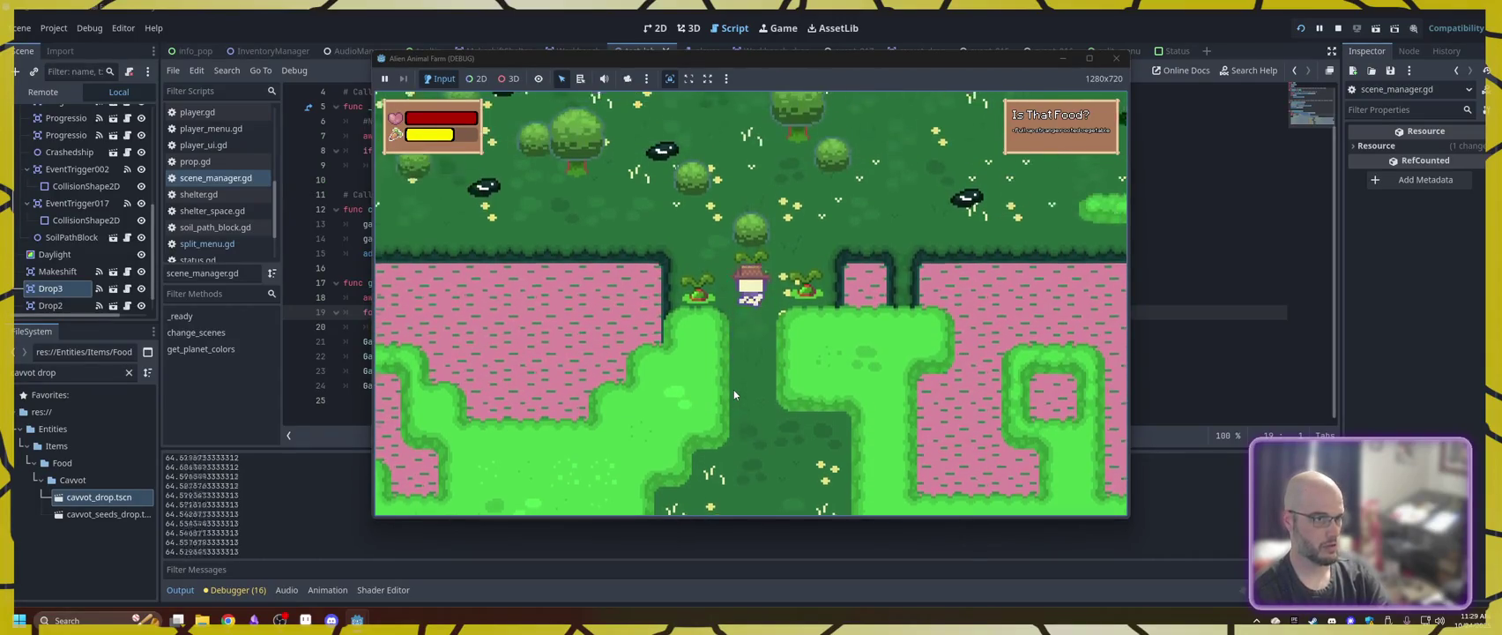
{"action": "key", "text": "s"}
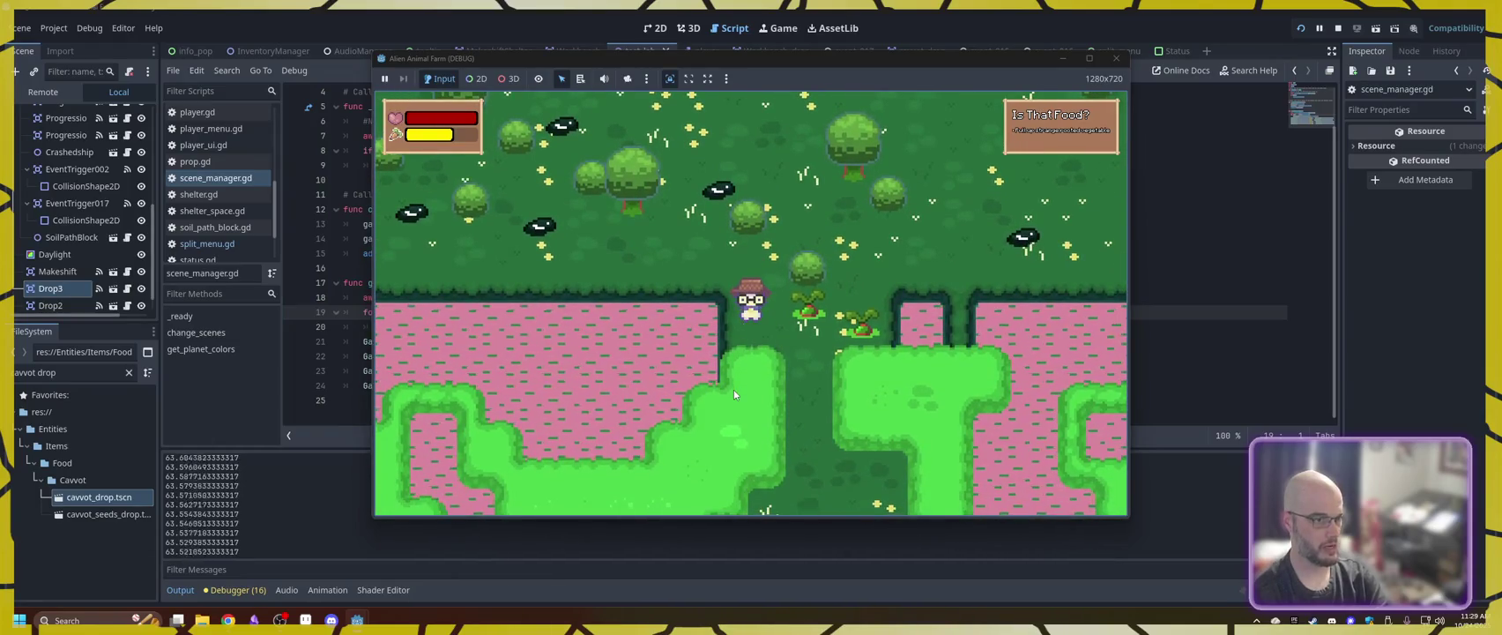
- Eat one Cavvot from the backpack to refill energy, check the count, then stop the game
{"action": "key", "text": "i"}
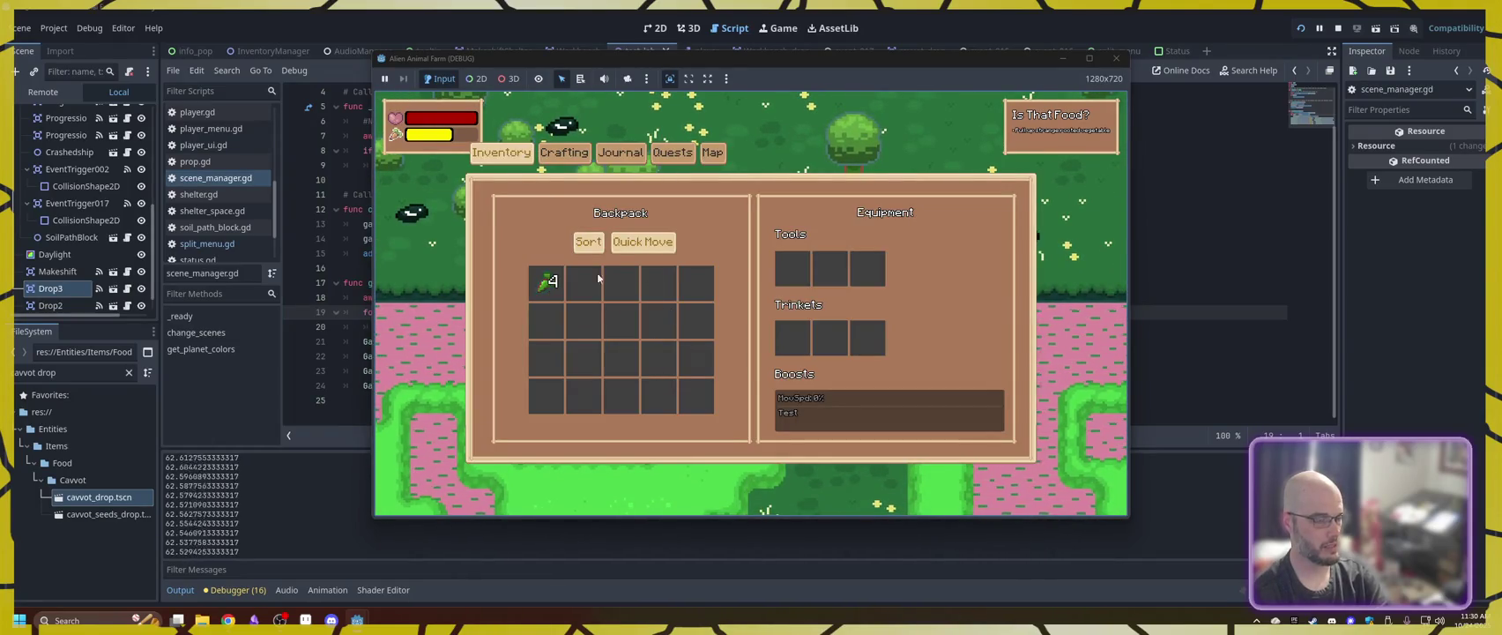
{"action": "key", "text": "s"}
{"action": "mouse_move", "coordinate": [548, 286]}
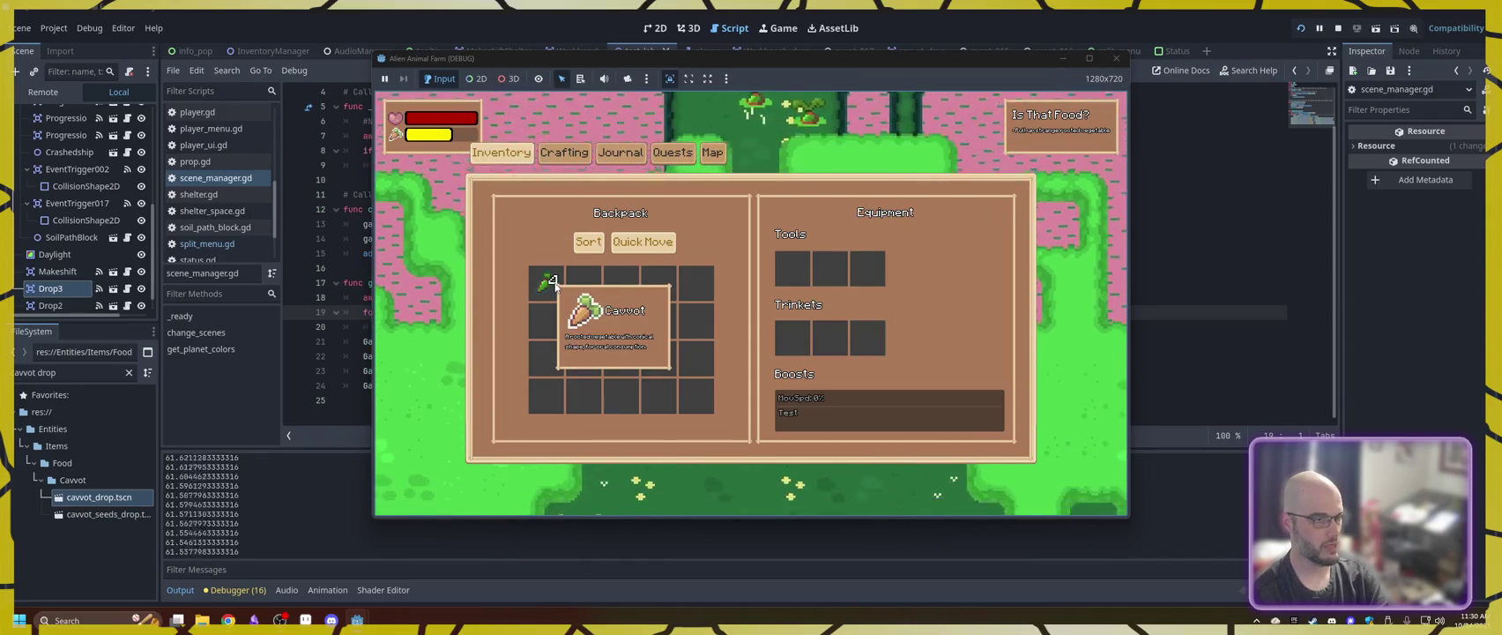
{"action": "left_click", "coordinate": [549, 286]}
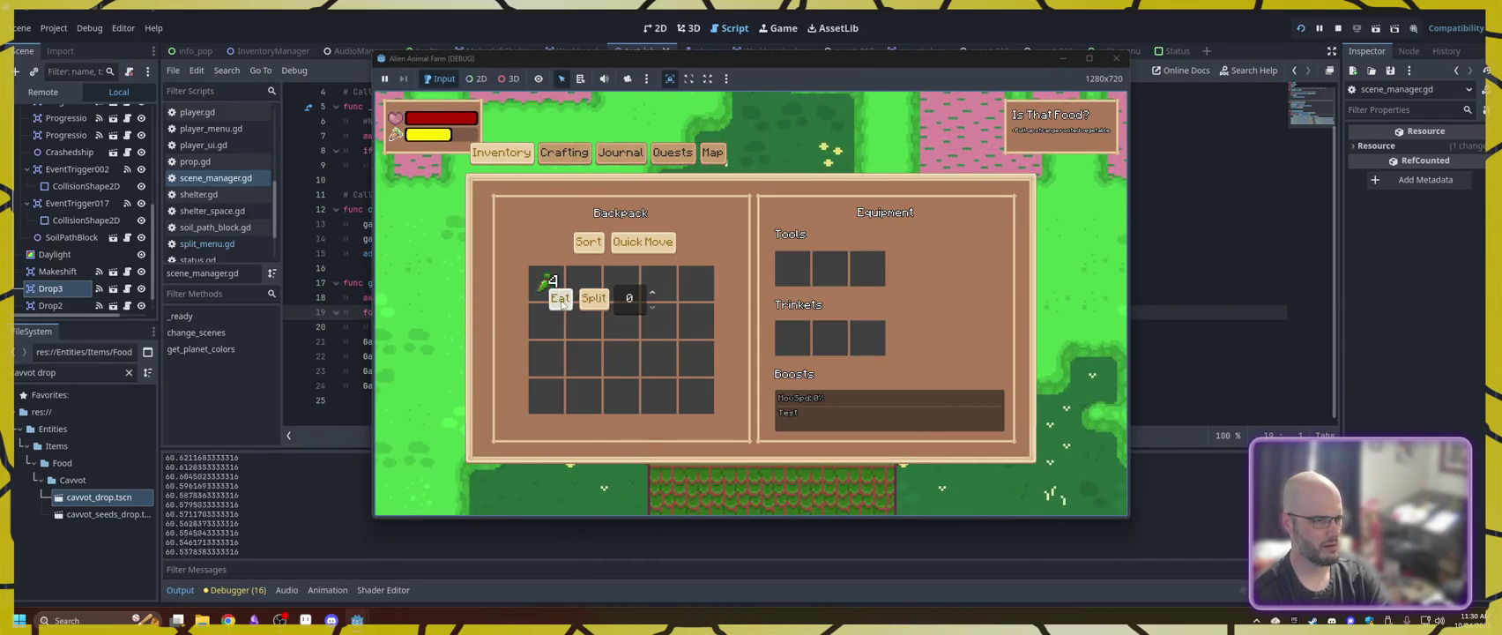
{"action": "left_click", "coordinate": [561, 300]}
{"action": "key", "text": "i"}
{"action": "key", "text": "i"}
{"action": "key", "text": "i"}
{"action": "key", "text": "w"}
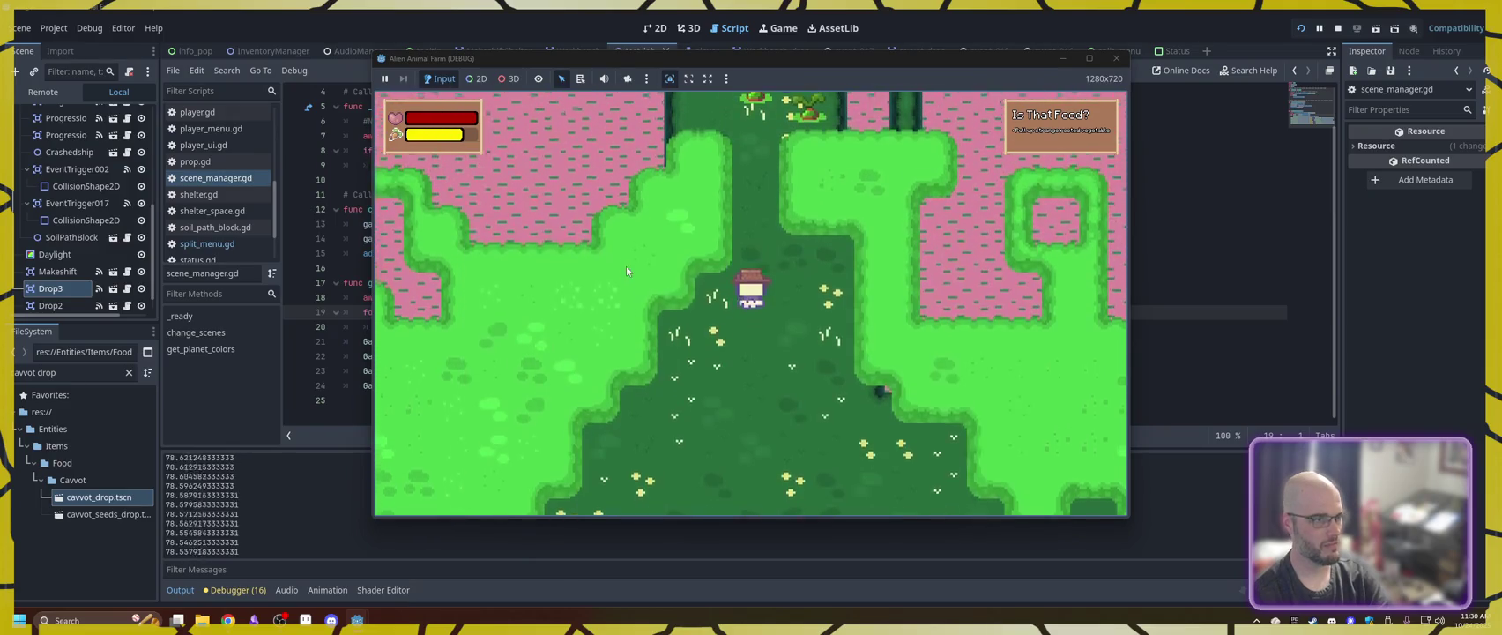
{"action": "key", "text": "w"}
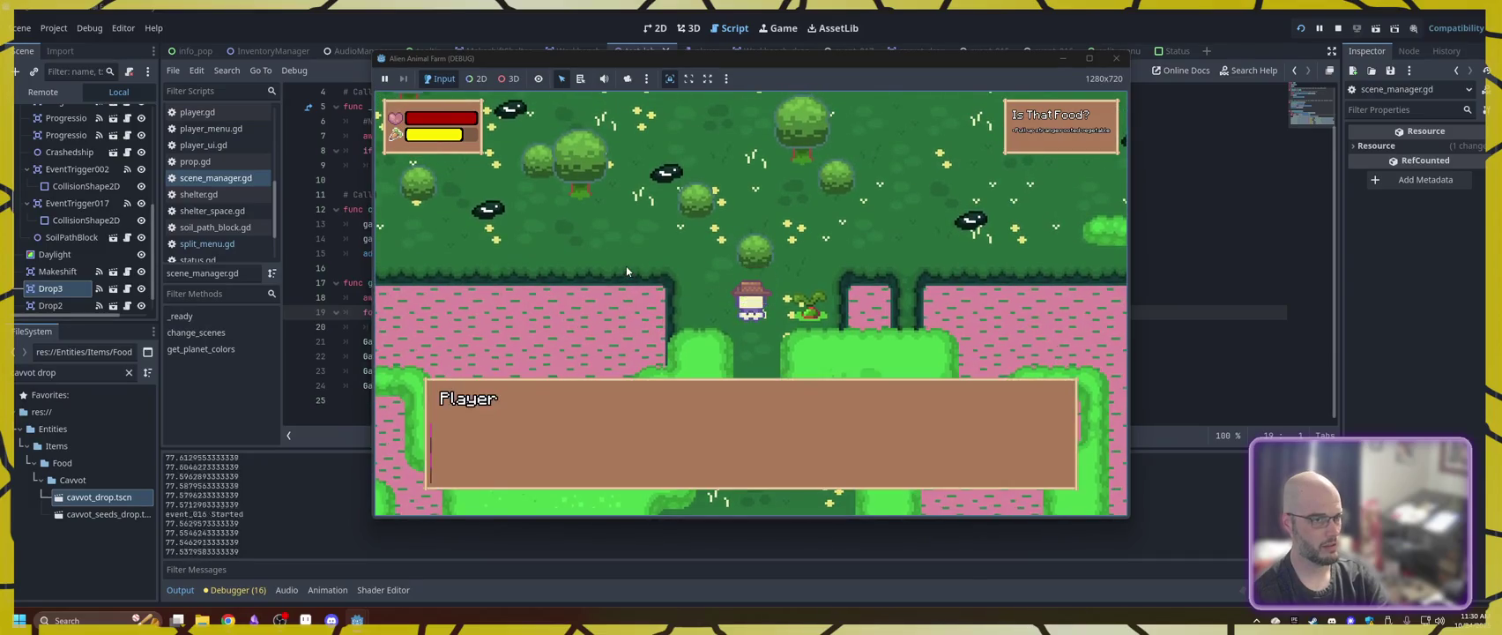
{"action": "left_click", "coordinate": [1116, 59]}
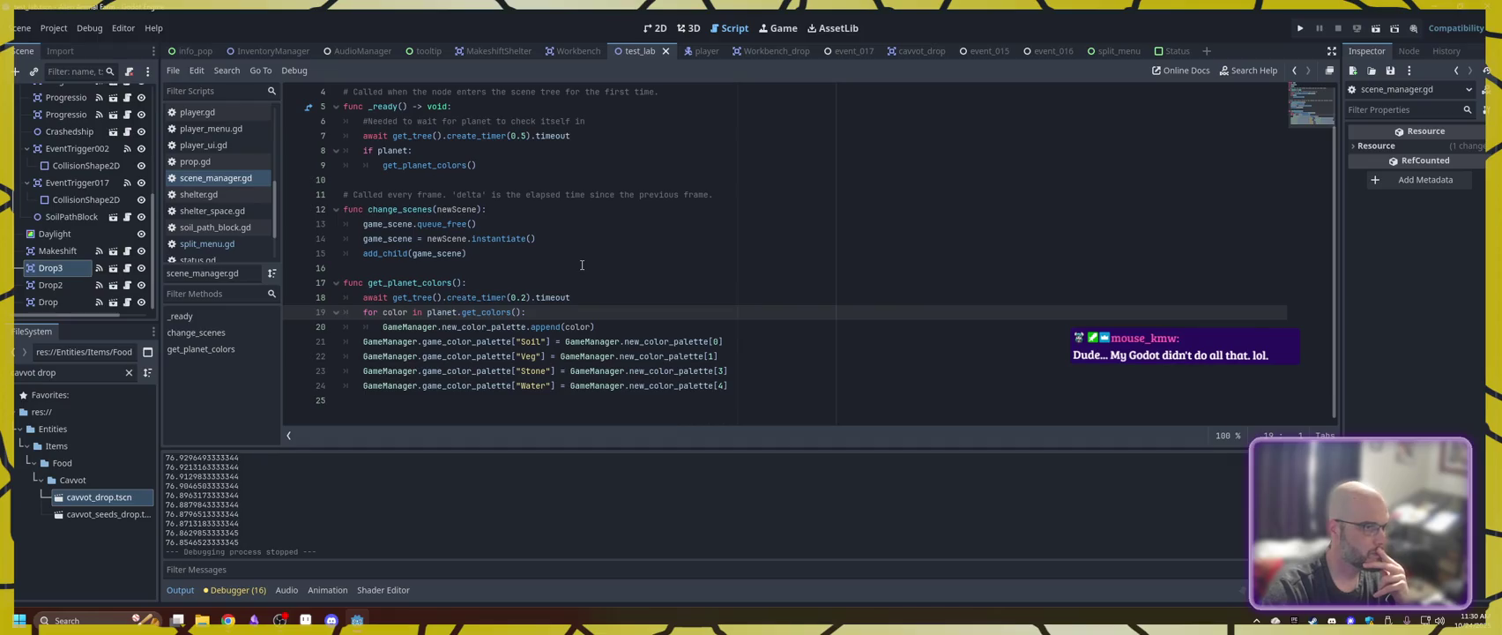
- In split_menu.gd, add queue_free() after the hunger update with an empty line above it
{"action": "left_click", "coordinate": [1107, 52]}
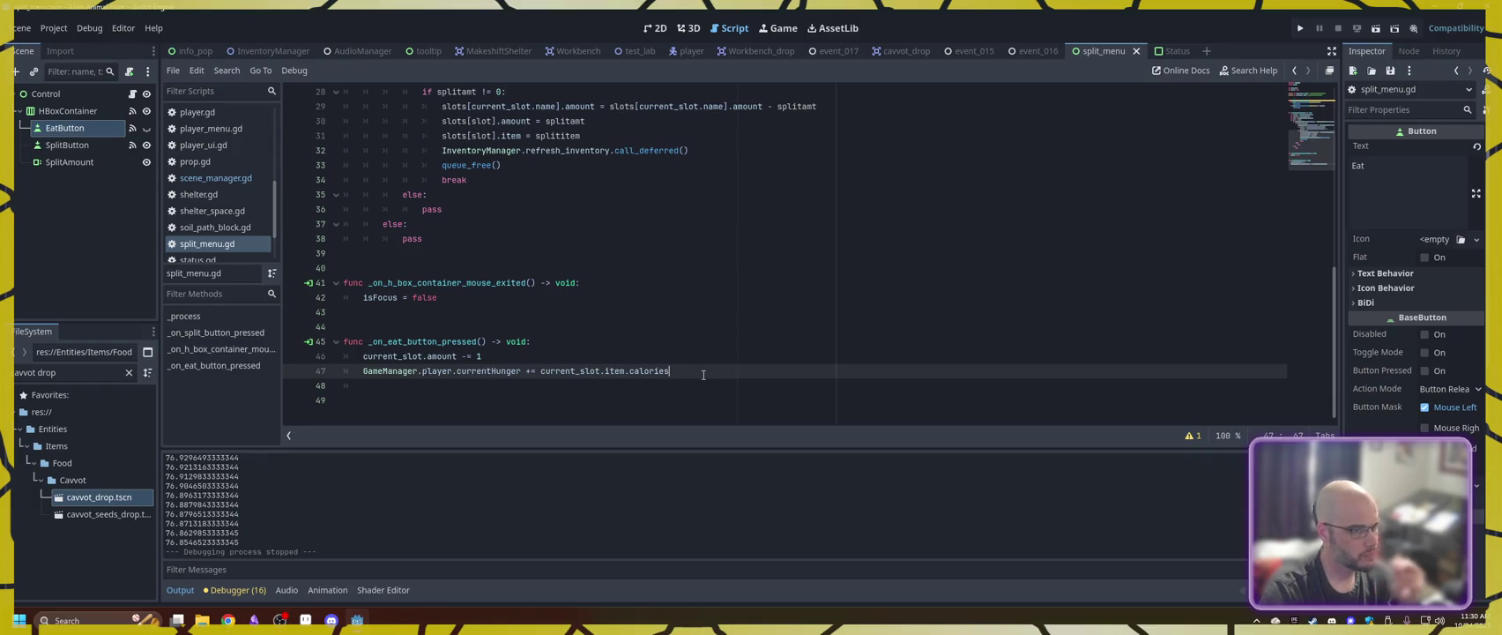
{"action": "key", "text": "Return"}
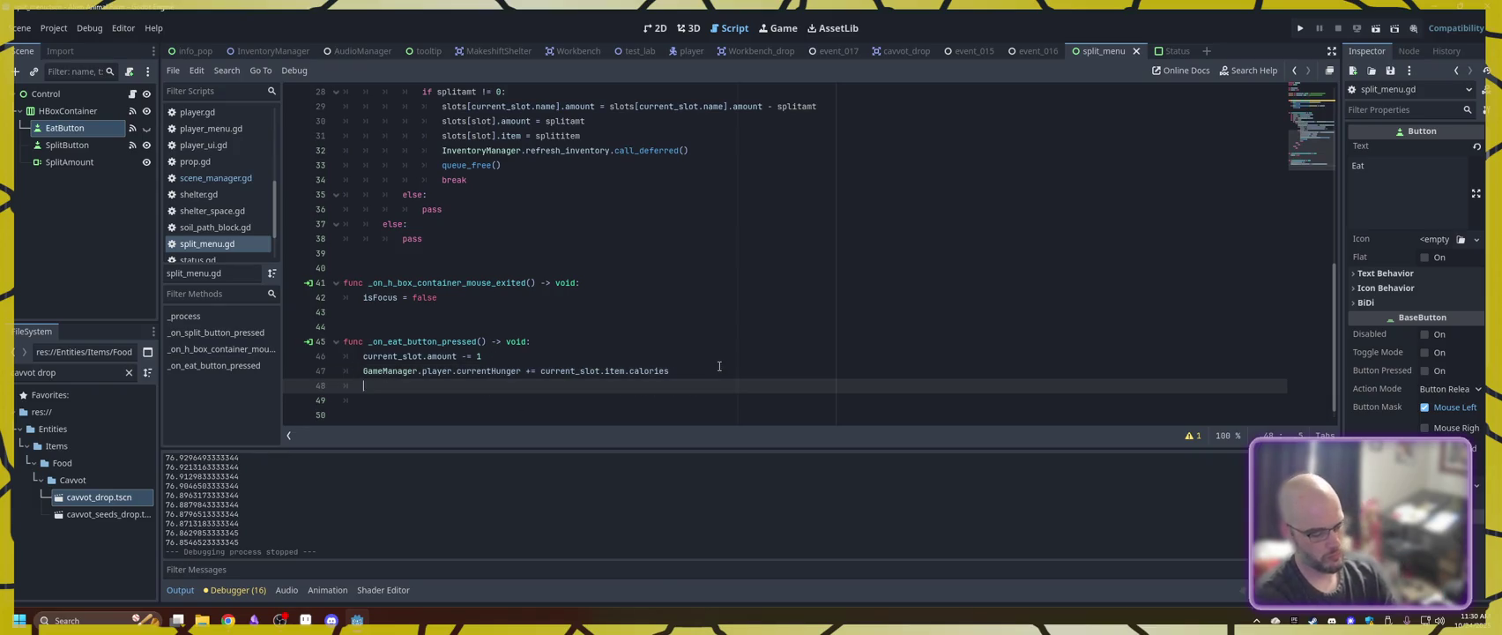
{"action": "type", "text": "queue_Fr"}
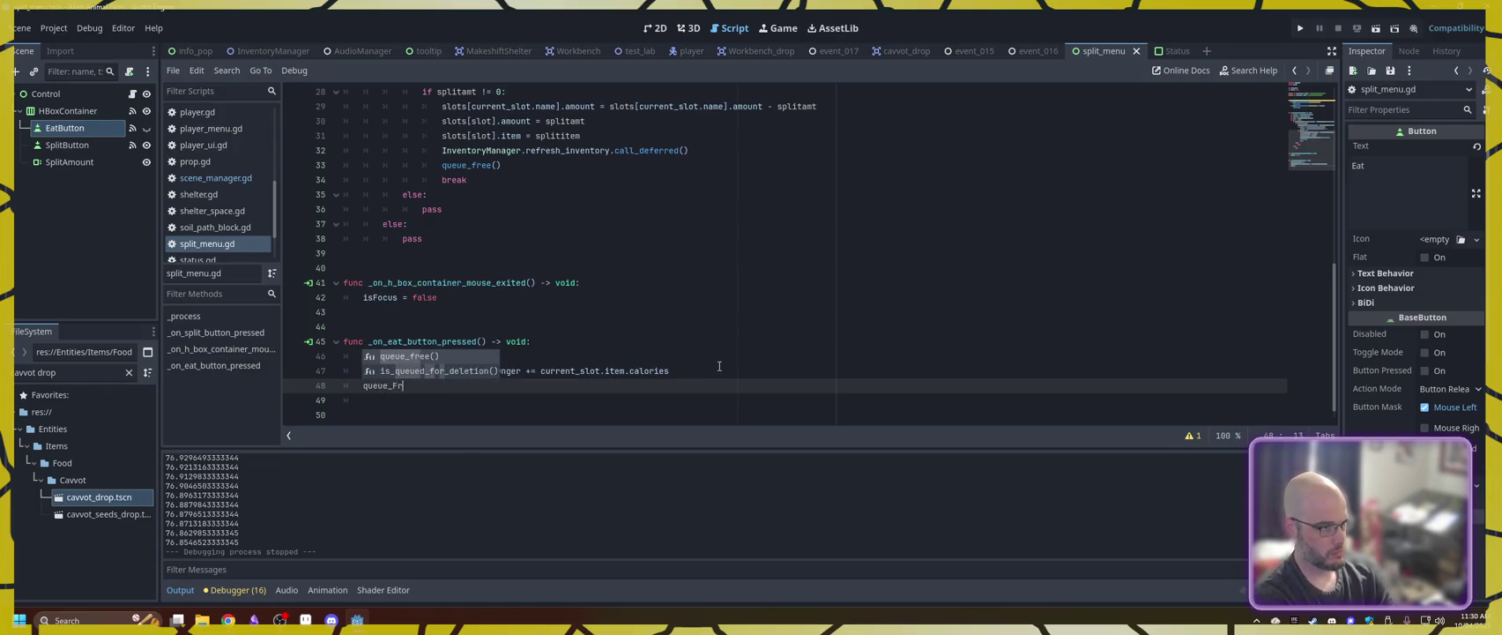
{"action": "key", "text": "Return"}
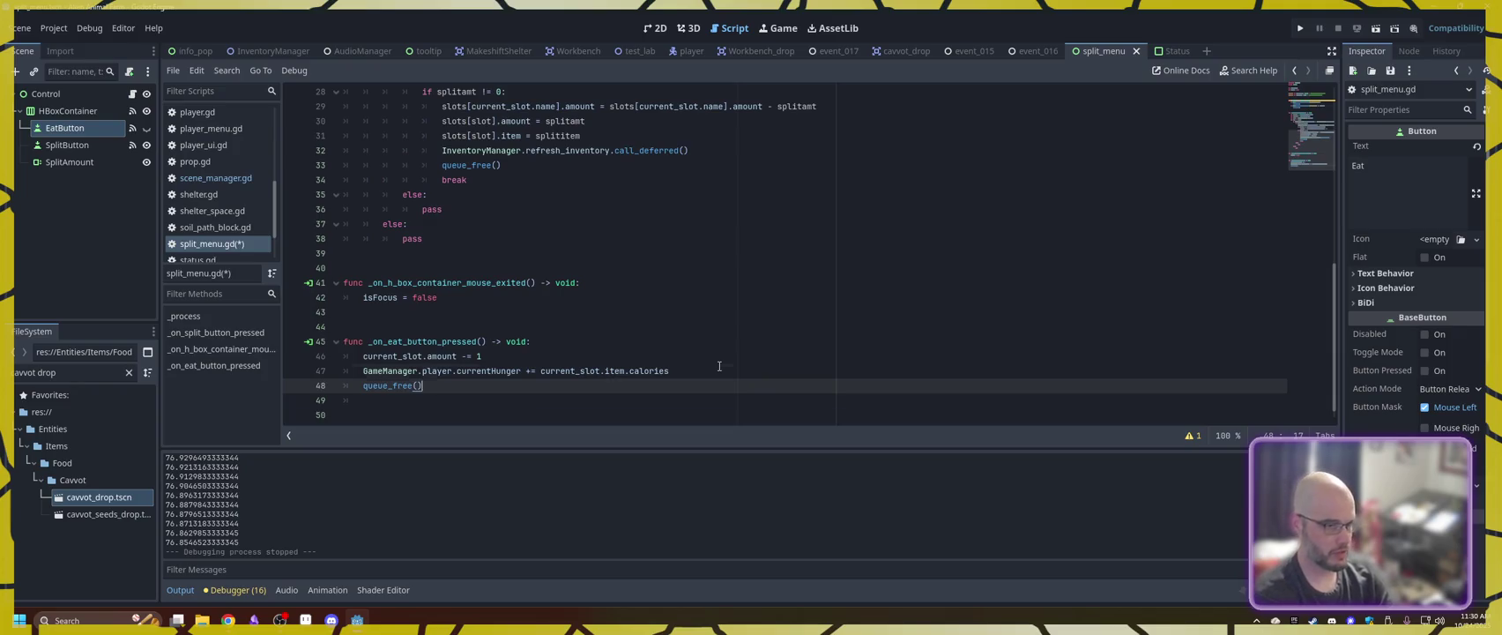
{"action": "key", "text": "ctrl+shift+Return"}
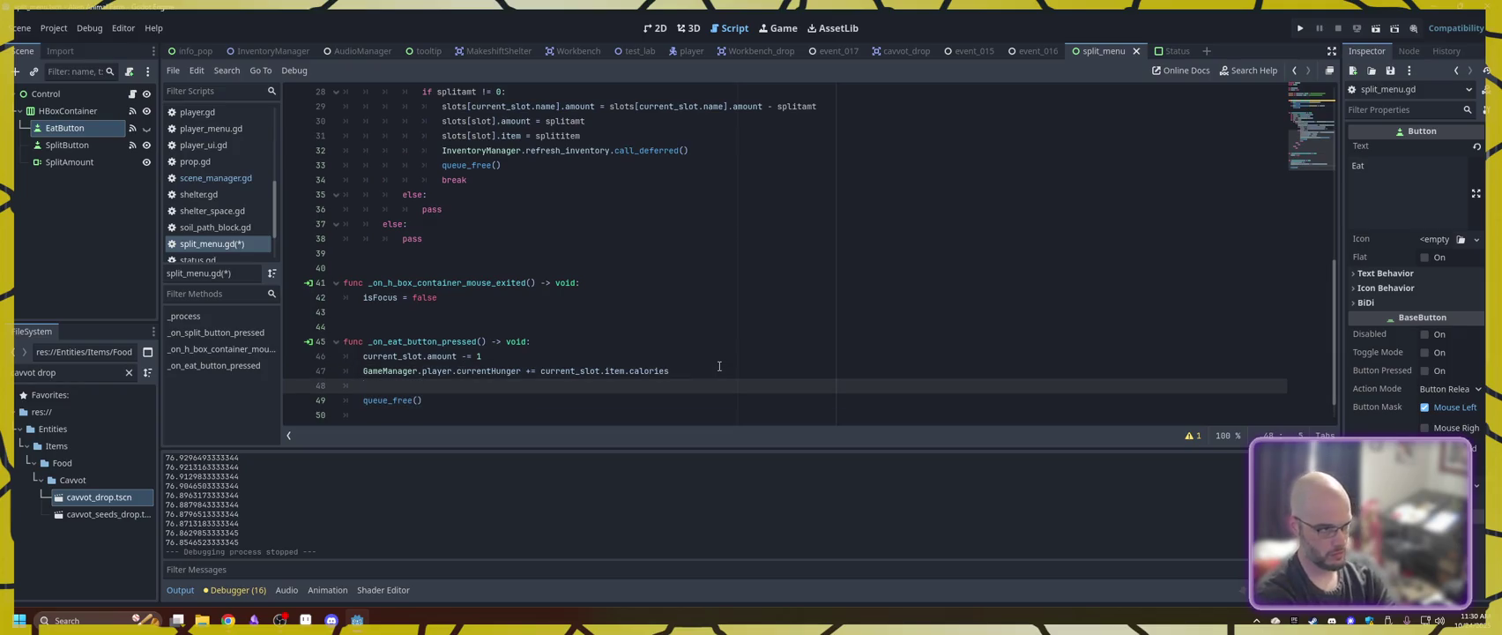
- Fill that line with InventoryManager.refresh_inventory(), save the script, and relaunch the game
{"action": "type", "text": "InventoryManager."}
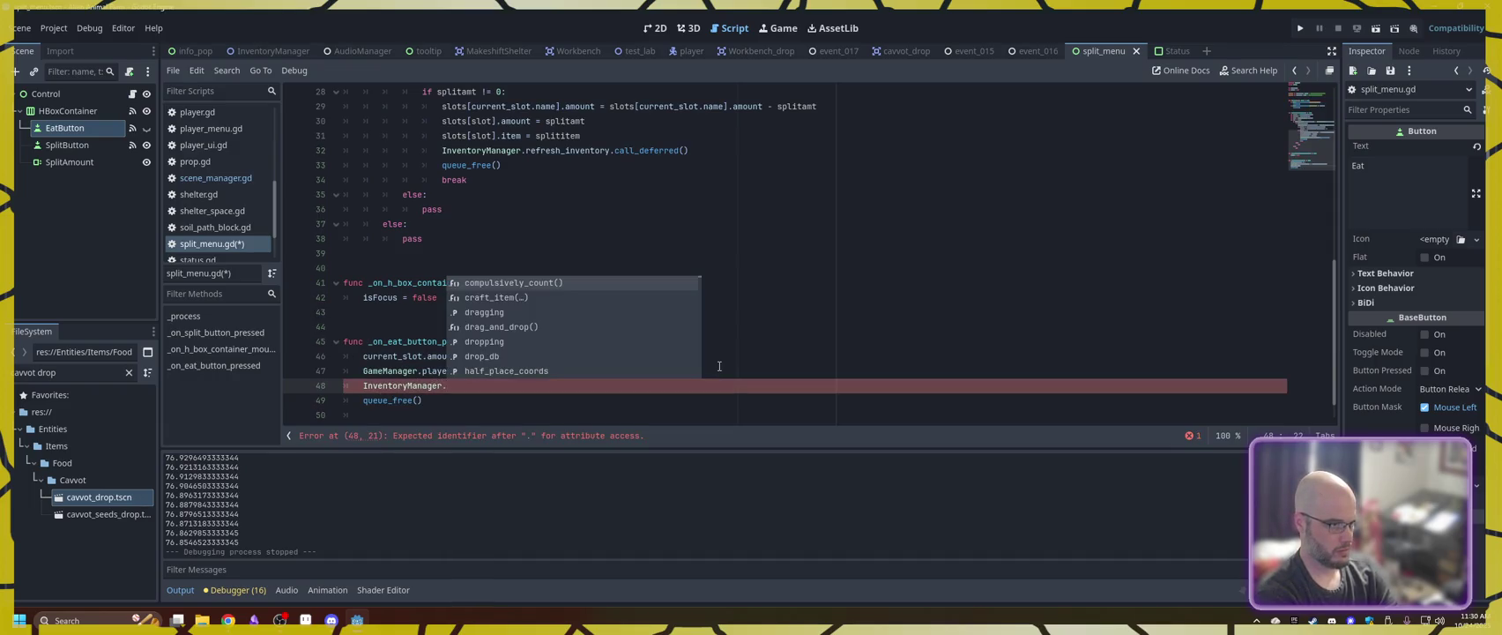
{"action": "type", "text": "refresh"}
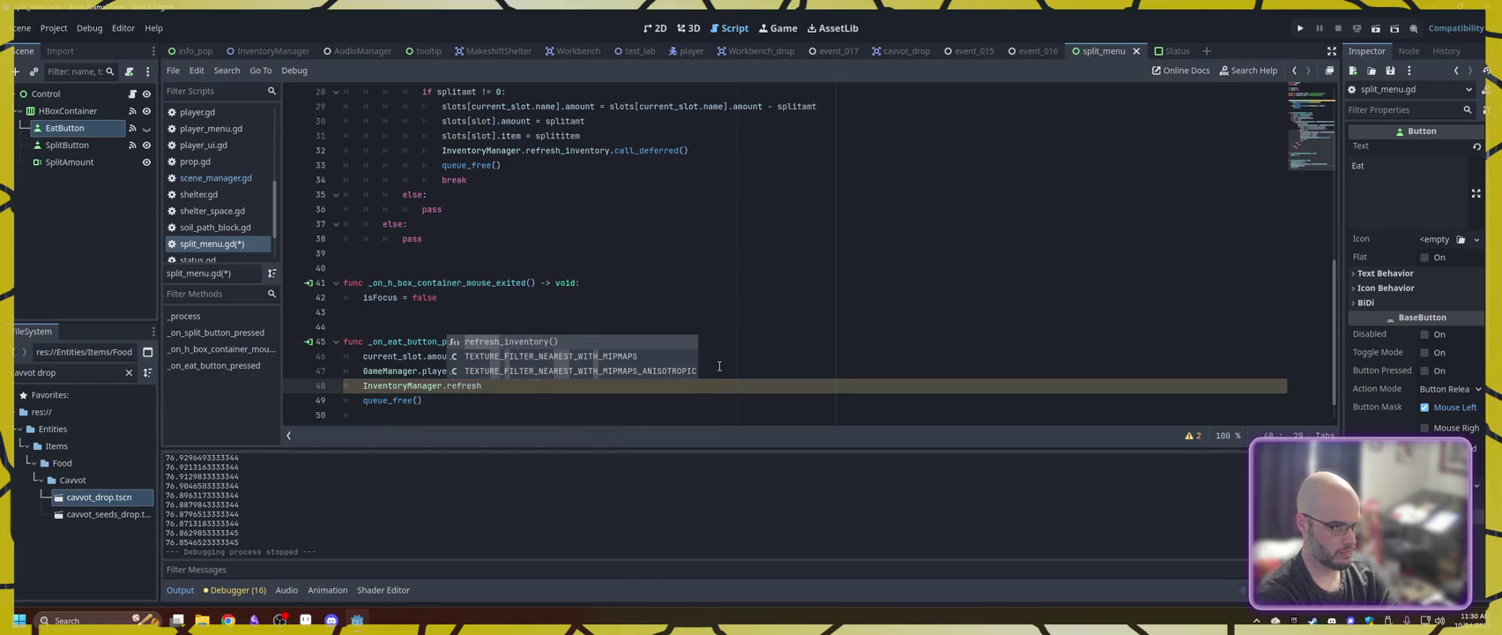
{"action": "key", "text": "Return"}
{"action": "key", "text": "Return"}
{"action": "key", "text": "BackSpace"}
{"action": "key", "text": "ctrl+s"}
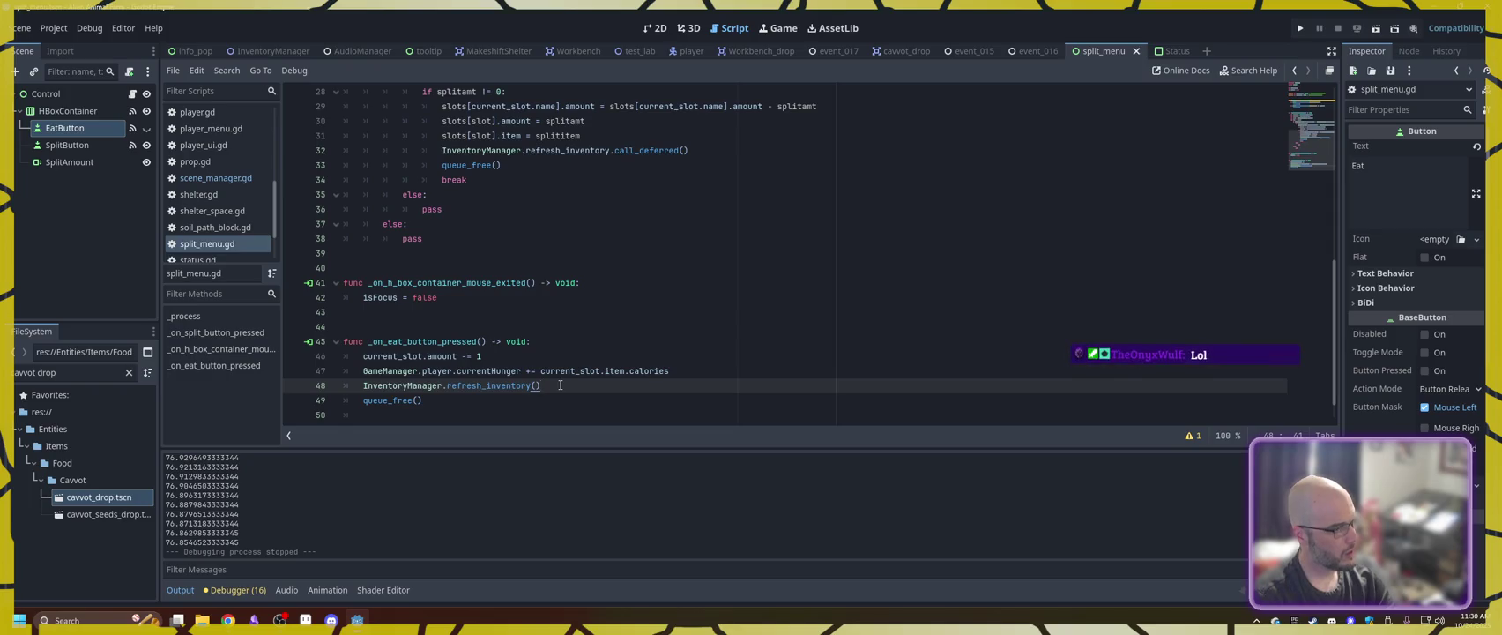
{"action": "left_click", "coordinate": [1300, 30]}
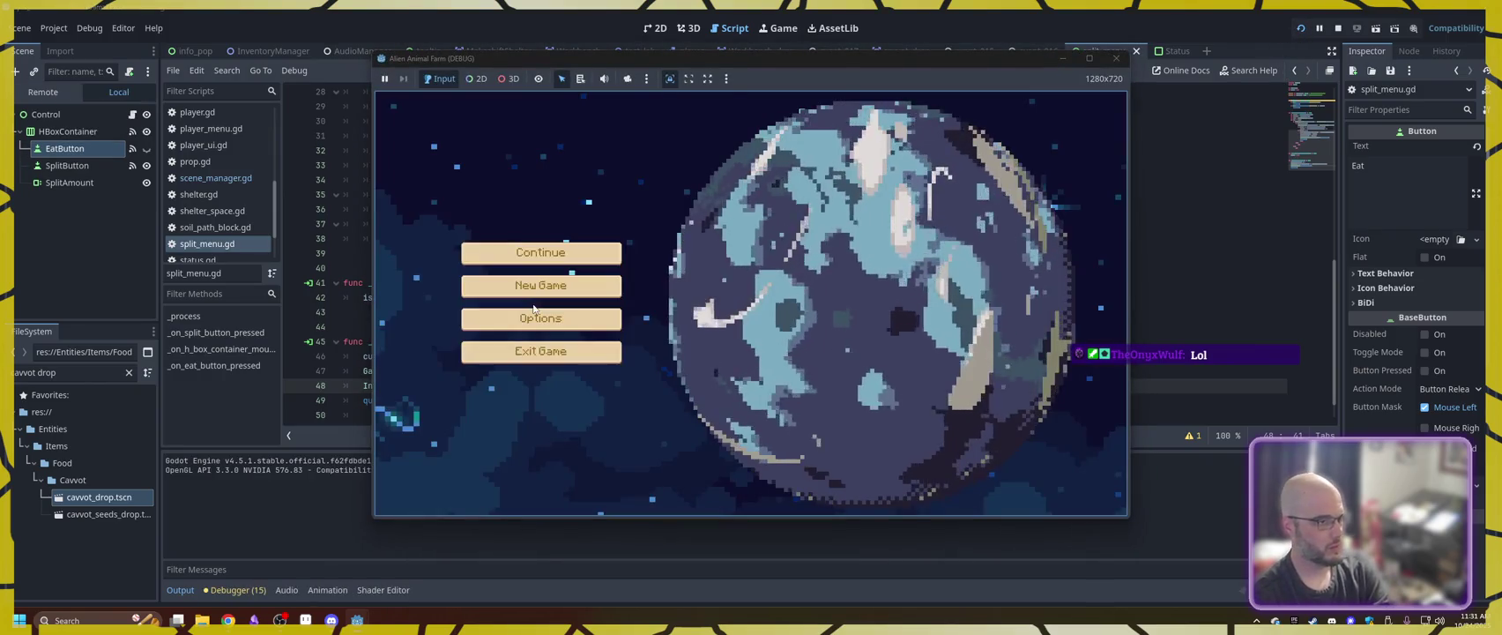
{"action": "left_click", "coordinate": [543, 289]}
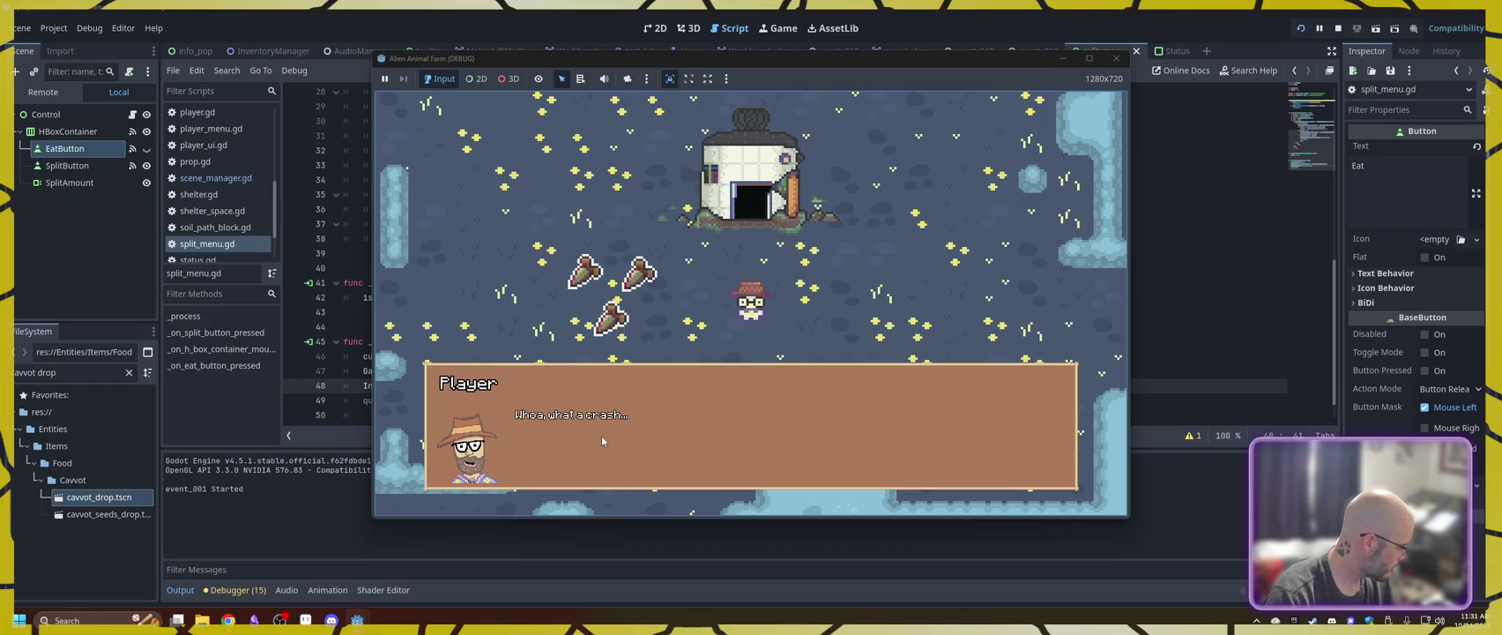
{"action": "left_click", "coordinate": [691, 370]}
{"action": "key", "text": "a"}
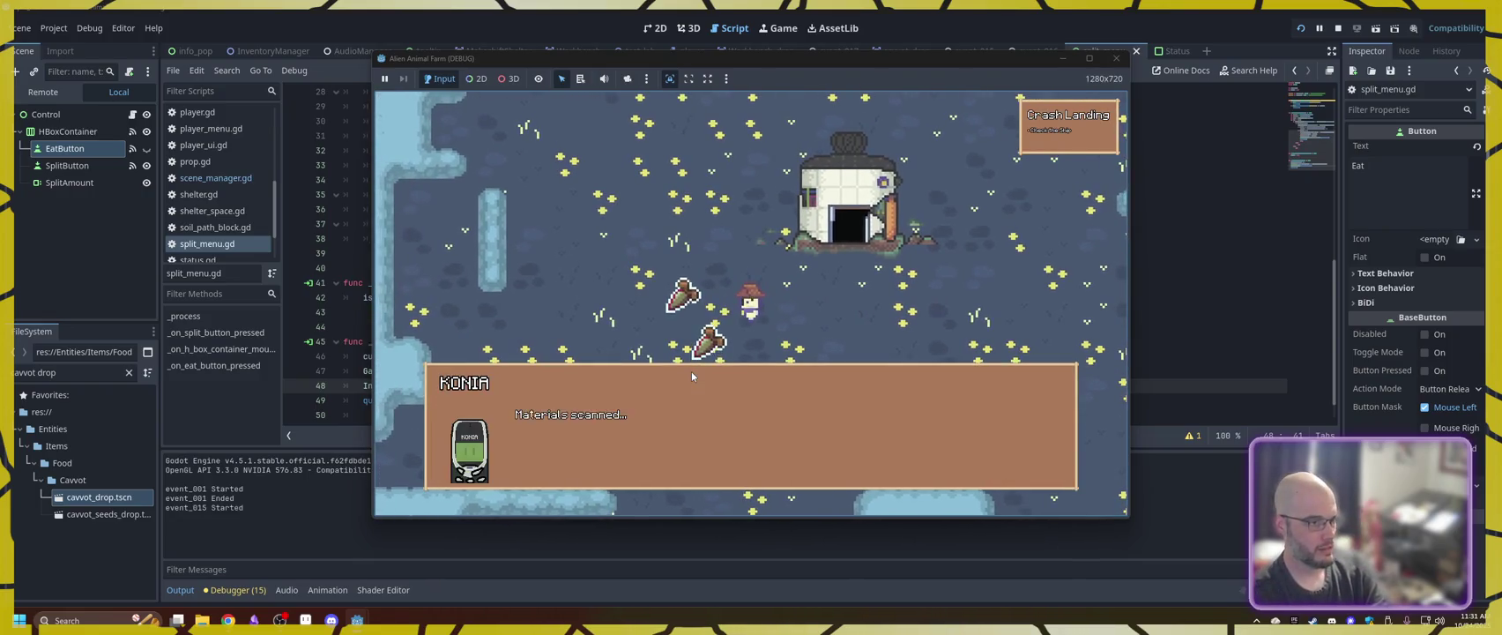
{"action": "left_click", "coordinate": [691, 370]}
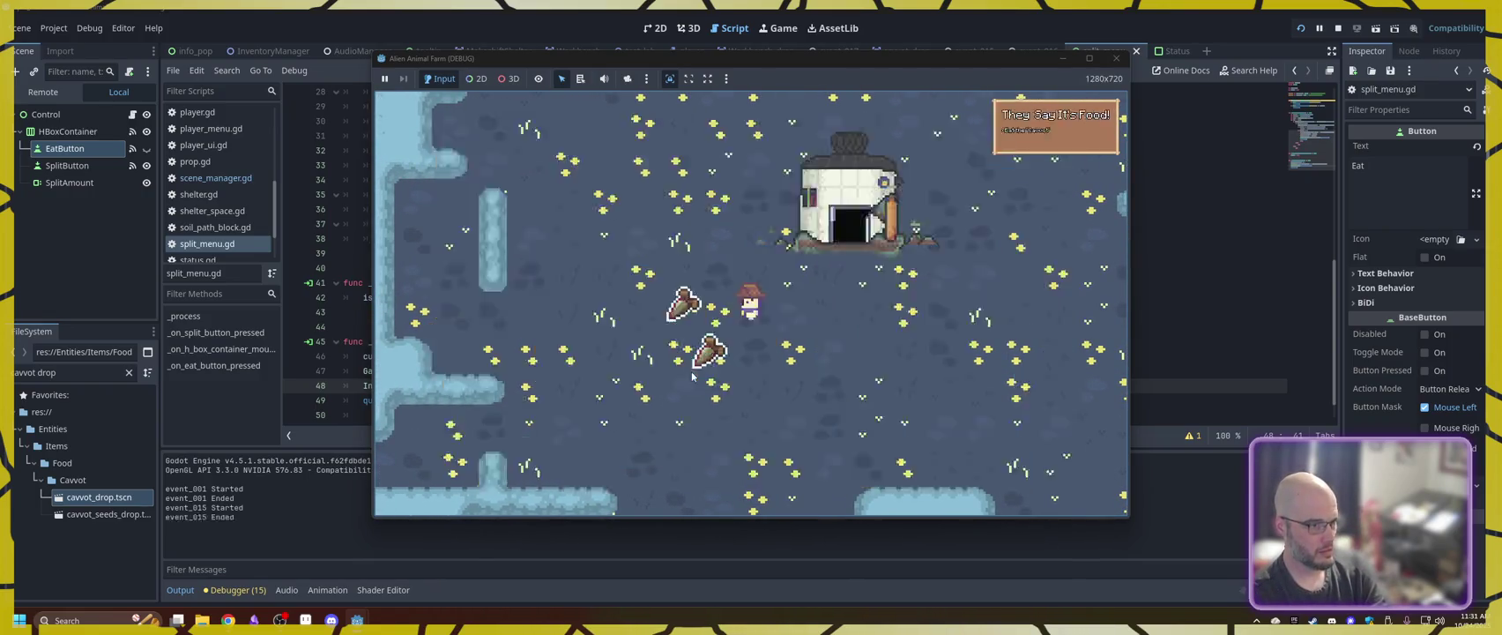
{"action": "key", "text": "a"}
{"action": "key", "text": "d"}
{"action": "key", "text": "w"}
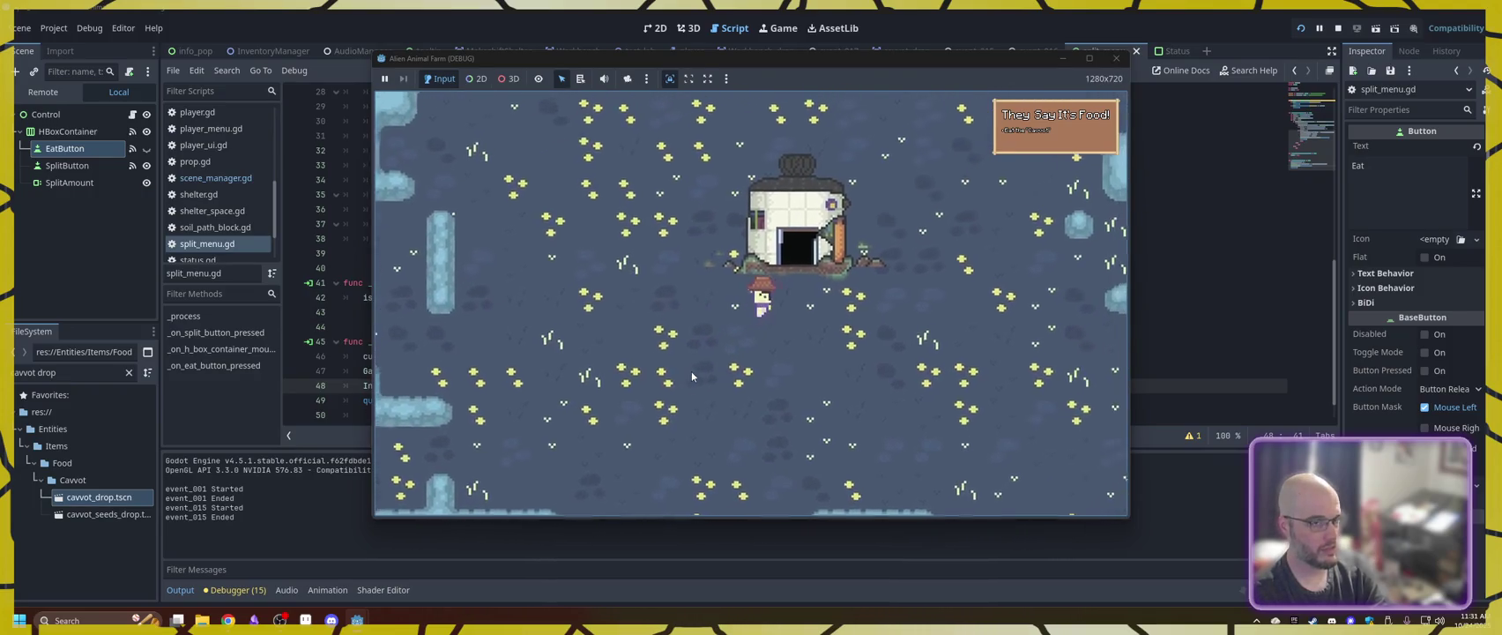
{"action": "key", "text": "w"}
{"action": "left_click", "coordinate": [584, 459]}
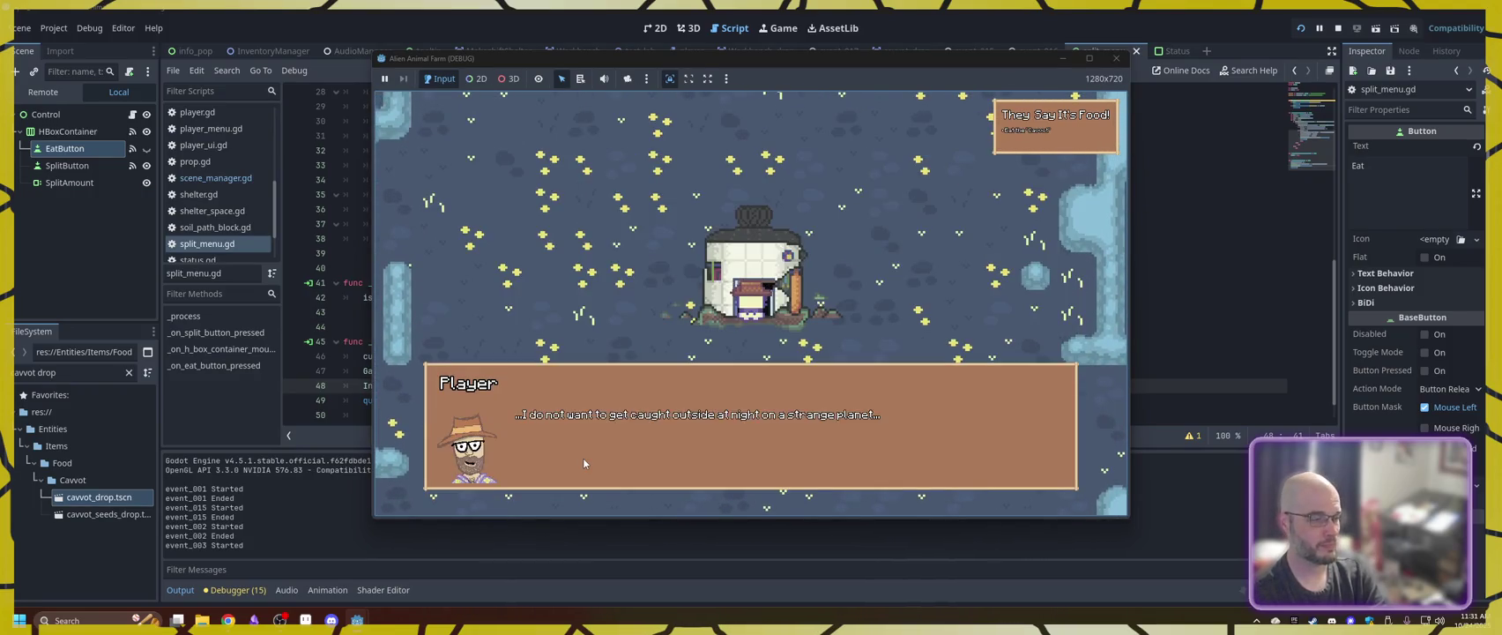
{"action": "left_click", "coordinate": [584, 458]}
{"action": "key", "text": "a"}
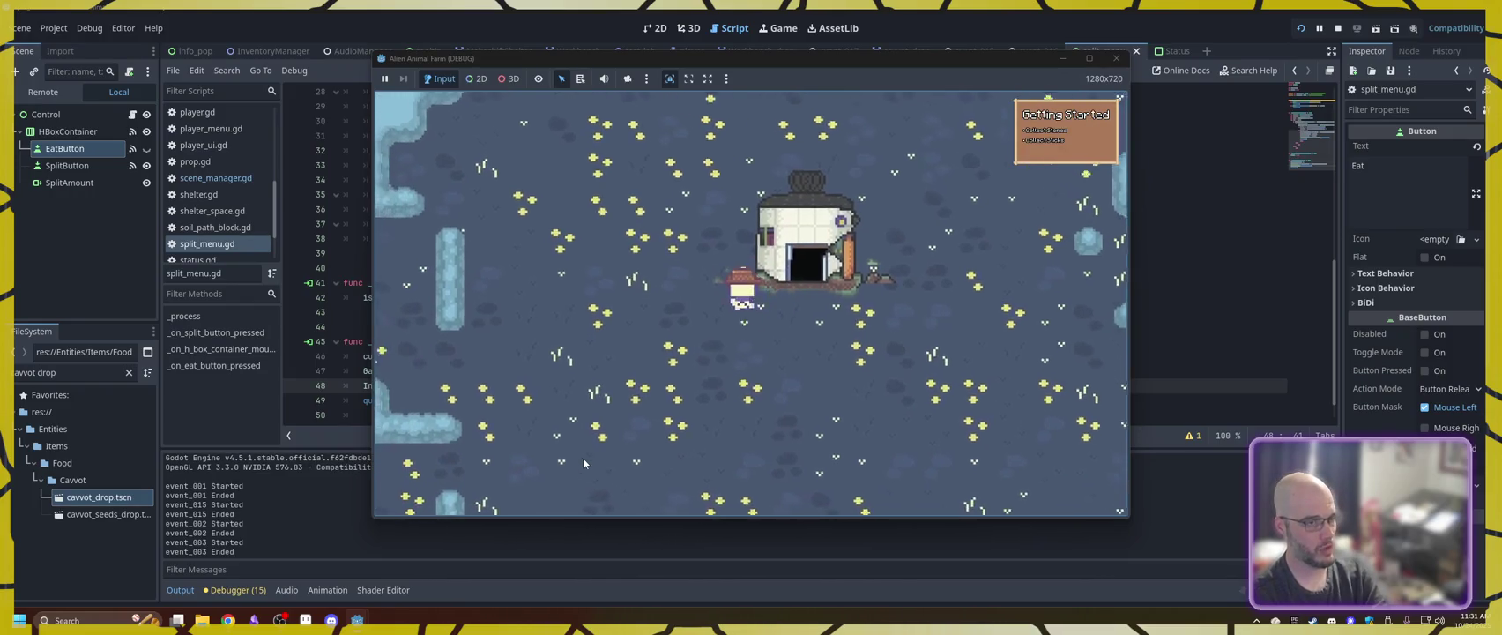
{"action": "key", "text": "w"}
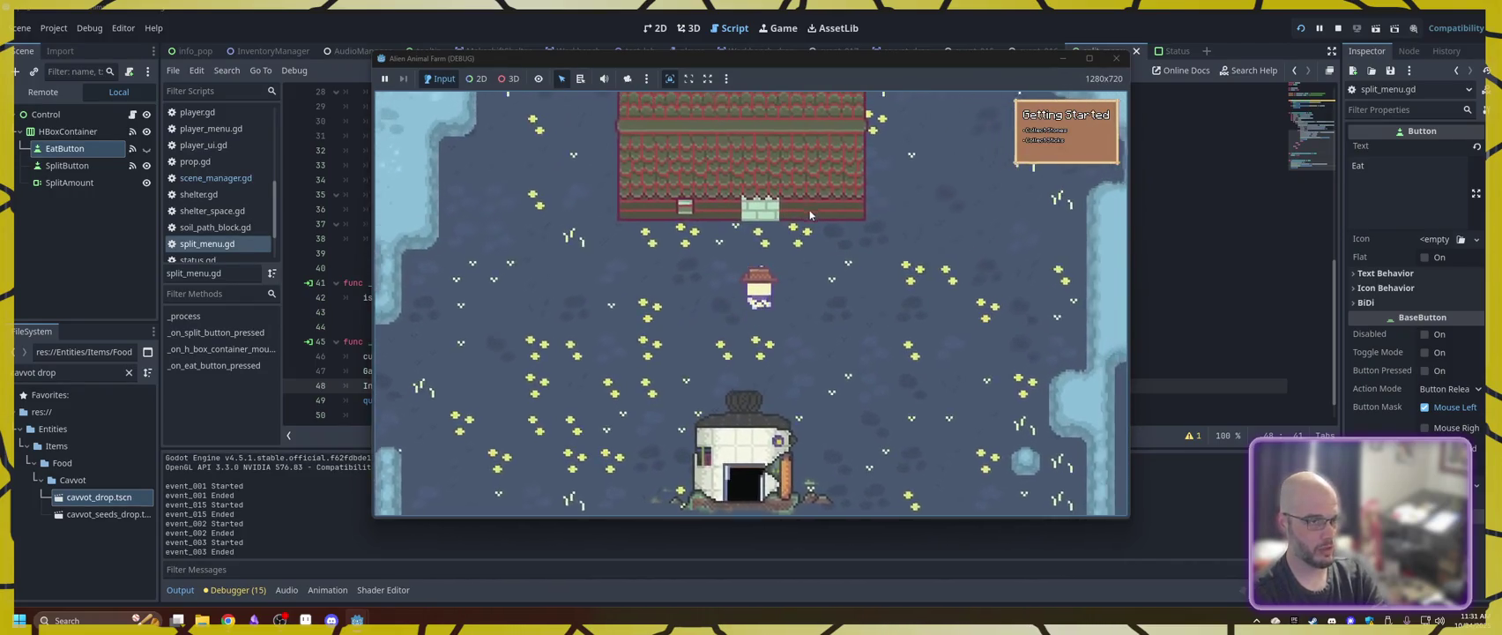
{"action": "key", "text": "w"}
{"action": "left_click", "coordinate": [808, 220]}
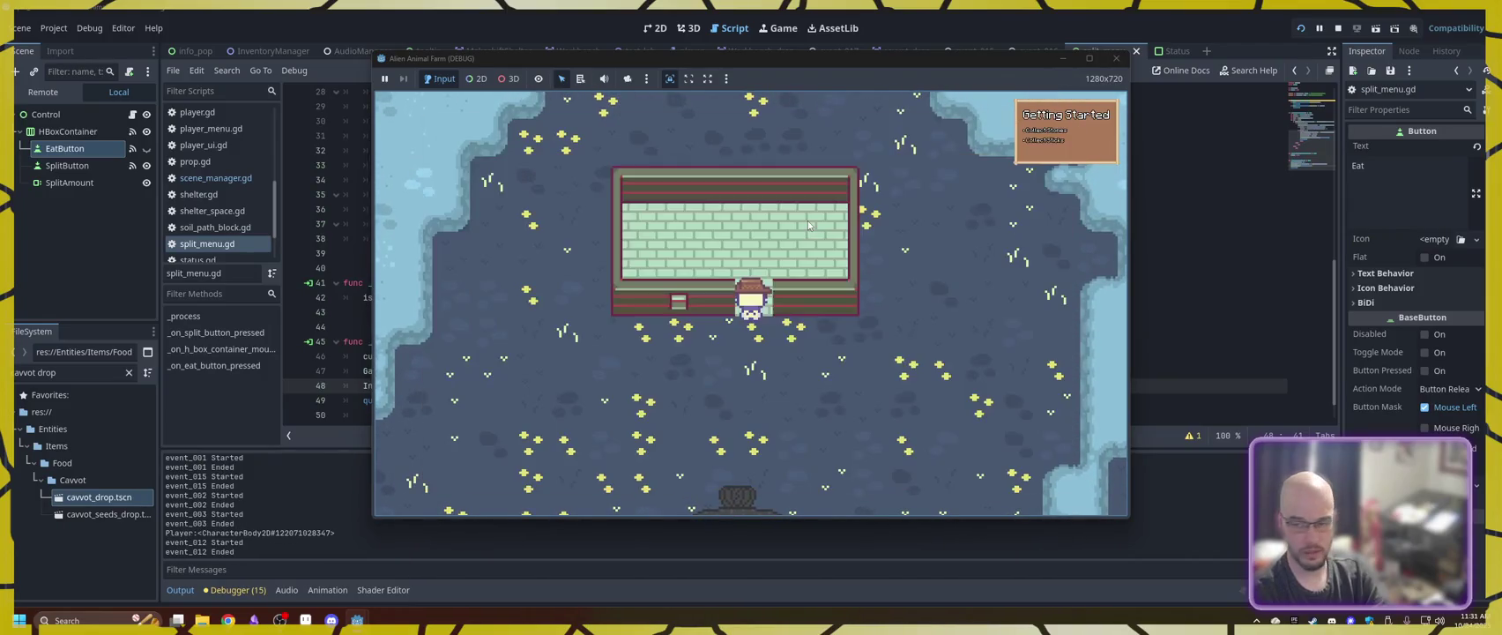
{"action": "key", "text": "w"}
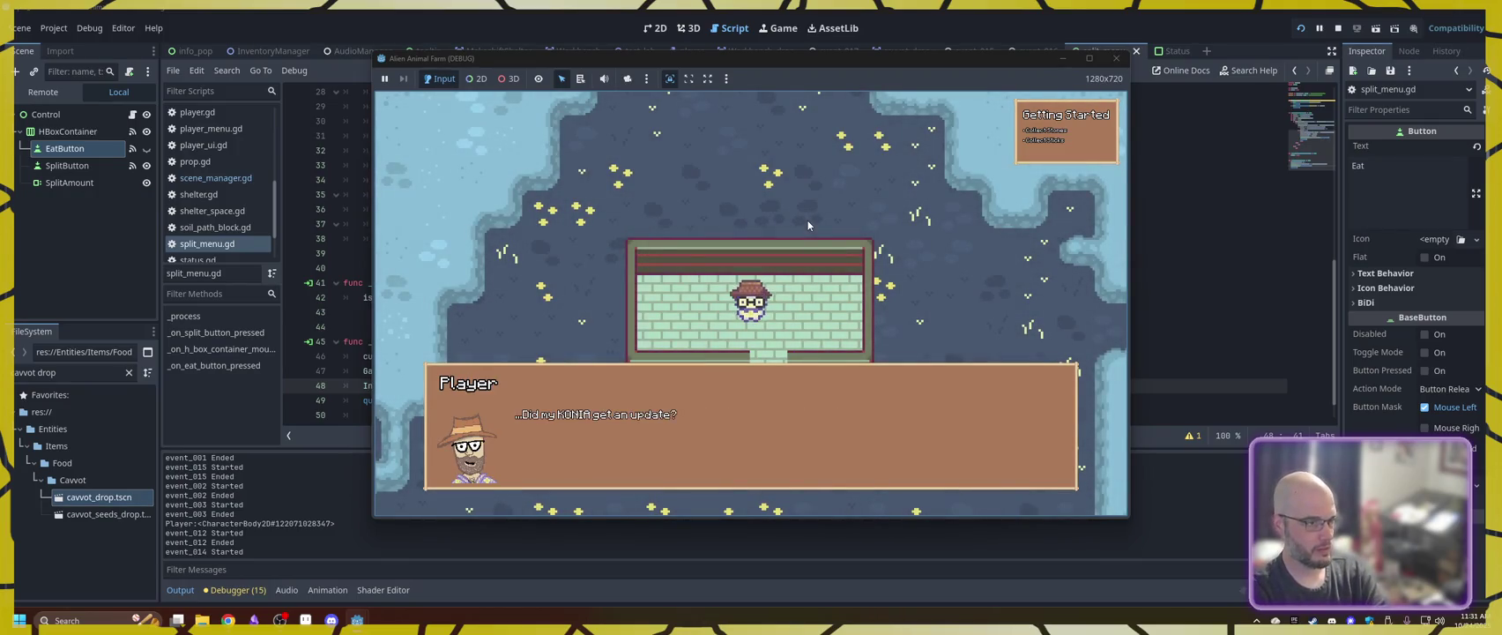
{"action": "key", "text": "i"}
{"action": "key", "text": "F8"}
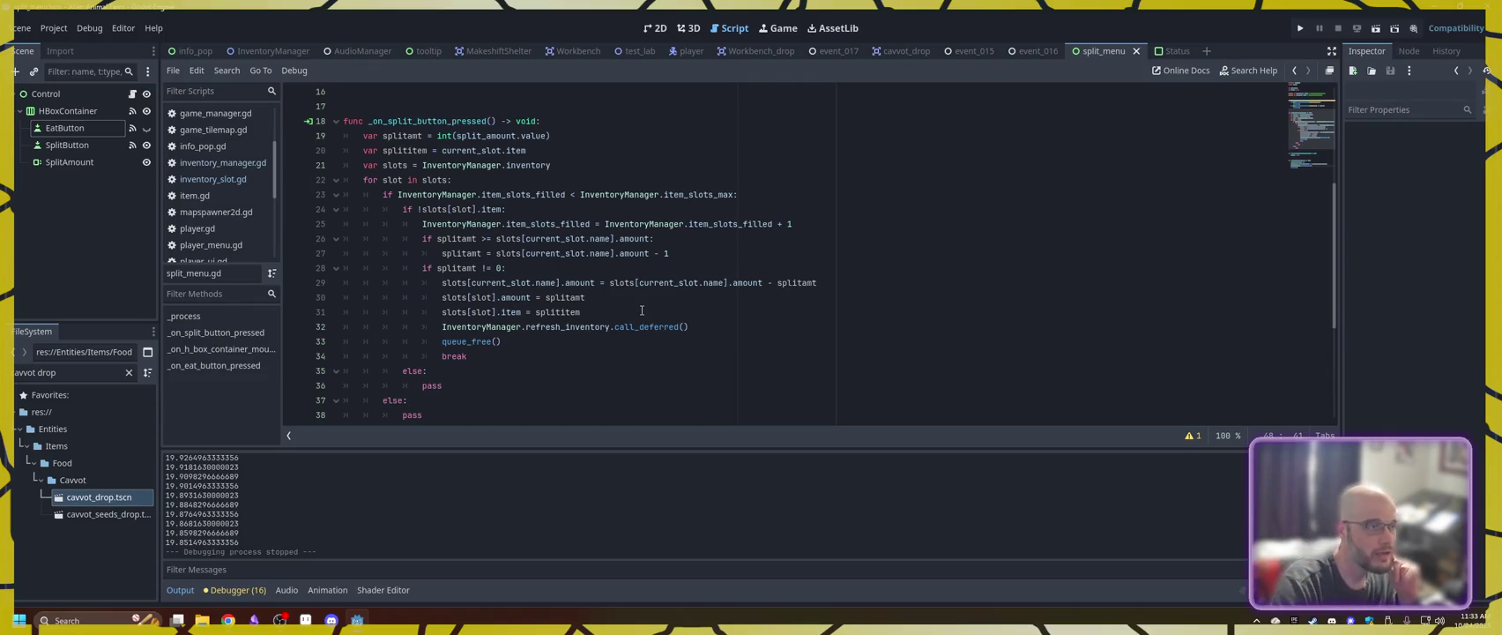
- Change line 46 to InventoryManager.slots[current_slot.name].amount -= 1, save, and launch the game
{"action": "scroll", "coordinate": [624, 304], "scroll_direction": "down", "scroll_amount": 5}
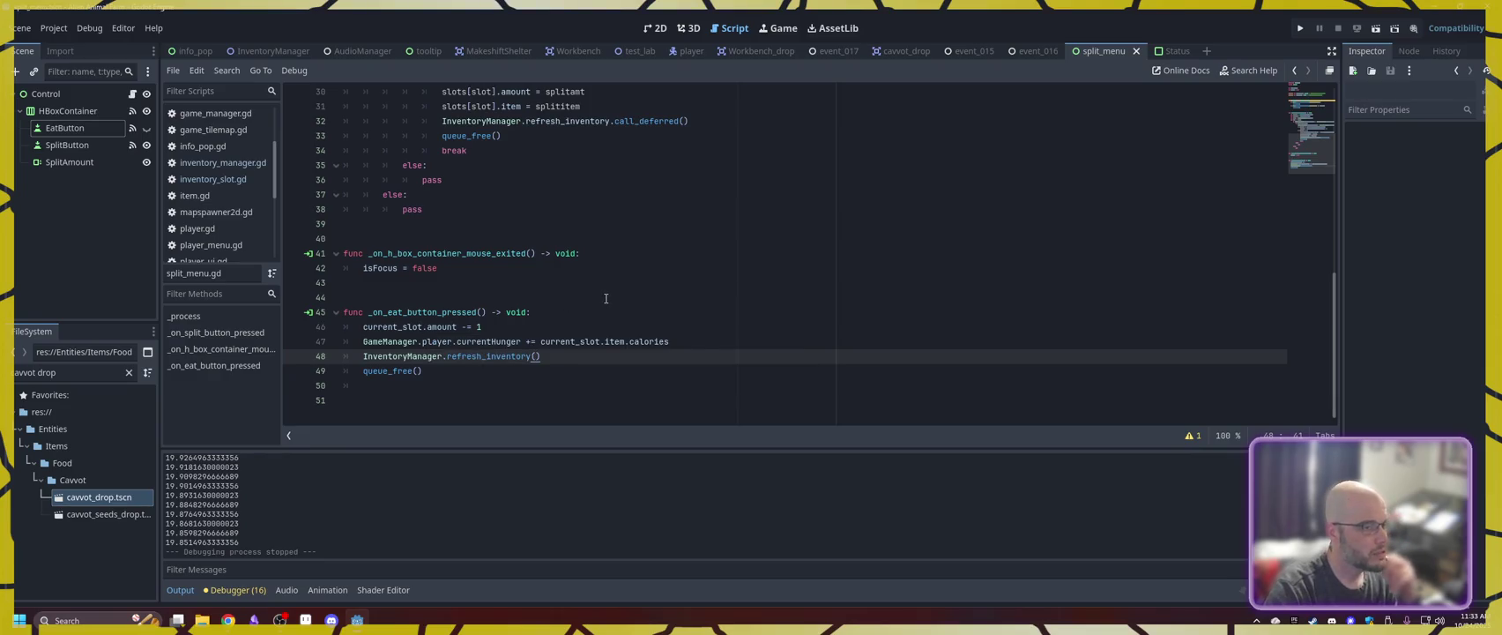
{"action": "left_click", "coordinate": [363, 327]}
{"action": "type", "text": "InventoryManager"}
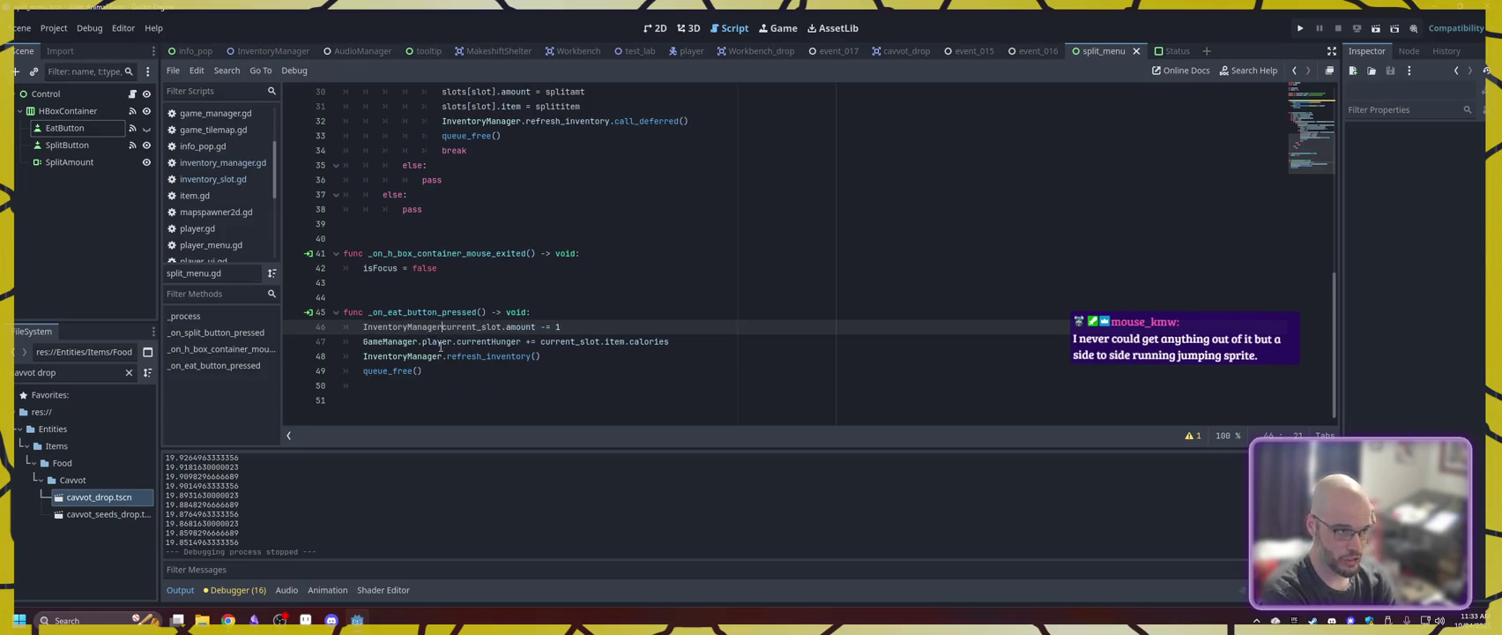
{"action": "type", "text": ".slots"}
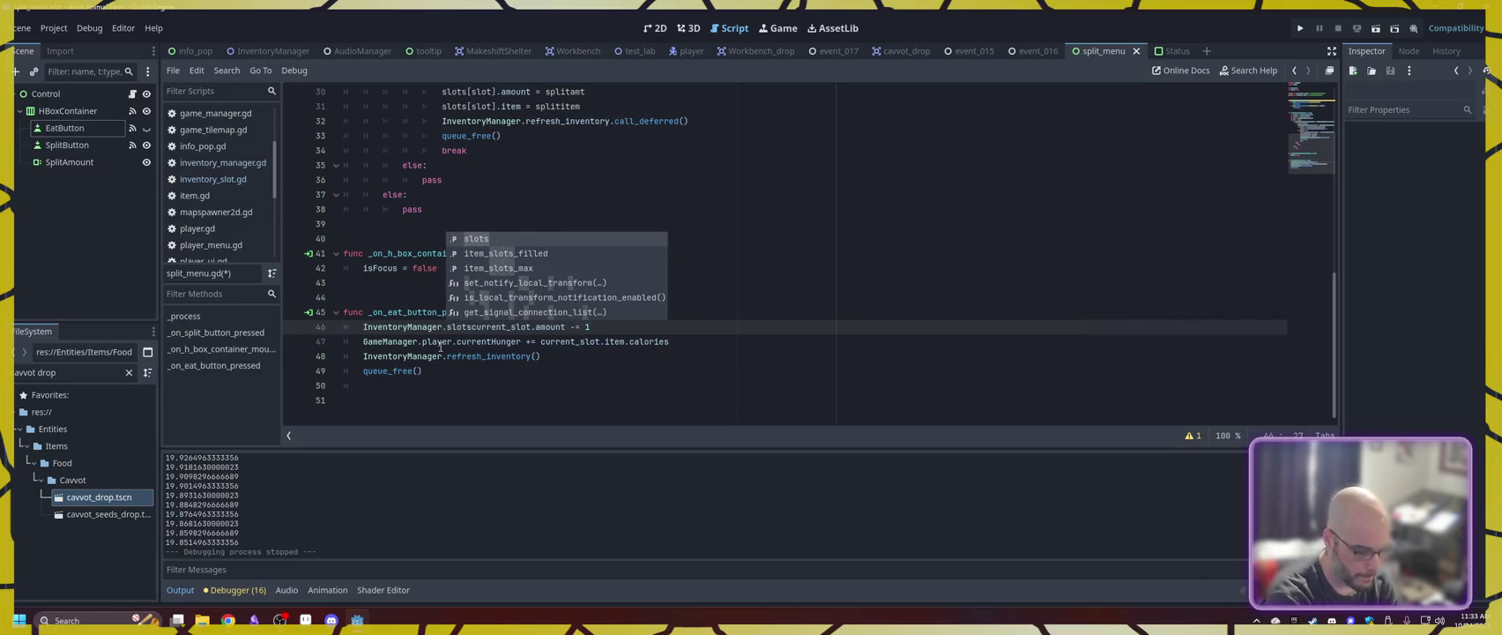
{"action": "type", "text": "[\"current_slot"}
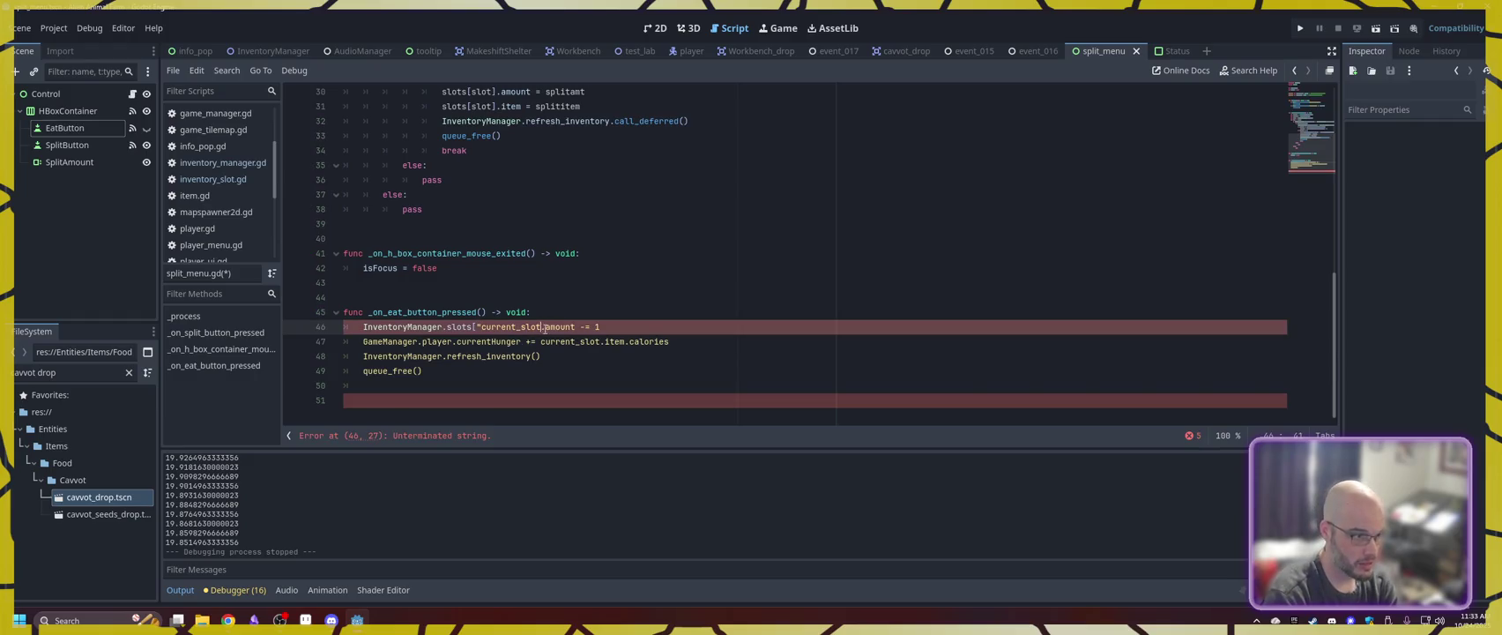
{"action": "type", "text": "\""}
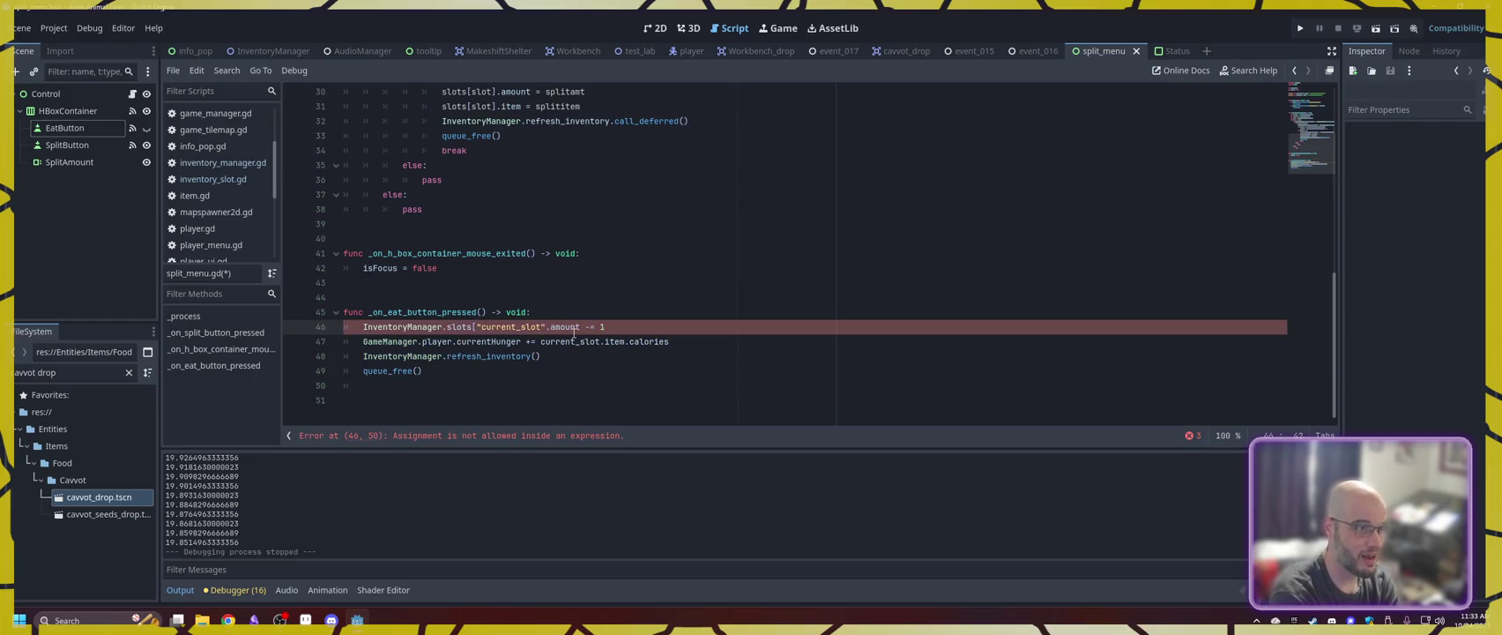
{"action": "key", "text": "BackSpace"}
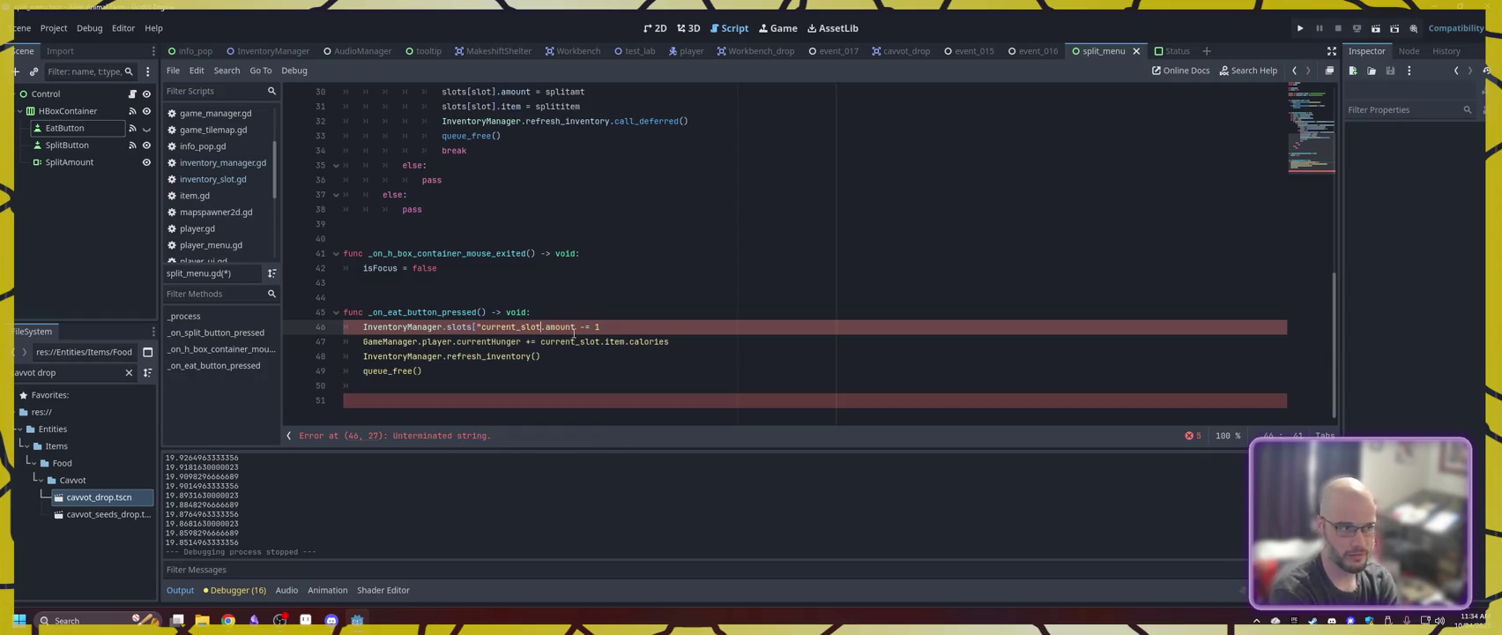
{"action": "key", "text": "BackSpace"}
{"action": "key", "text": "BackSpace"}
{"action": "key", "text": "BackSpace"}
{"action": "type", "text": "_S"}
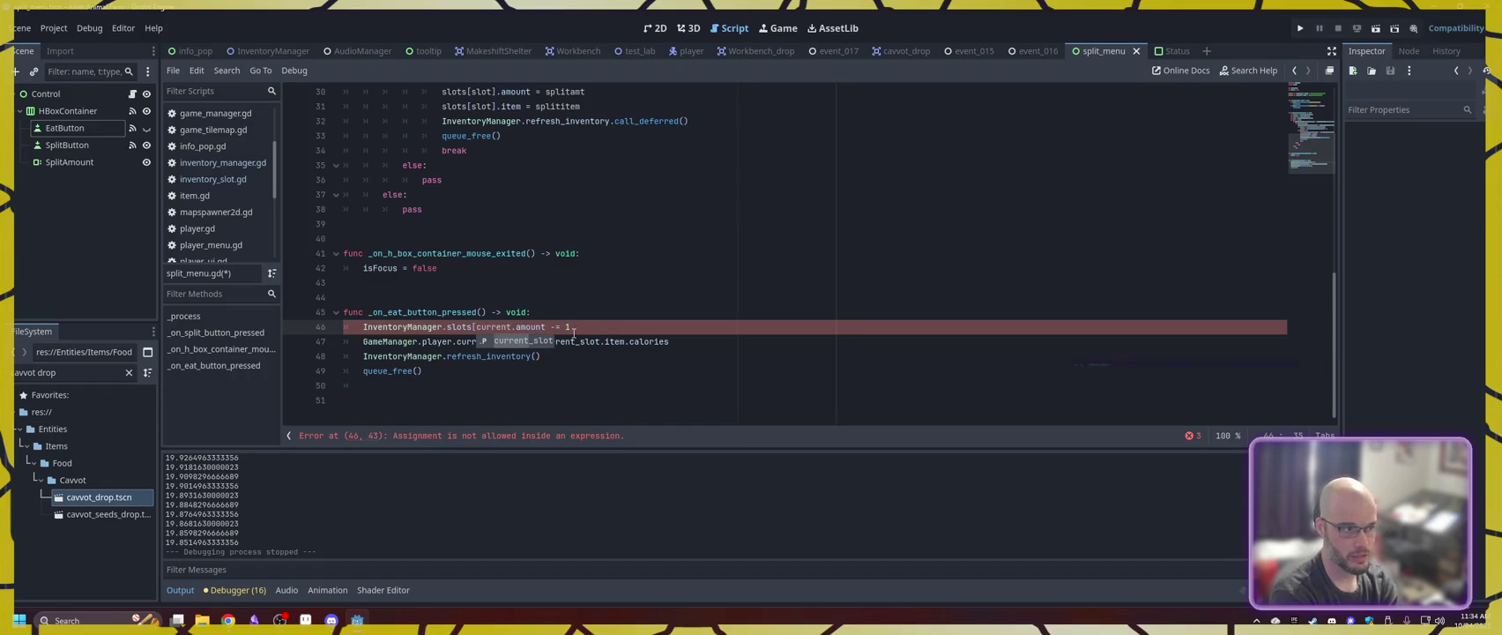
{"action": "key", "text": "Return"}
{"action": "type", "text": "]"}
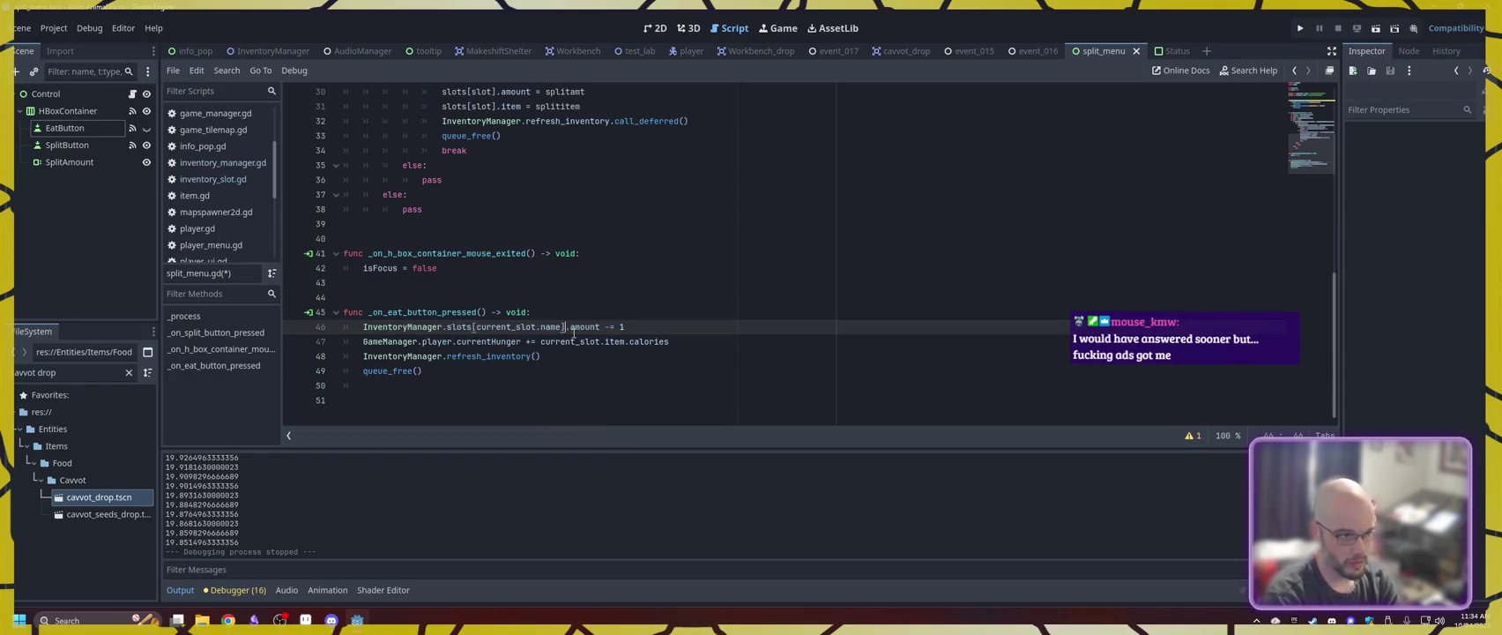
{"action": "key", "text": "ctrl+s"}
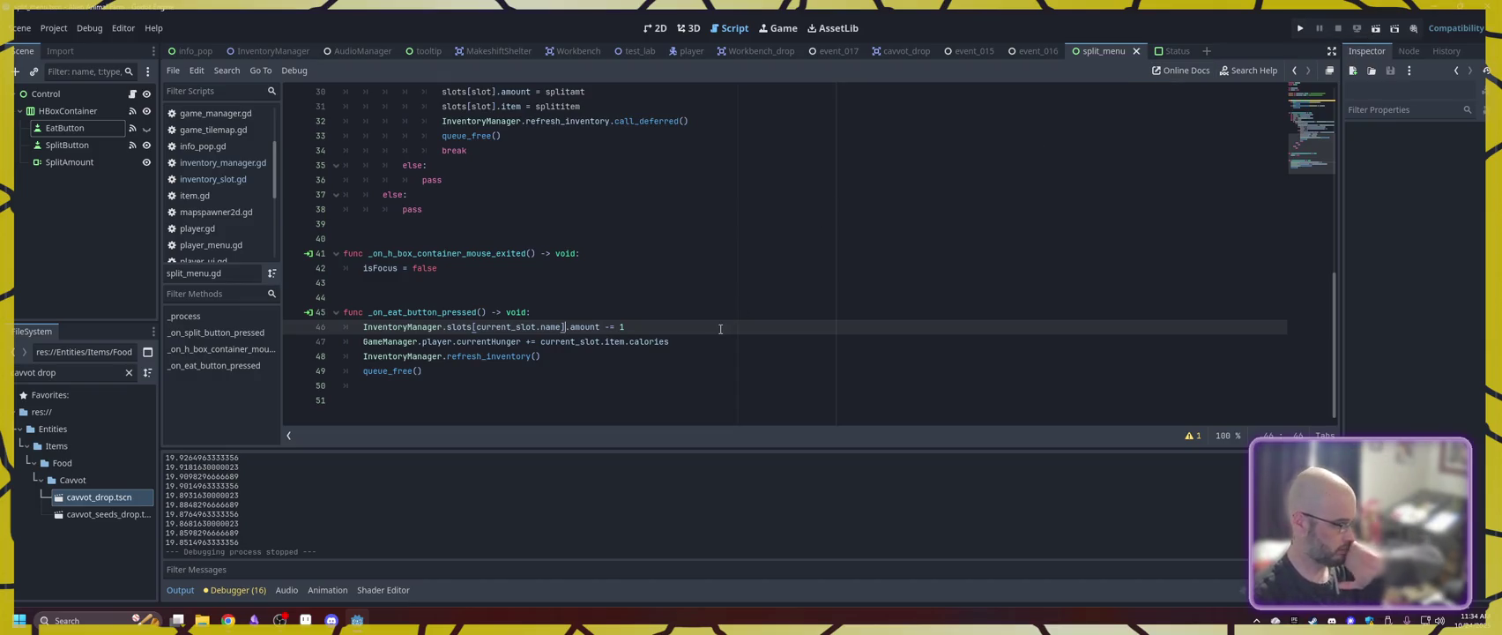
{"action": "key", "text": "F5"}
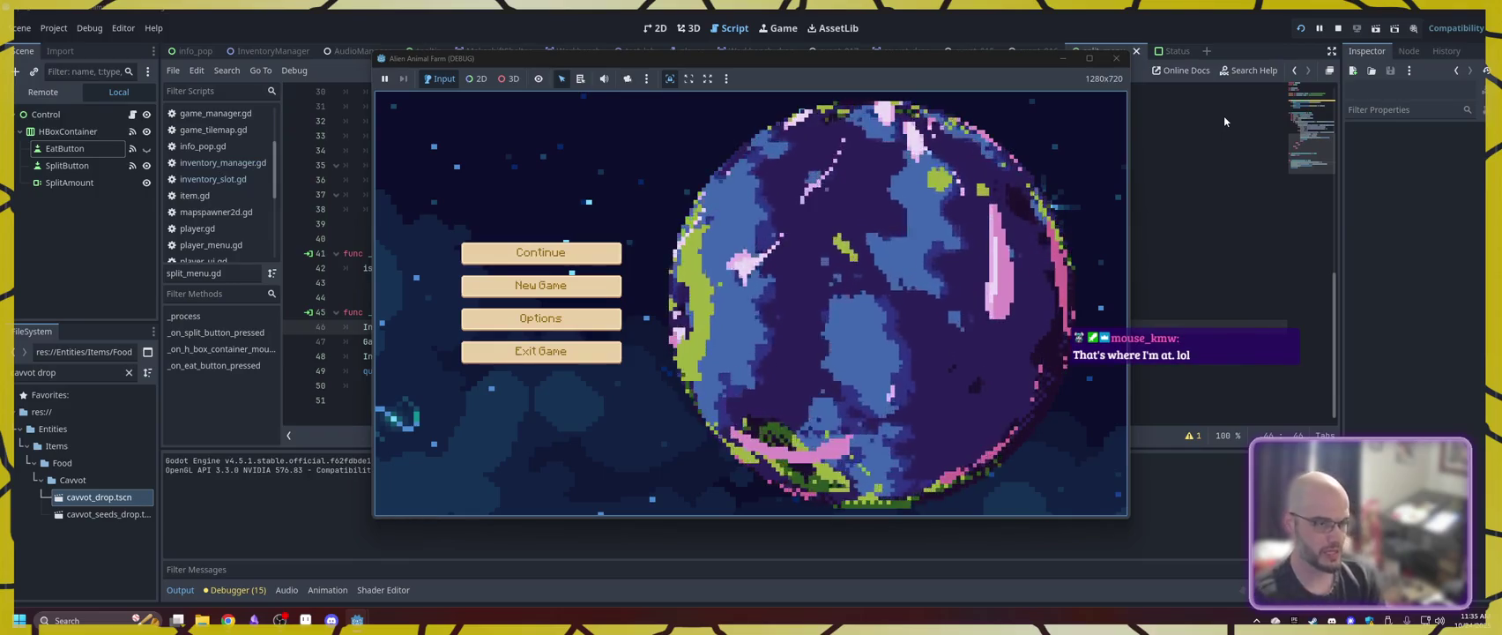
- Choose New Game in the debug window and clear both lines of the opening crash dialogue
{"action": "left_click", "coordinate": [550, 282]}
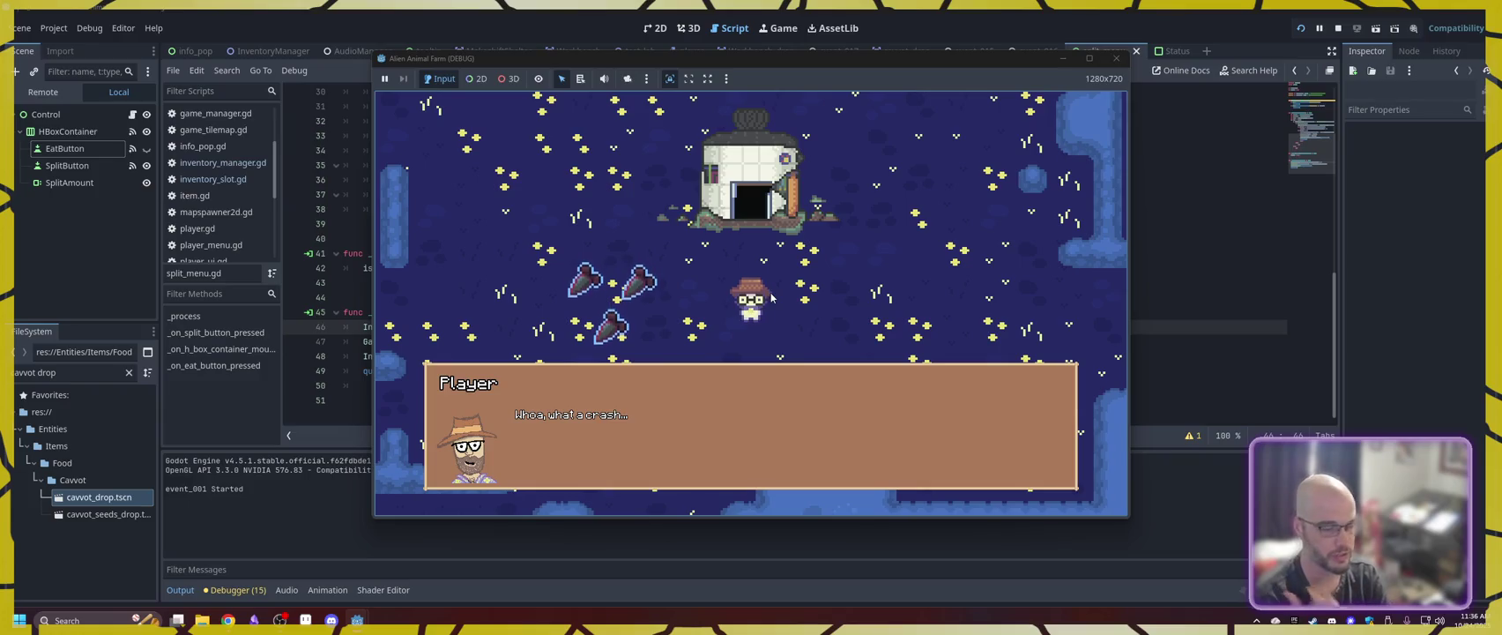
{"action": "key", "text": "space"}
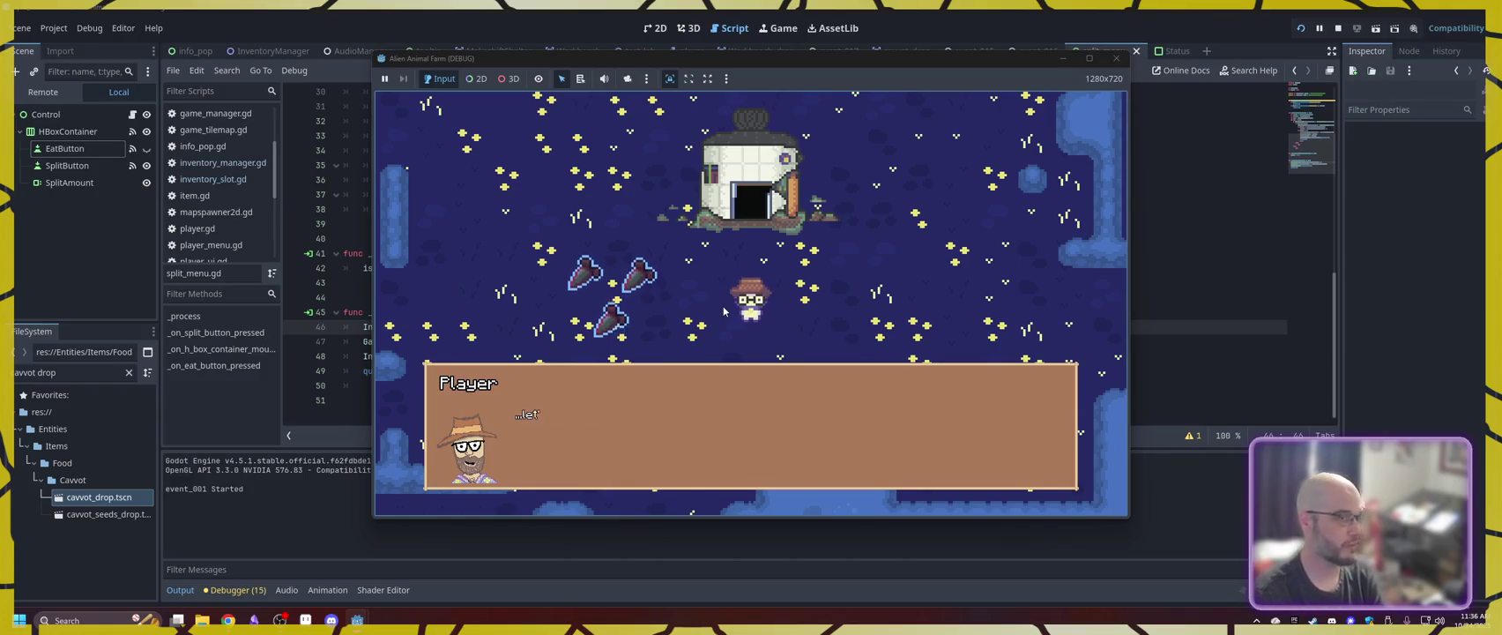
{"action": "key", "text": "space"}
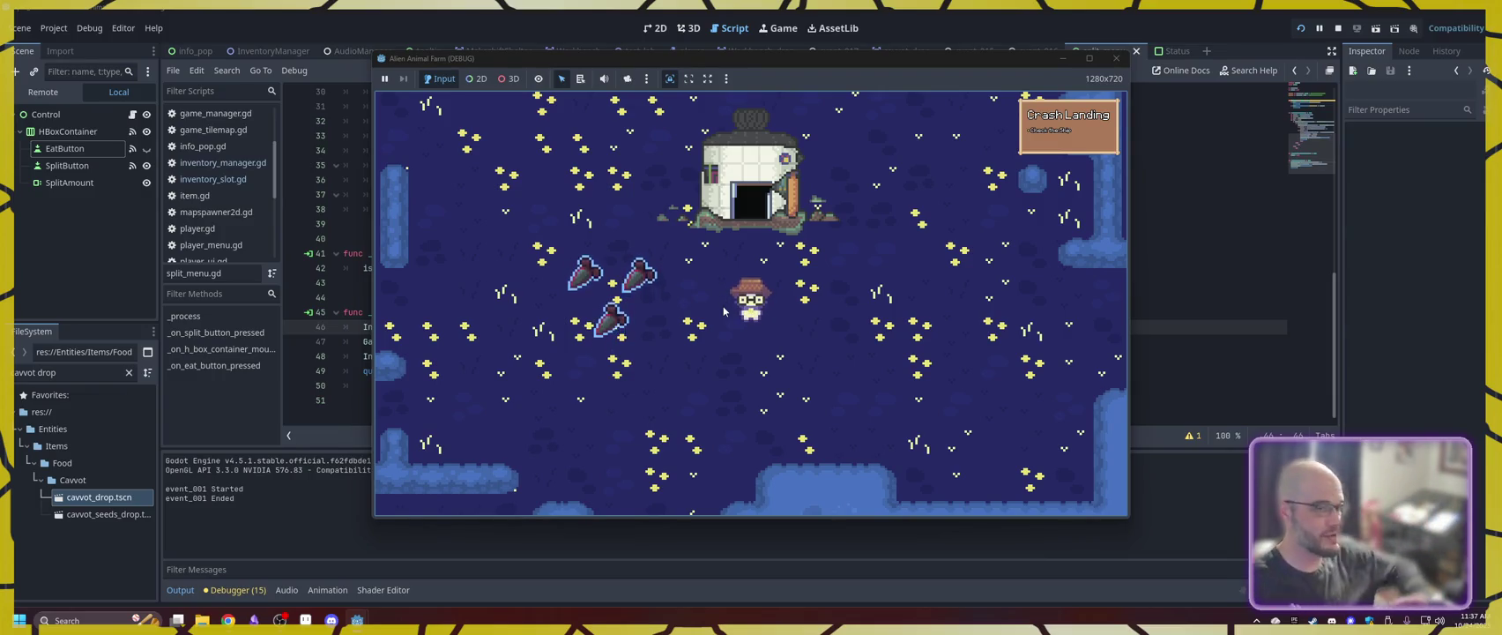
- Pick up a carrot, finish the naming dialogue, and walk into and back out of the shelter
{"action": "key", "text": "a"}
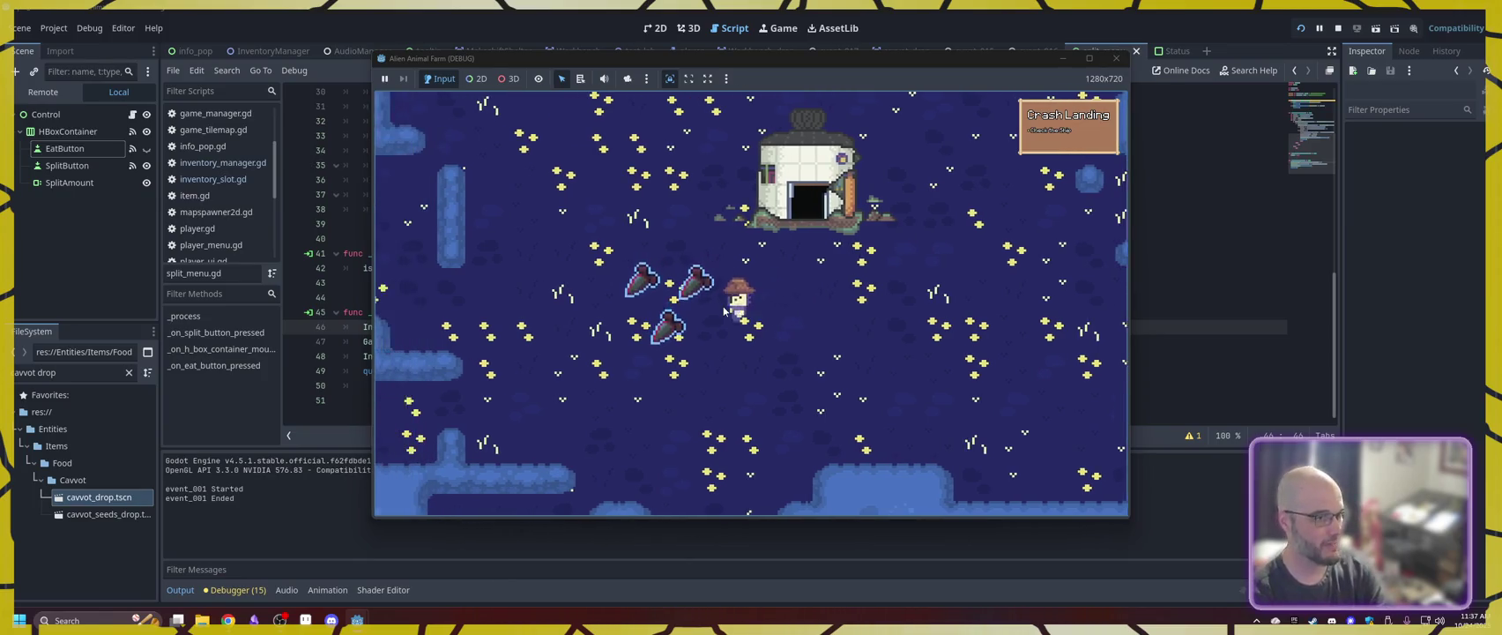
{"action": "key", "text": "space"}
{"action": "key", "text": "space"}
{"action": "key", "text": "space"}
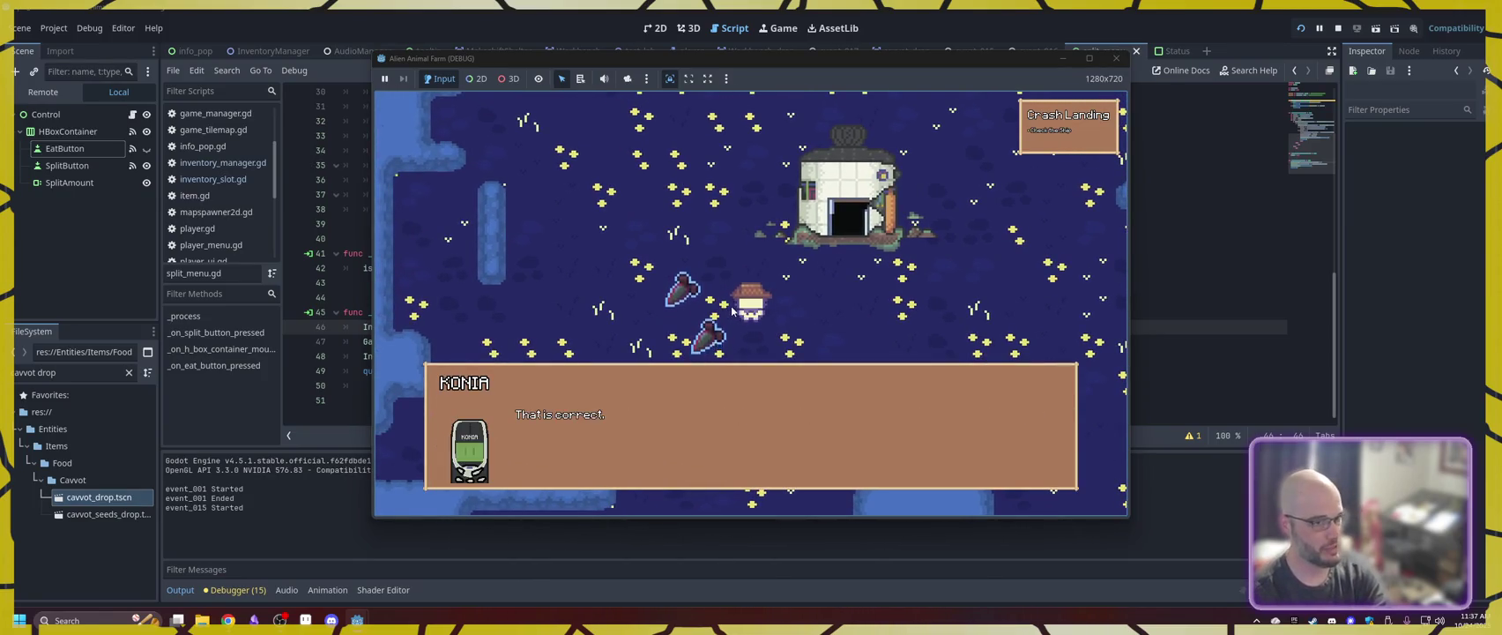
{"action": "key", "text": "space"}
{"action": "key", "text": "s"}
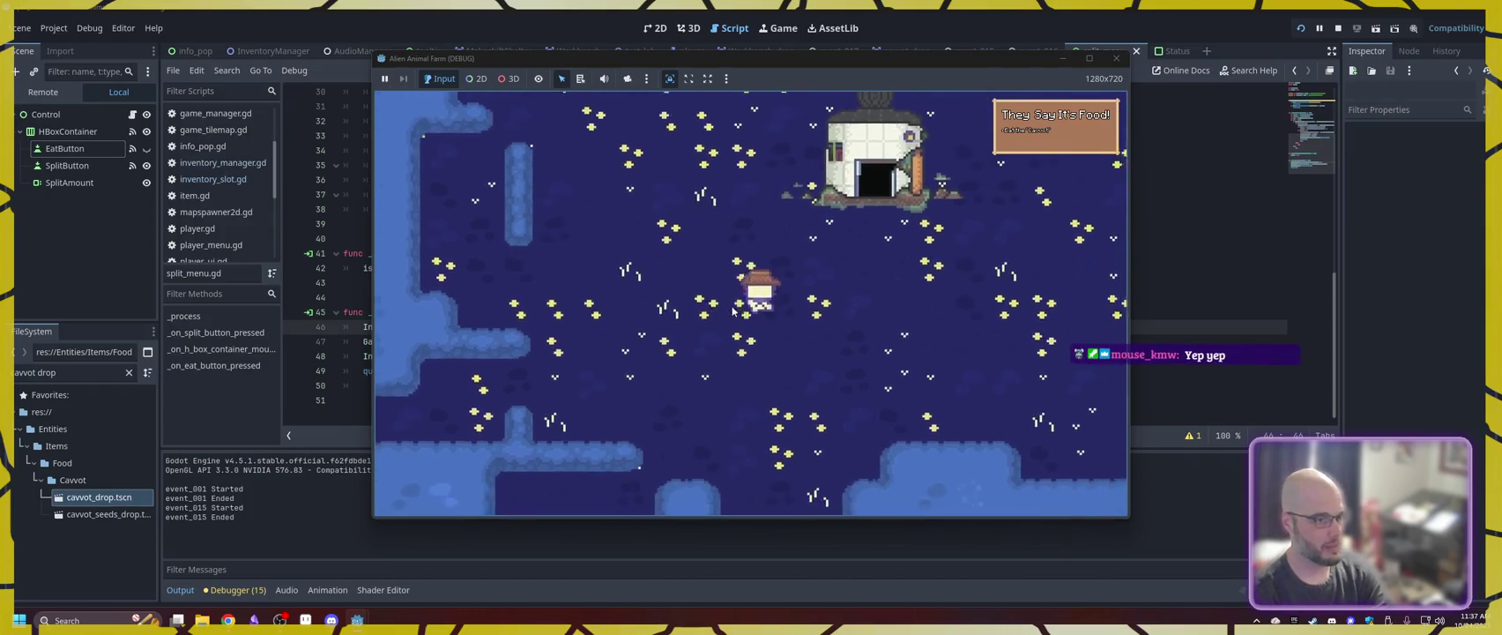
{"action": "key", "text": "d"}
{"action": "key", "text": "w"}
{"action": "key", "text": "d"}
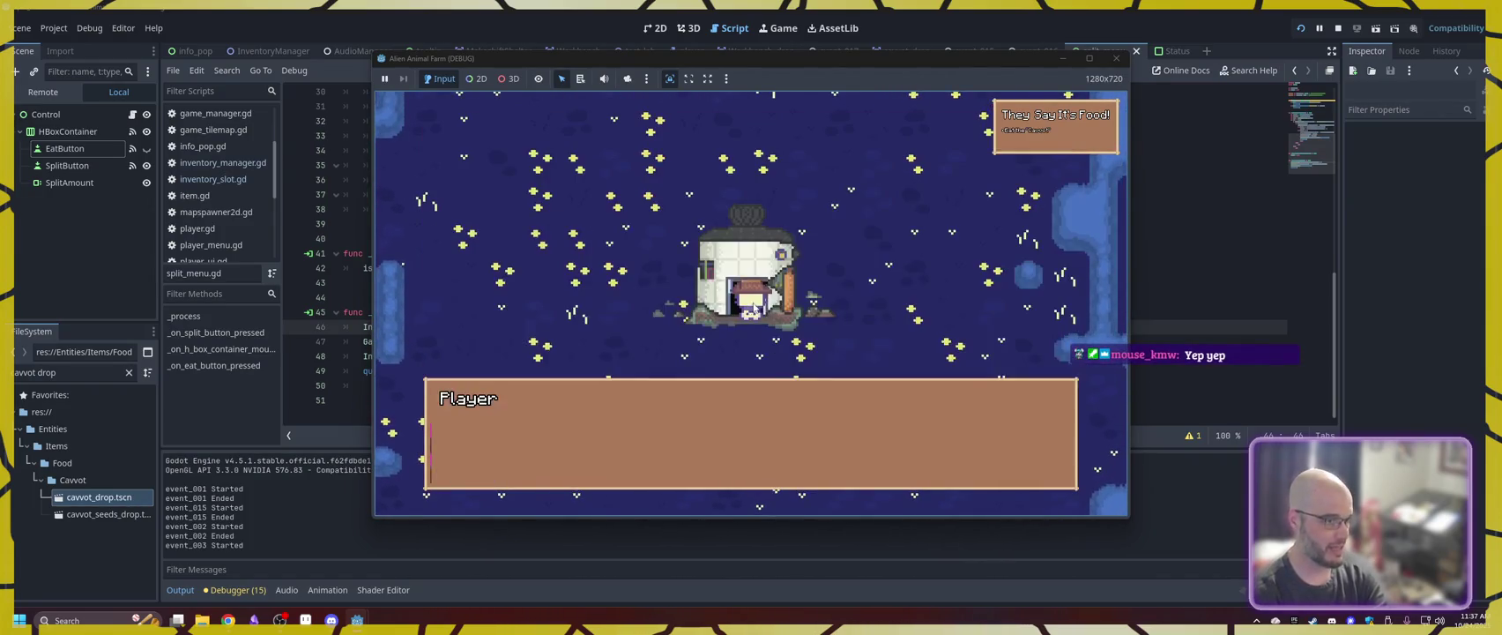
{"action": "key", "text": "space"}
{"action": "key", "text": "s"}
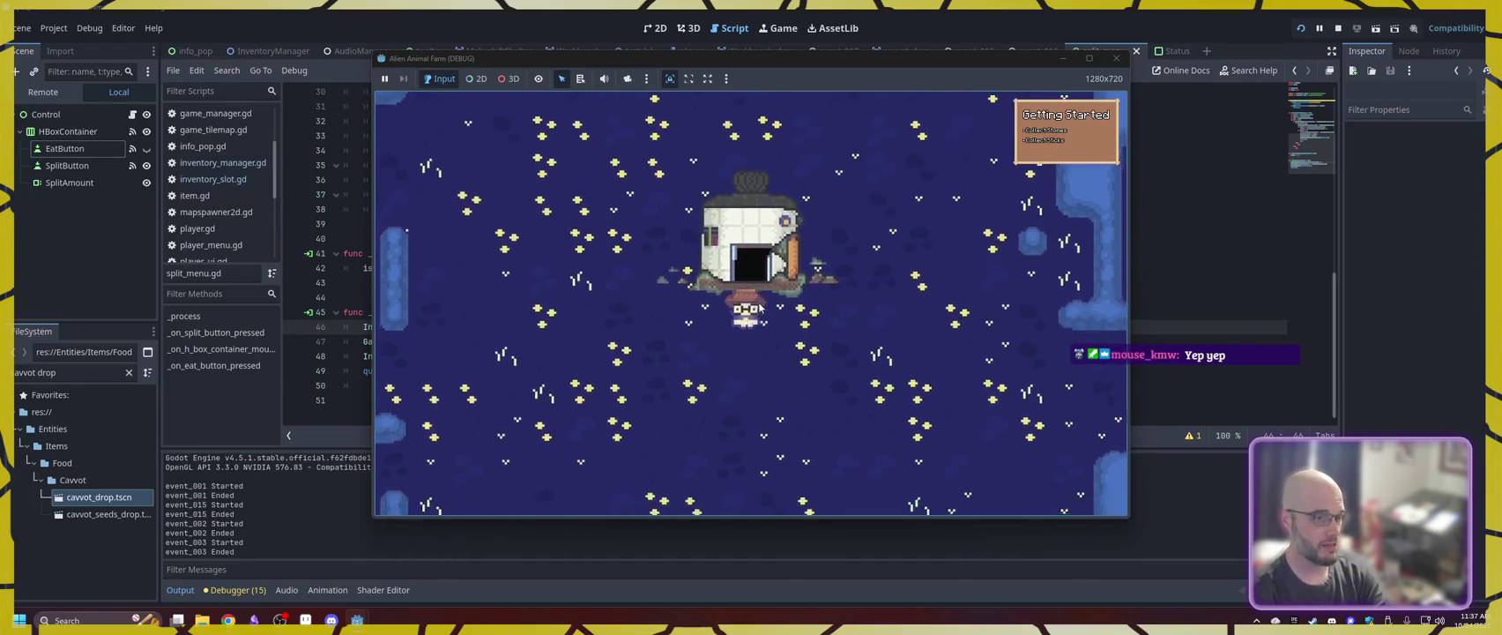
{"action": "key", "text": "a"}
- Walk into the red-brick building and advance dialogue past 'I am getting hungry!' to the quest
{"action": "key", "text": "w"}
{"action": "key", "text": "d"}
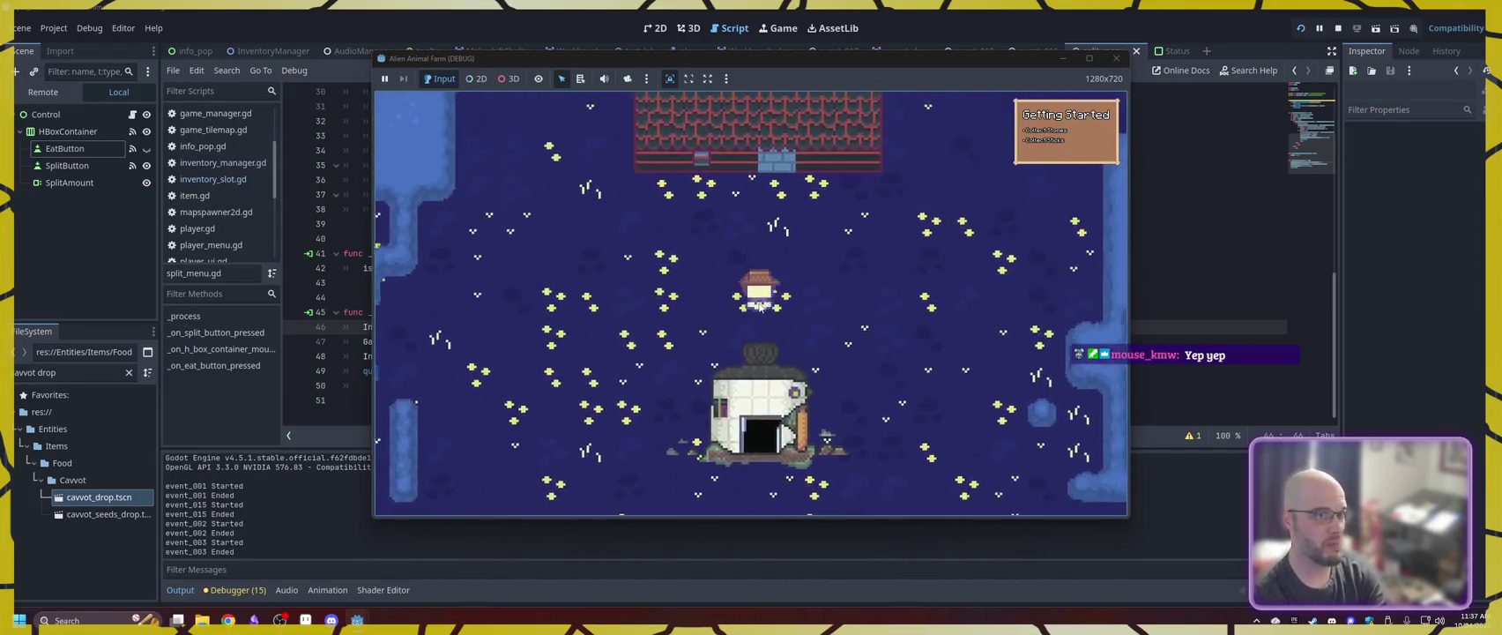
{"action": "key", "text": "w"}
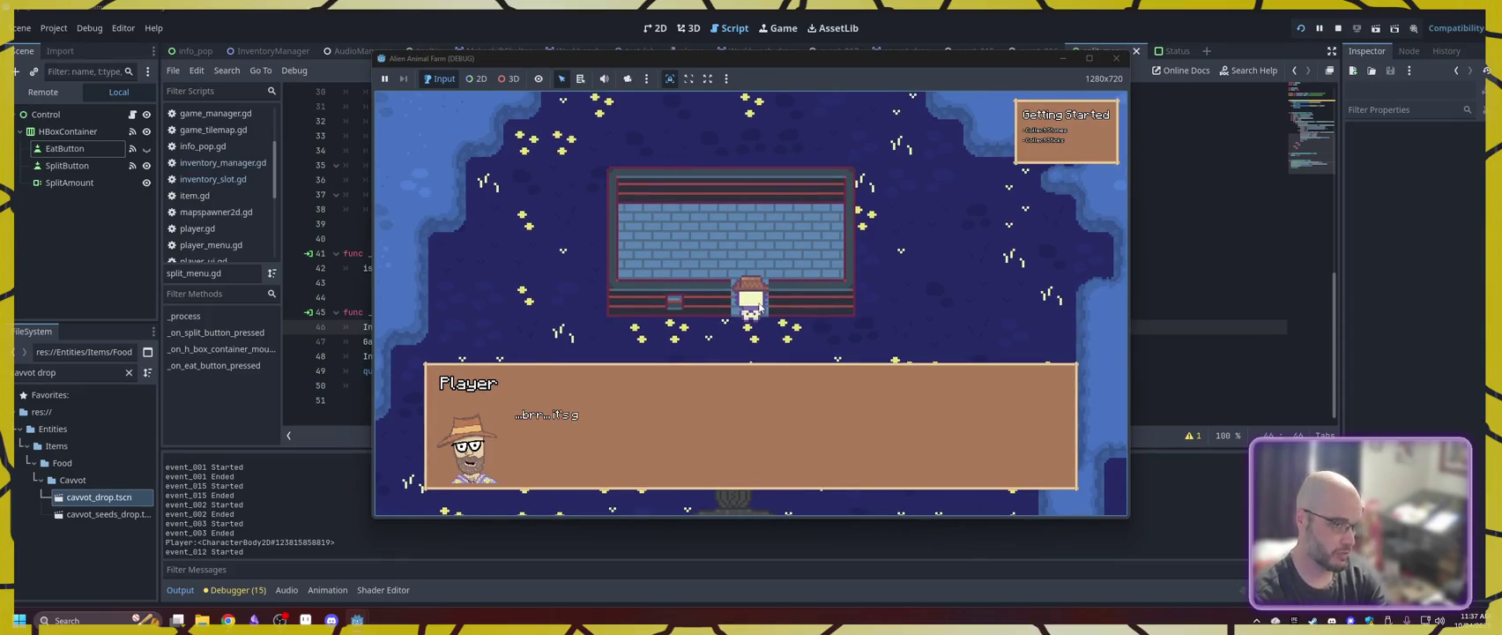
{"action": "key", "text": "space"}
{"action": "key", "text": "w"}
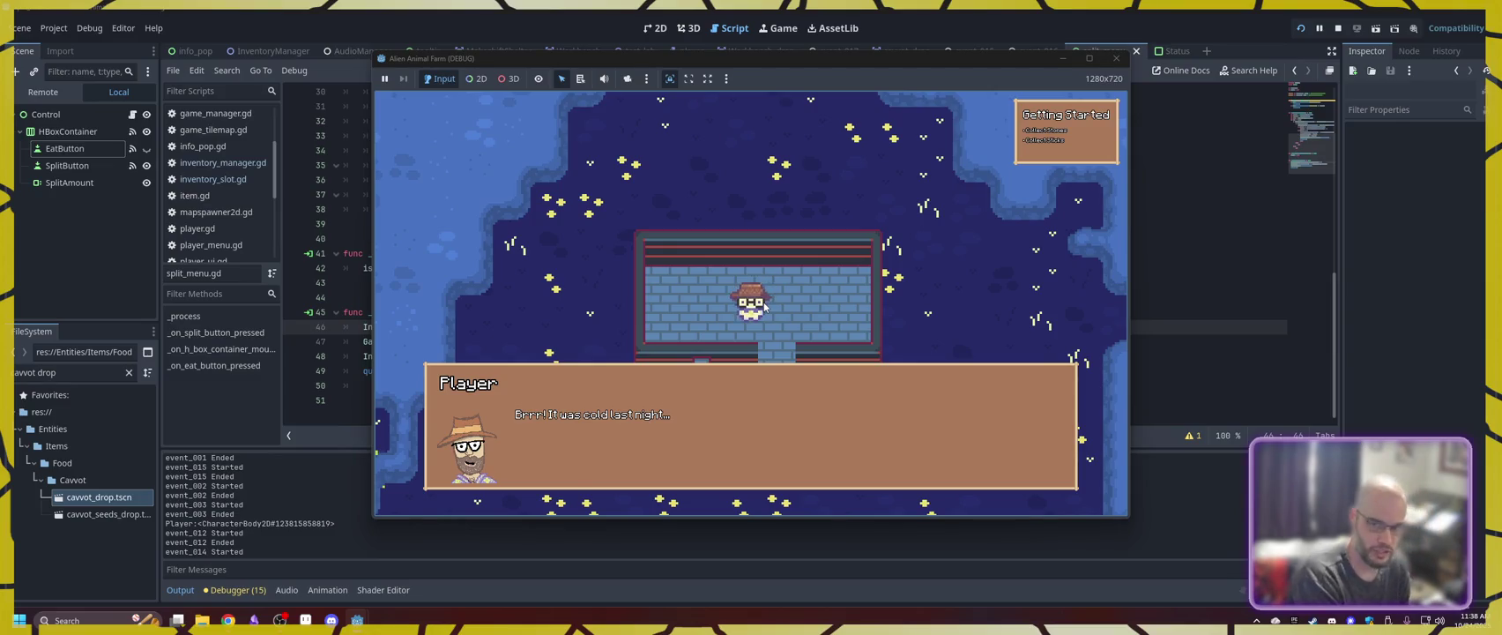
{"action": "key", "text": "space"}
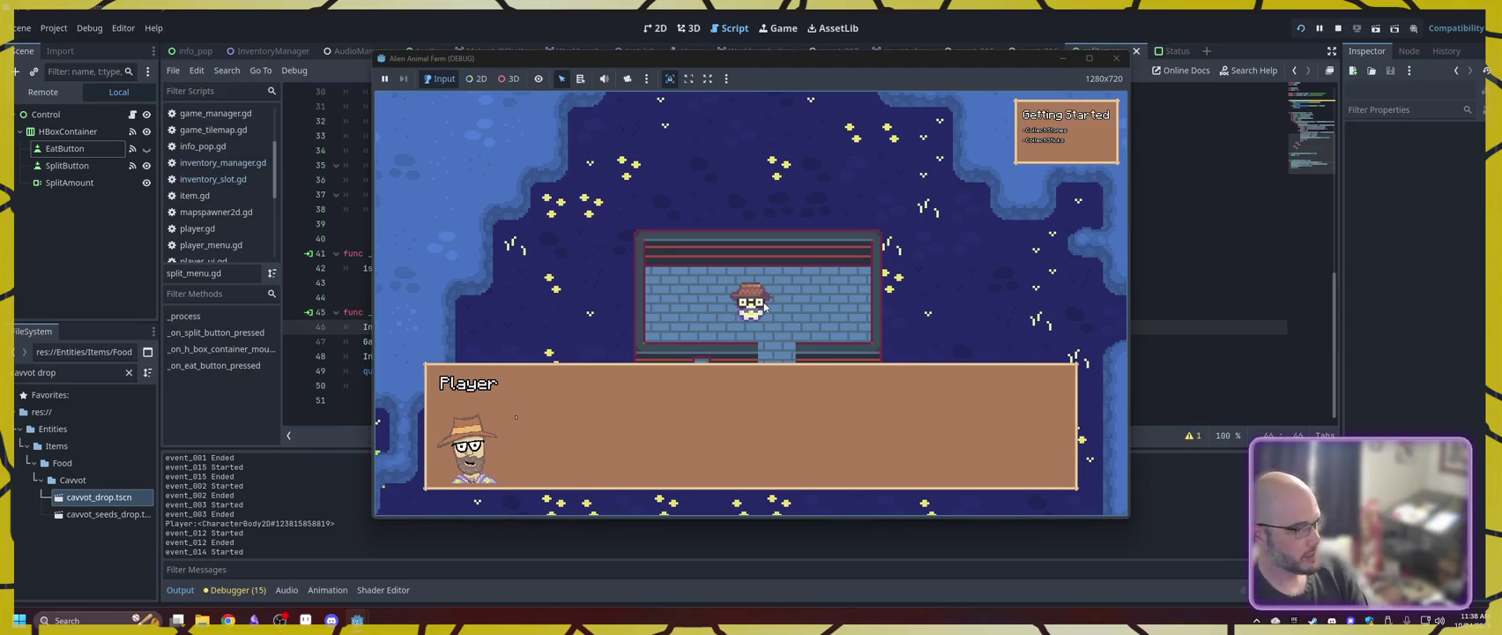
{"action": "key", "text": "space"}
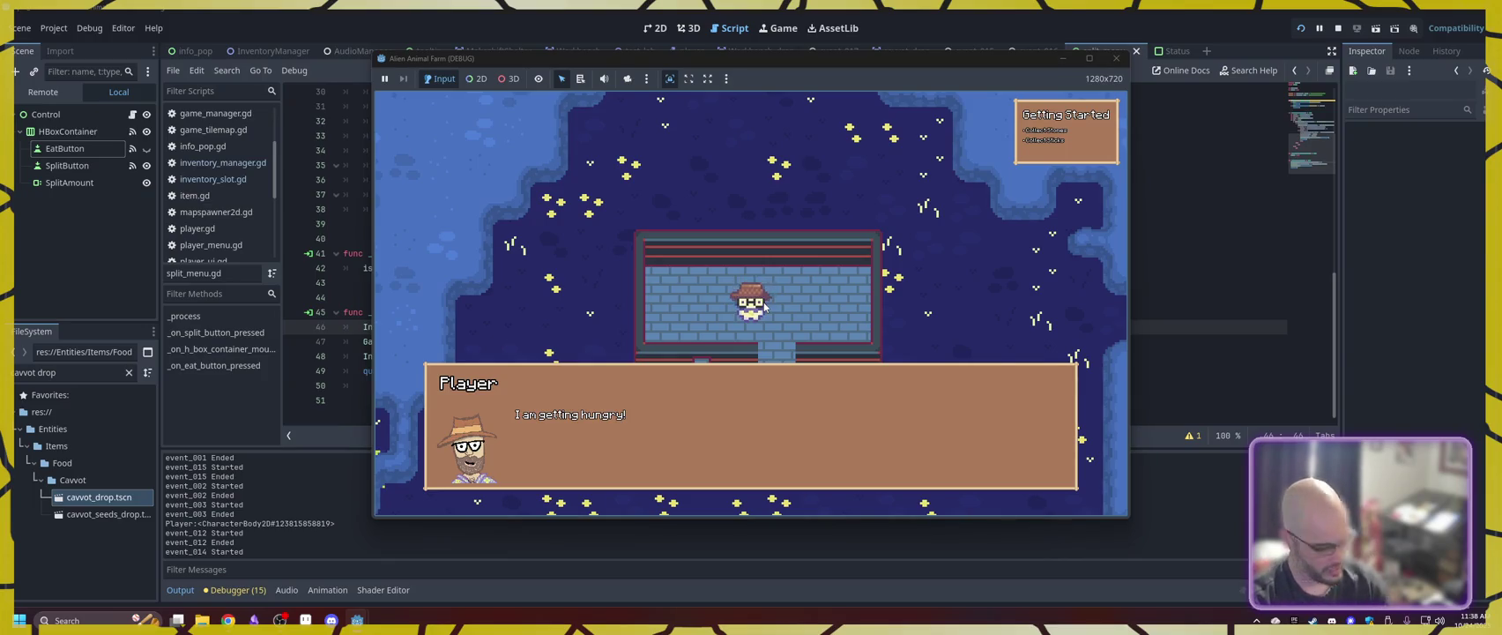
{"action": "key", "text": "space"}
{"action": "key", "text": "space"}
{"action": "key", "text": "space"}
{"action": "key", "text": "space"}
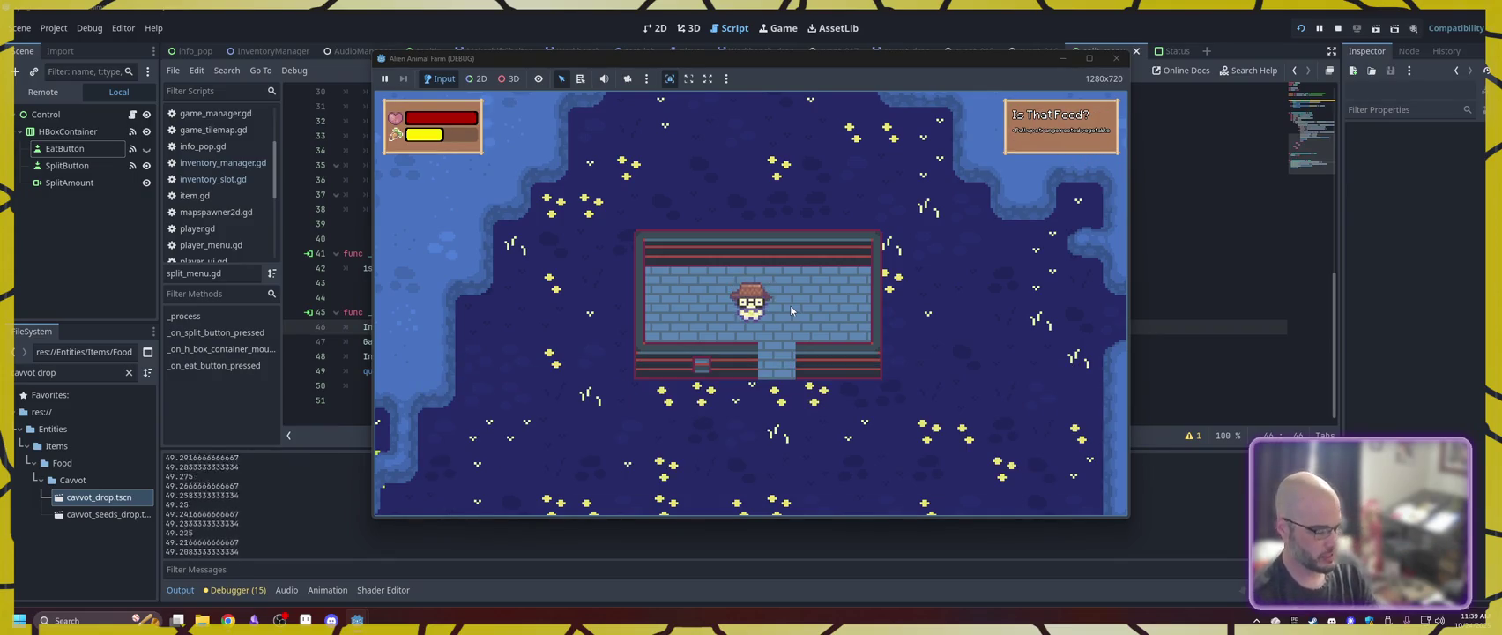
- Eat a cavvot from the first backpack slot, triggering the invalid-access error at split_menu.gd line 46
{"action": "key", "text": "i"}
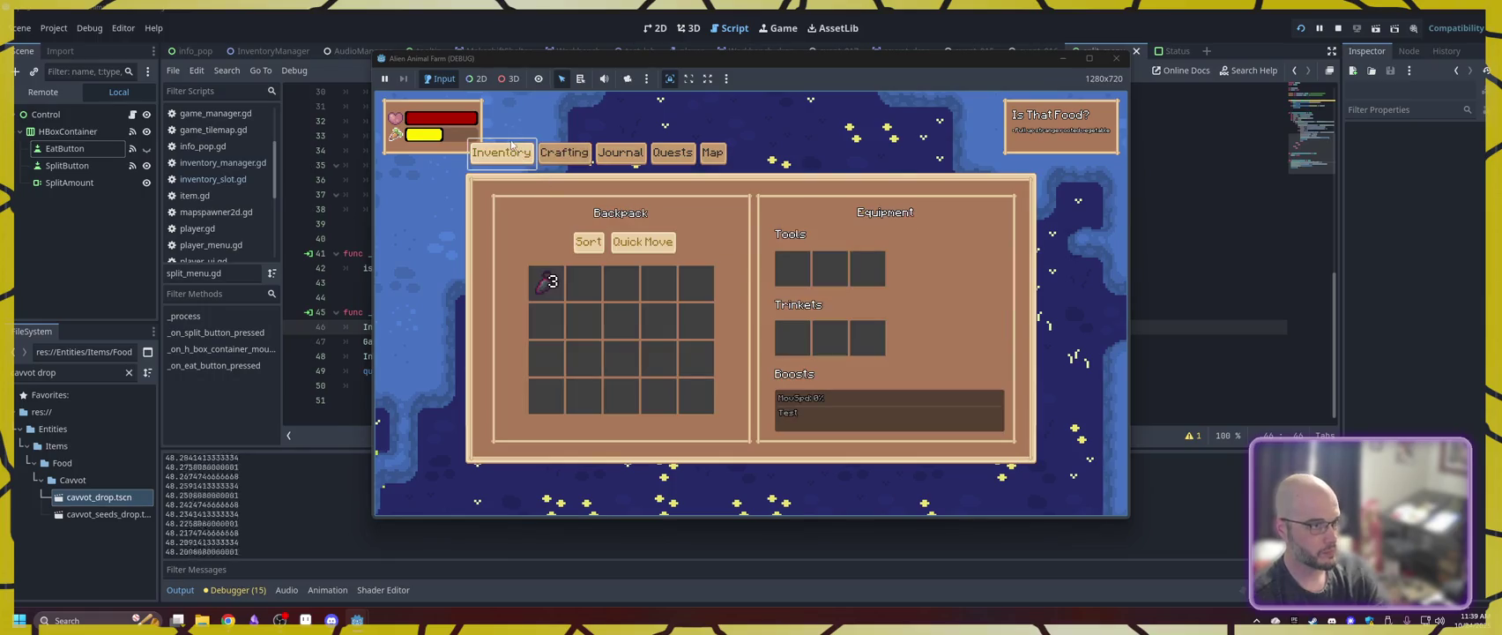
{"action": "left_click", "coordinate": [552, 291]}
{"action": "left_click", "coordinate": [556, 297]}
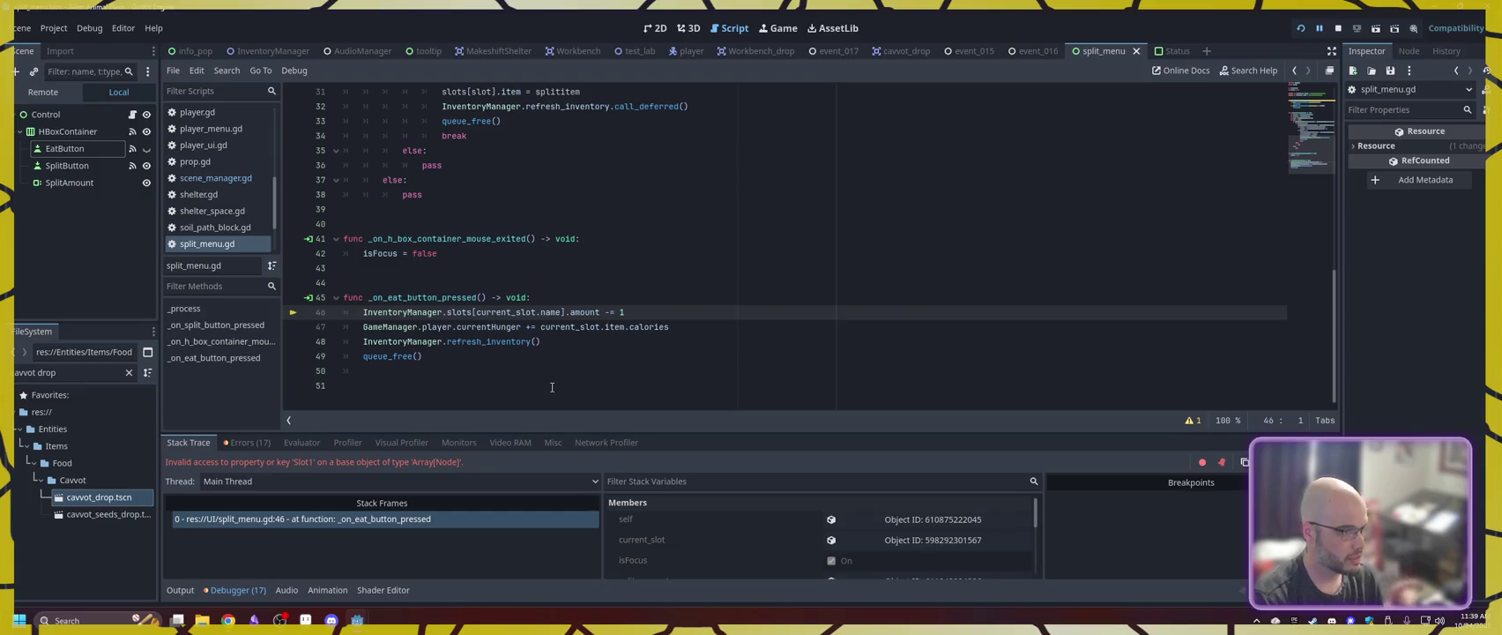
- Look up the inventory dictionary in inventory_manager.gd
{"action": "left_click", "coordinate": [477, 312]}
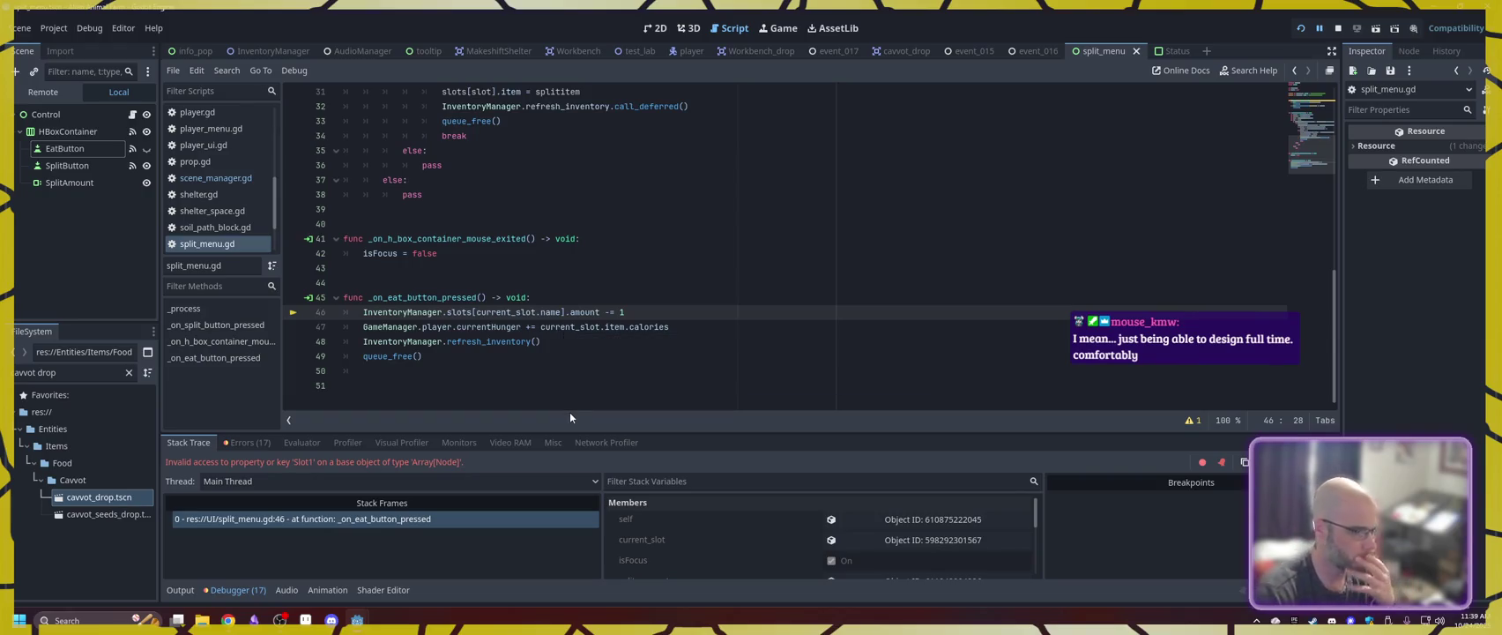
{"action": "scroll", "coordinate": [571, 394], "scroll_direction": "up", "scroll_amount": 10}
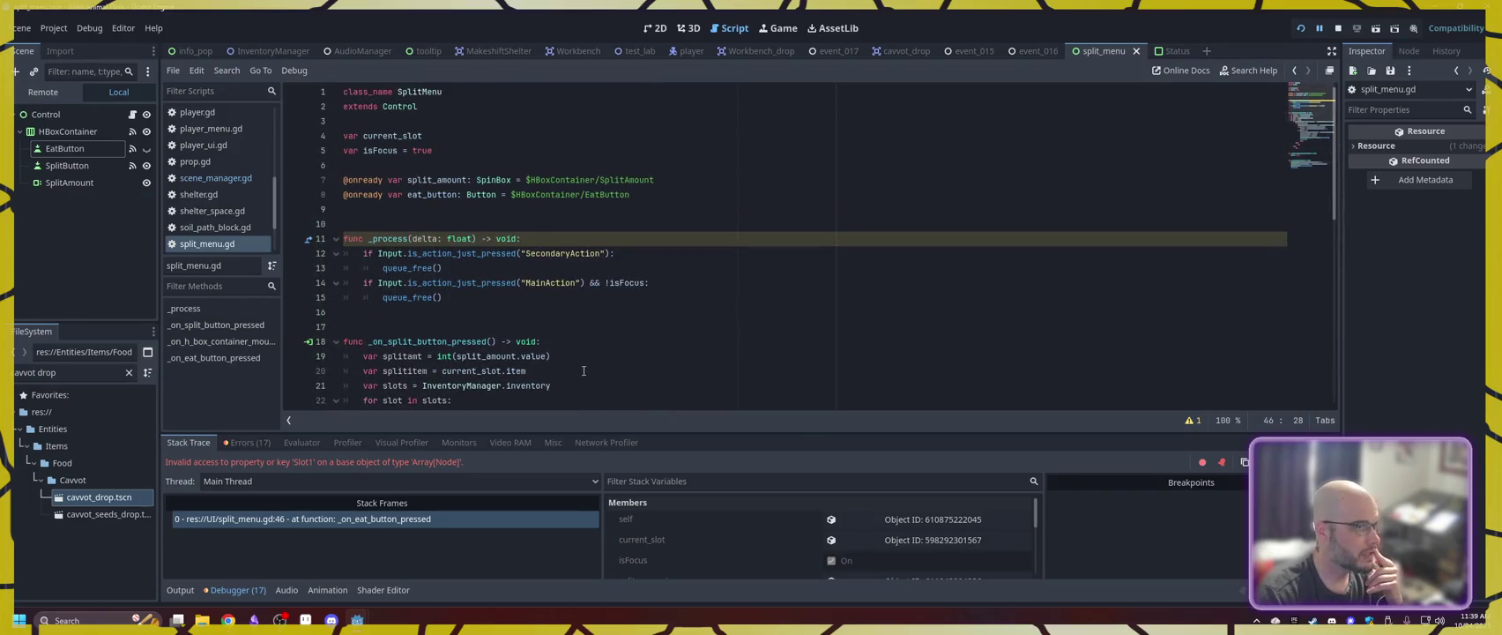
{"action": "left_click", "coordinate": [266, 52]}
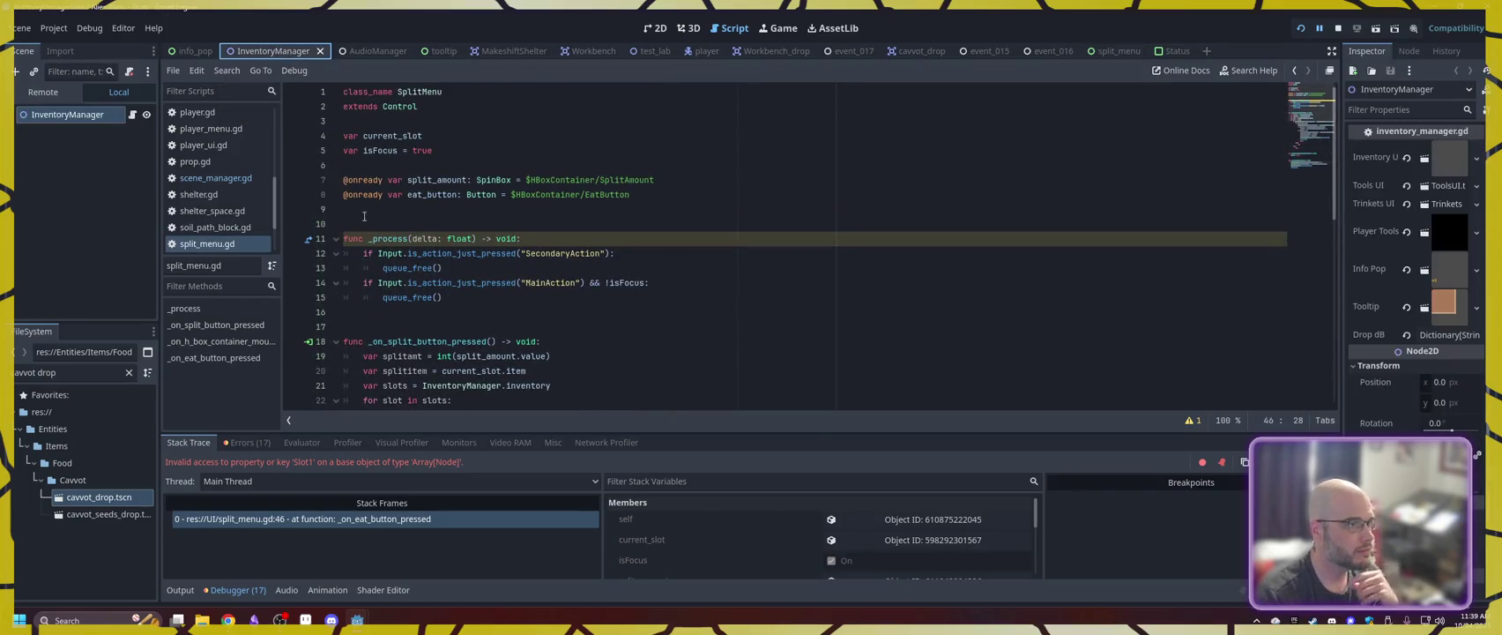
{"action": "scroll", "coordinate": [220, 185], "scroll_direction": "up", "scroll_amount": 5}
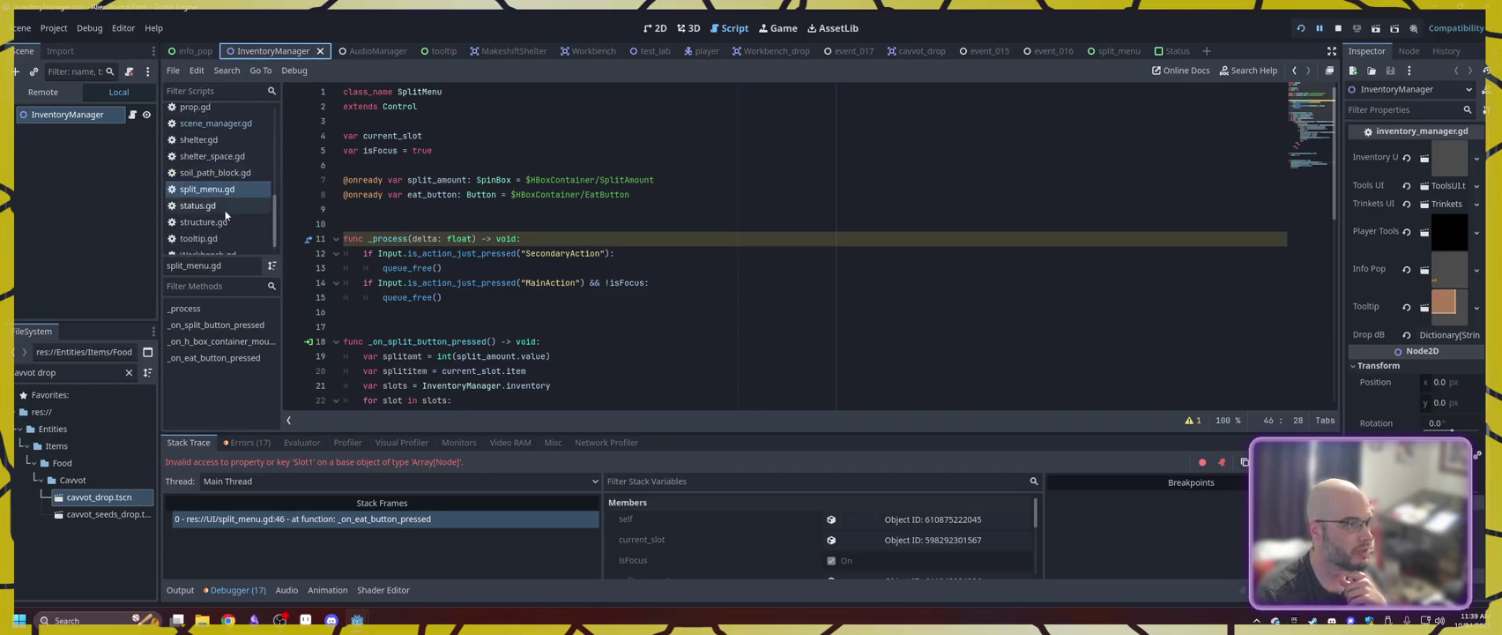
{"action": "left_click", "coordinate": [217, 212]}
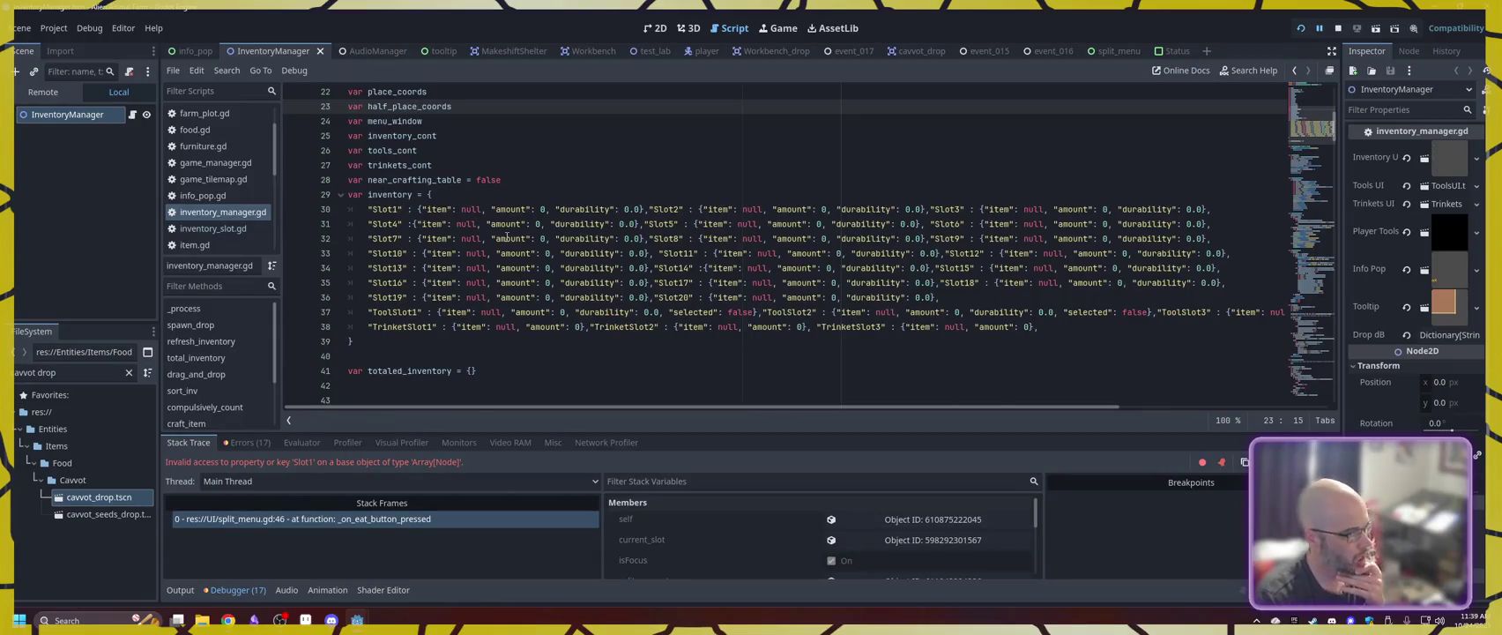
- Replace 'slots' with 'inventory' on line 46 of split_menu.gd, save, and relaunch the game
{"action": "left_click", "coordinate": [1125, 54]}
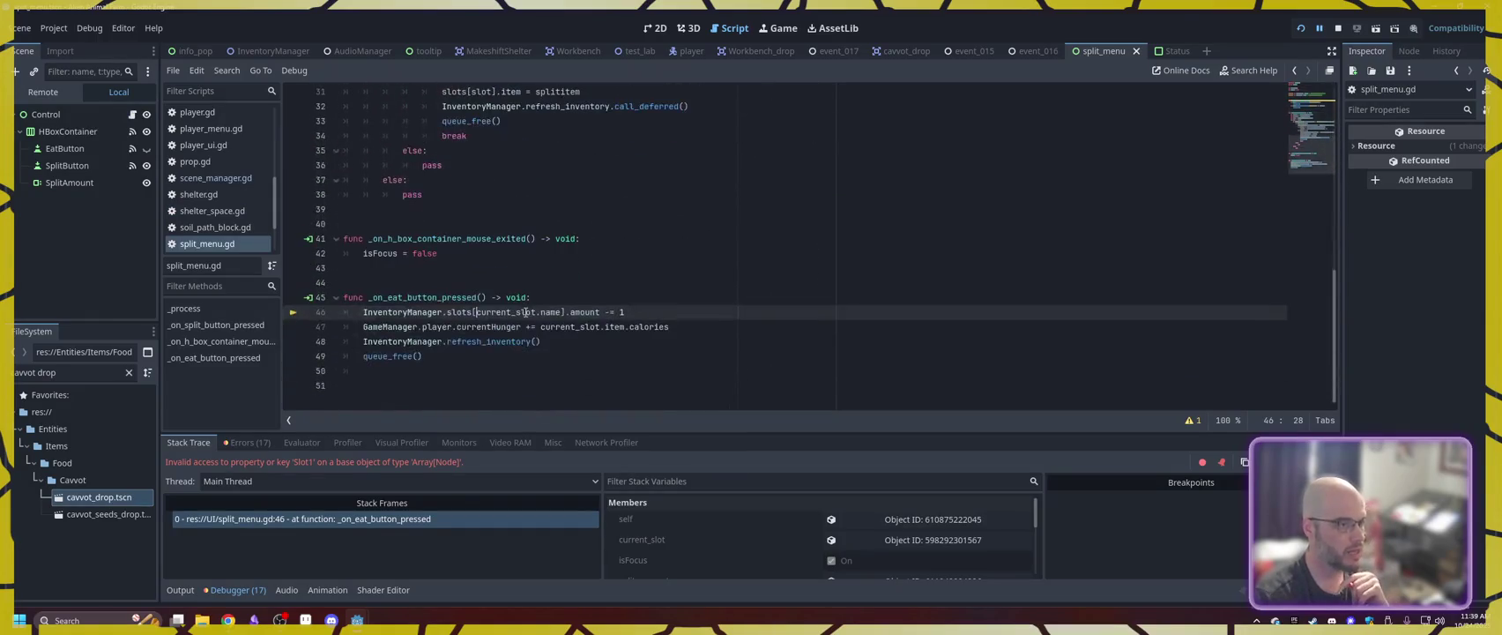
{"action": "left_click_drag", "start_coordinate": [448, 312], "coordinate": [474, 313]}
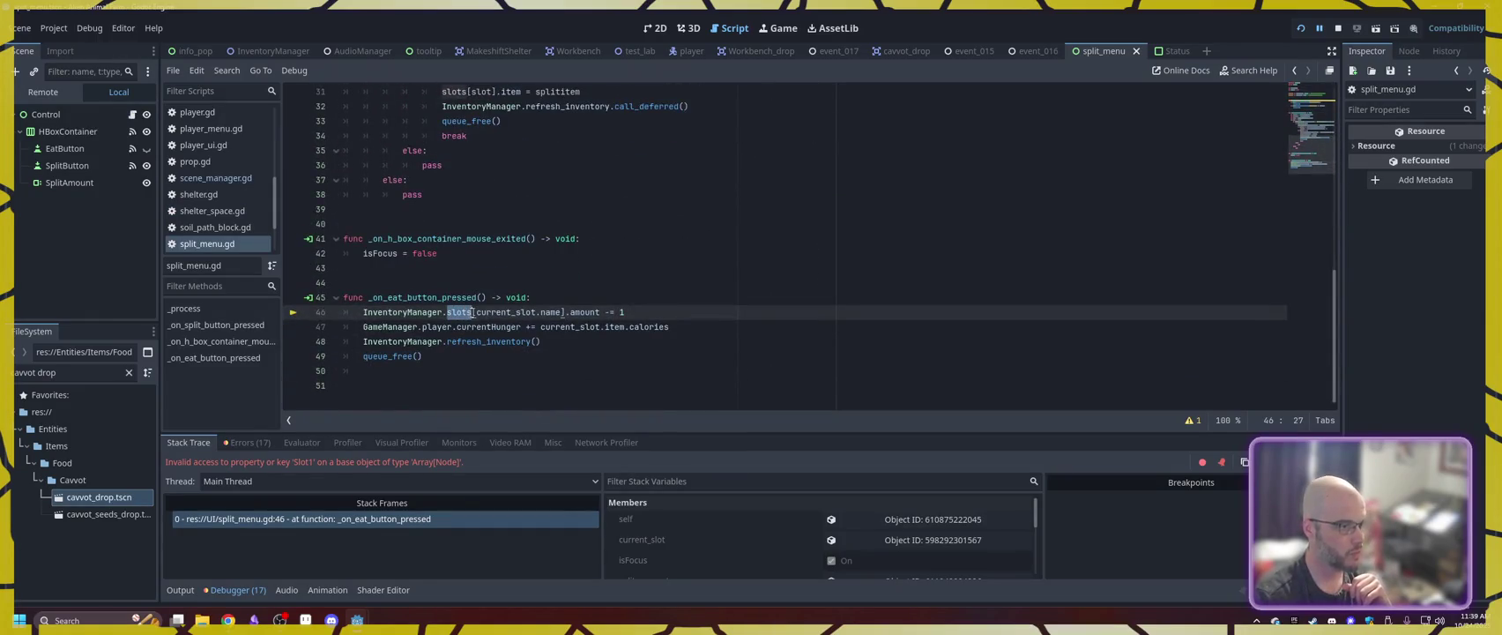
{"action": "type", "text": "inventory"}
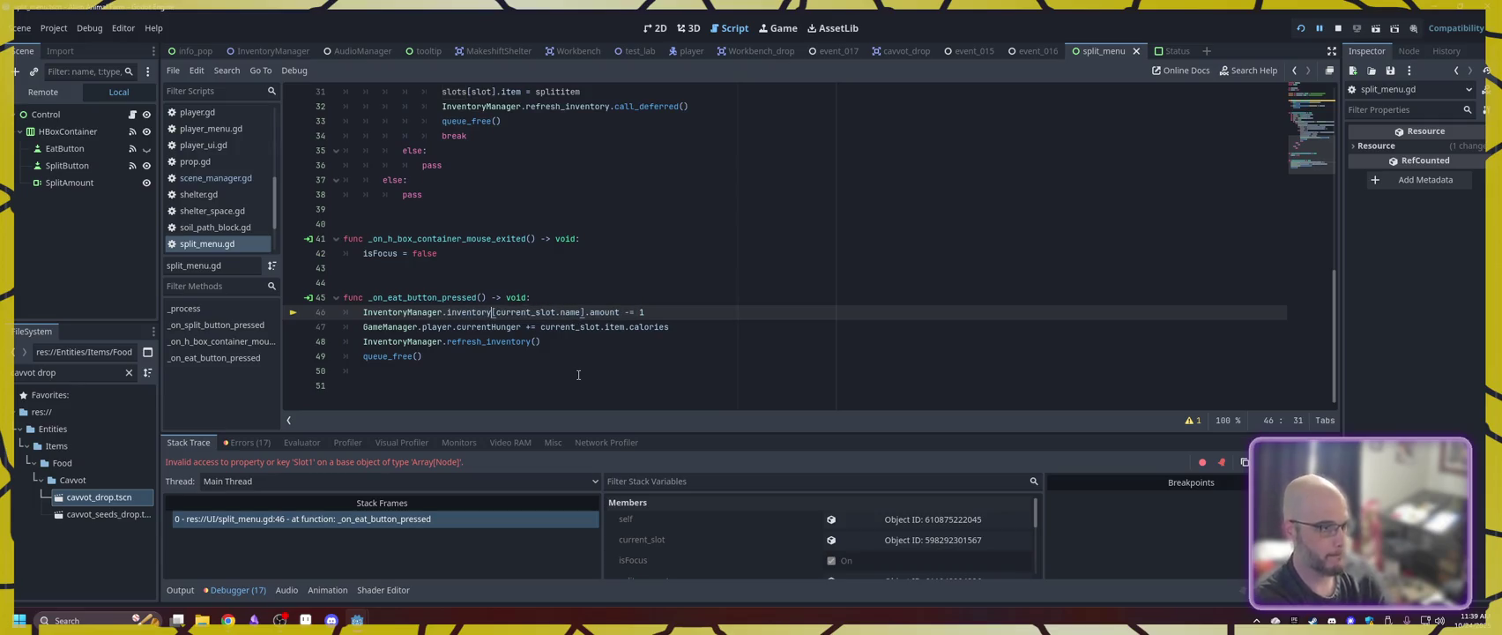
{"action": "key", "text": "ctrl+s"}
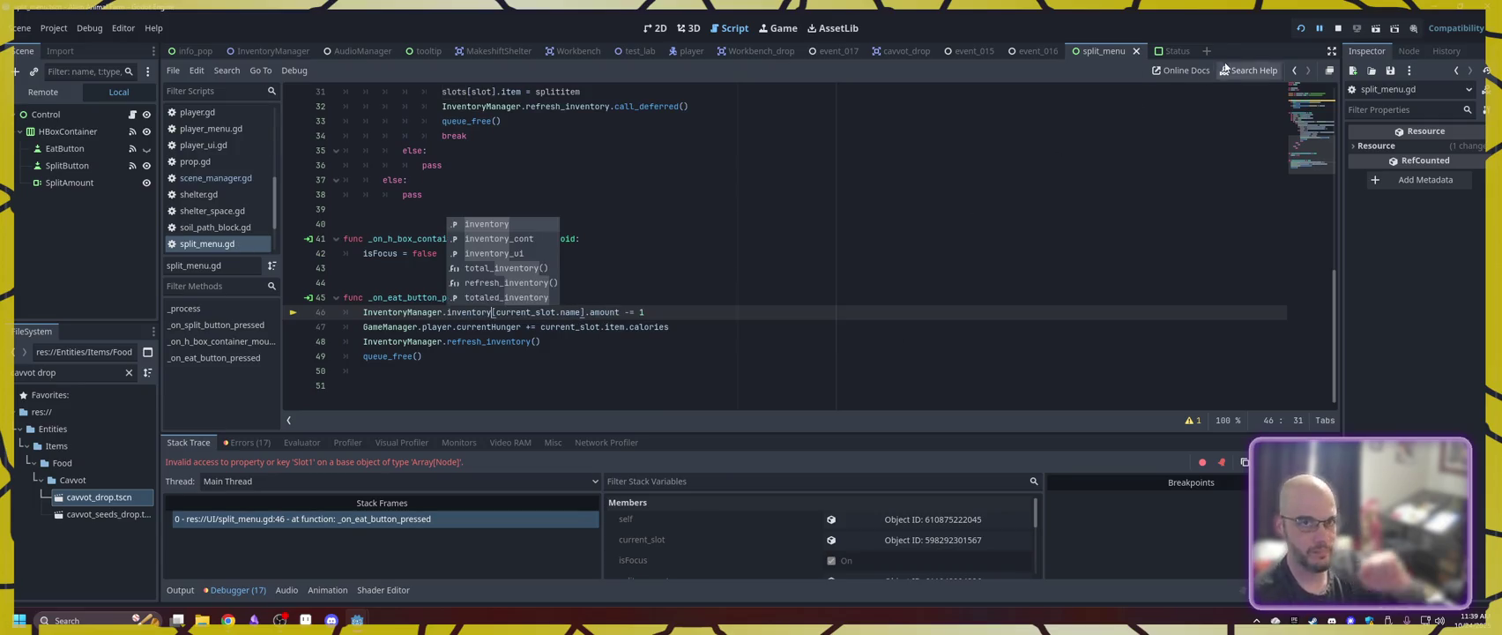
{"action": "left_click", "coordinate": [1296, 33]}
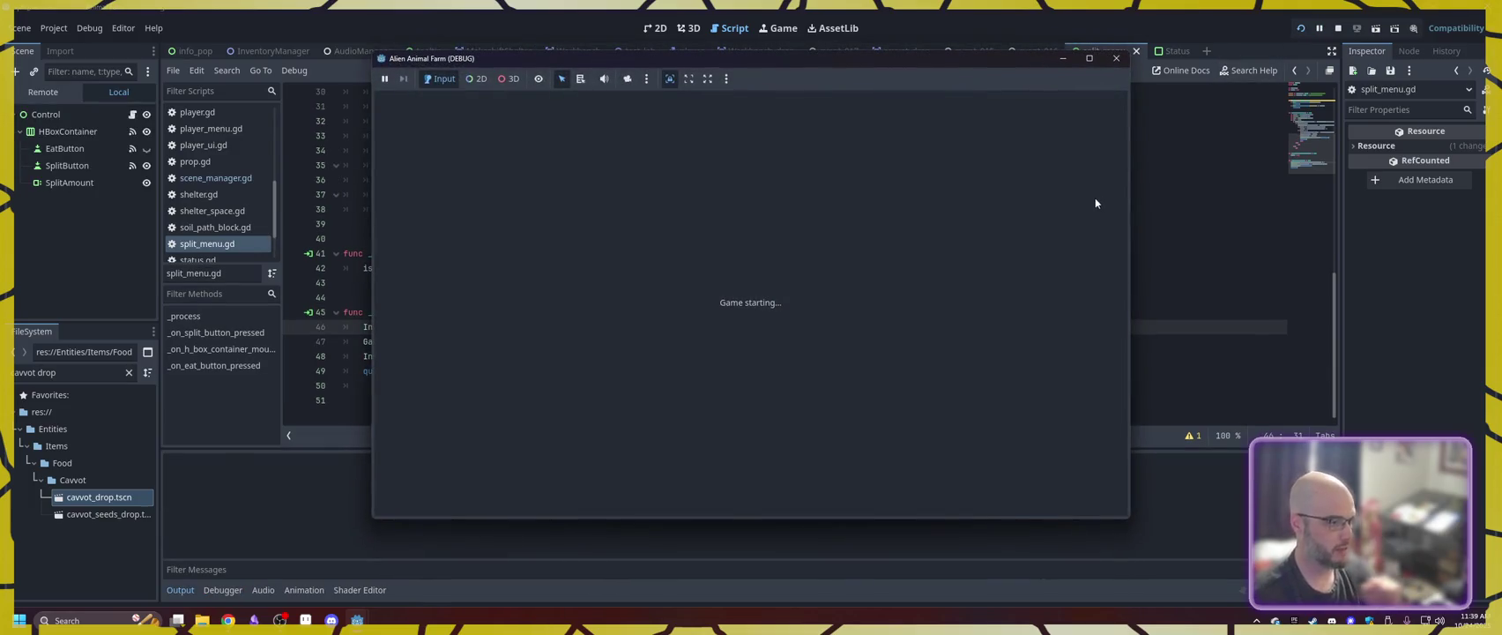
- Start the game from the title menu and click through the crash, phone and hunger-tutorial dialogues
{"action": "left_click", "coordinate": [547, 287]}
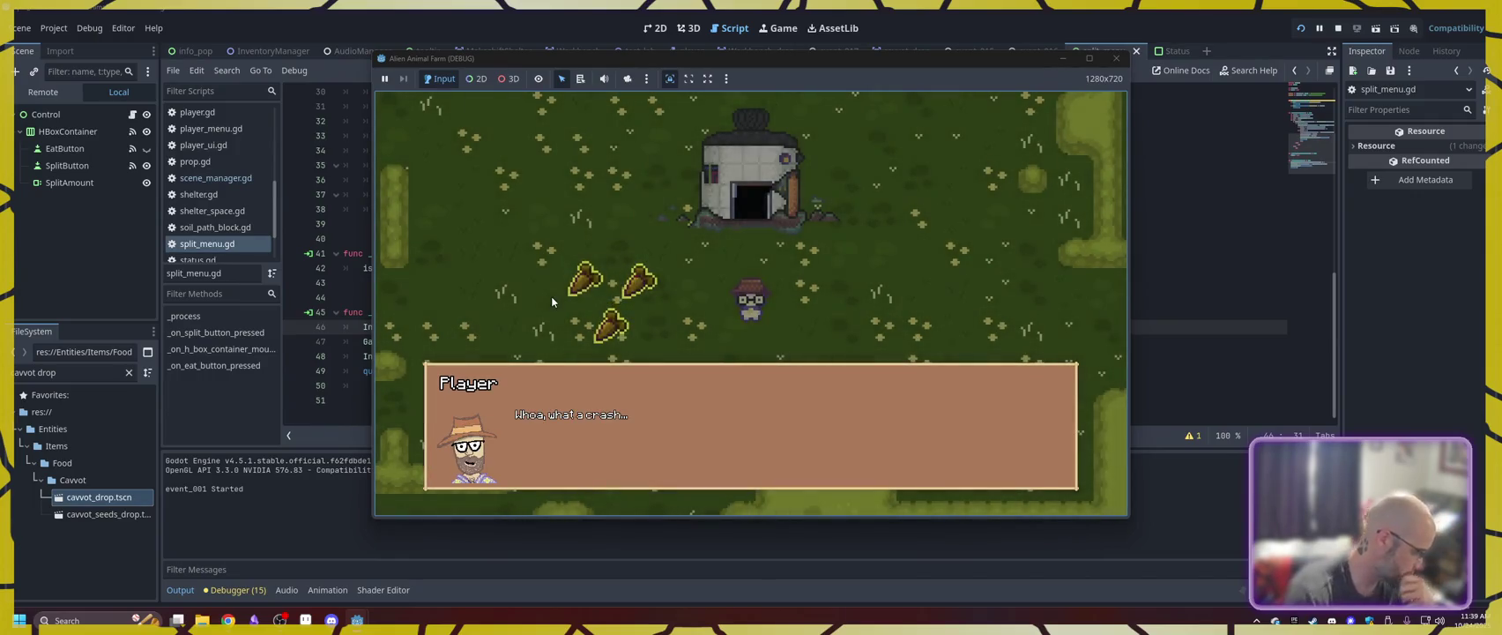
{"action": "left_click", "coordinate": [550, 296]}
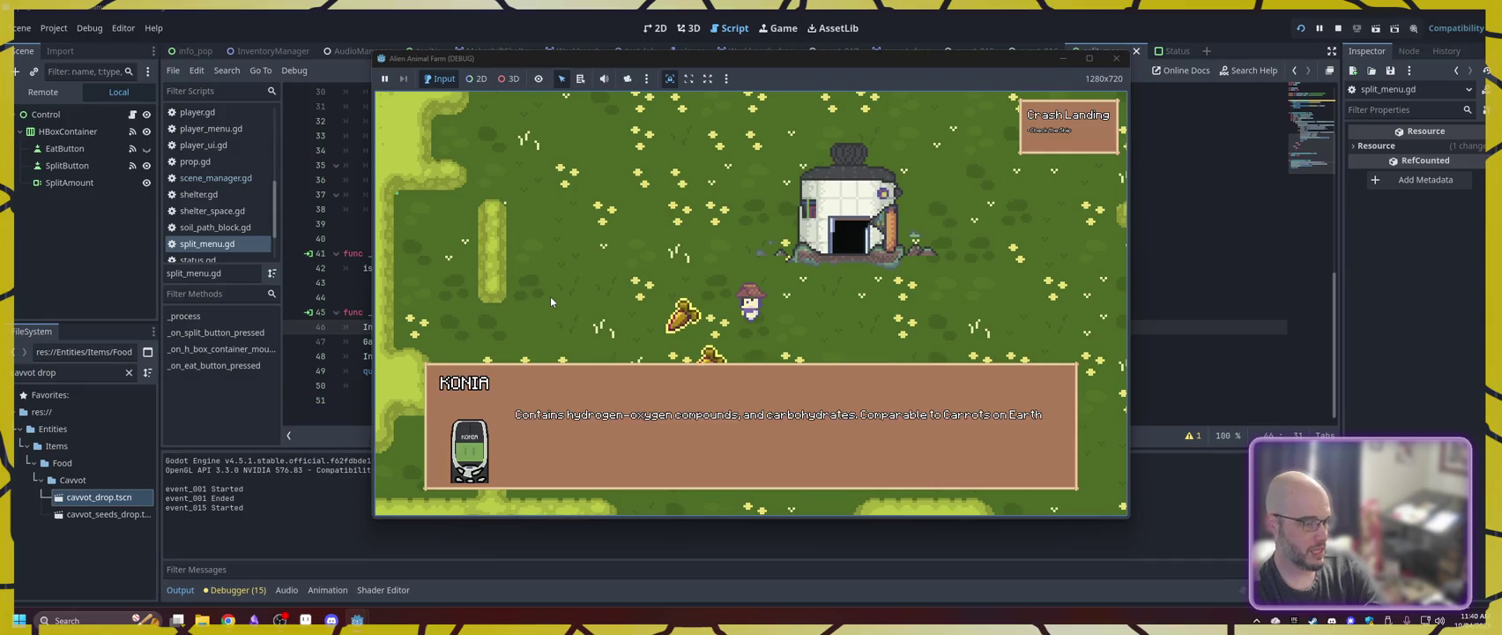
{"action": "left_click", "coordinate": [550, 301]}
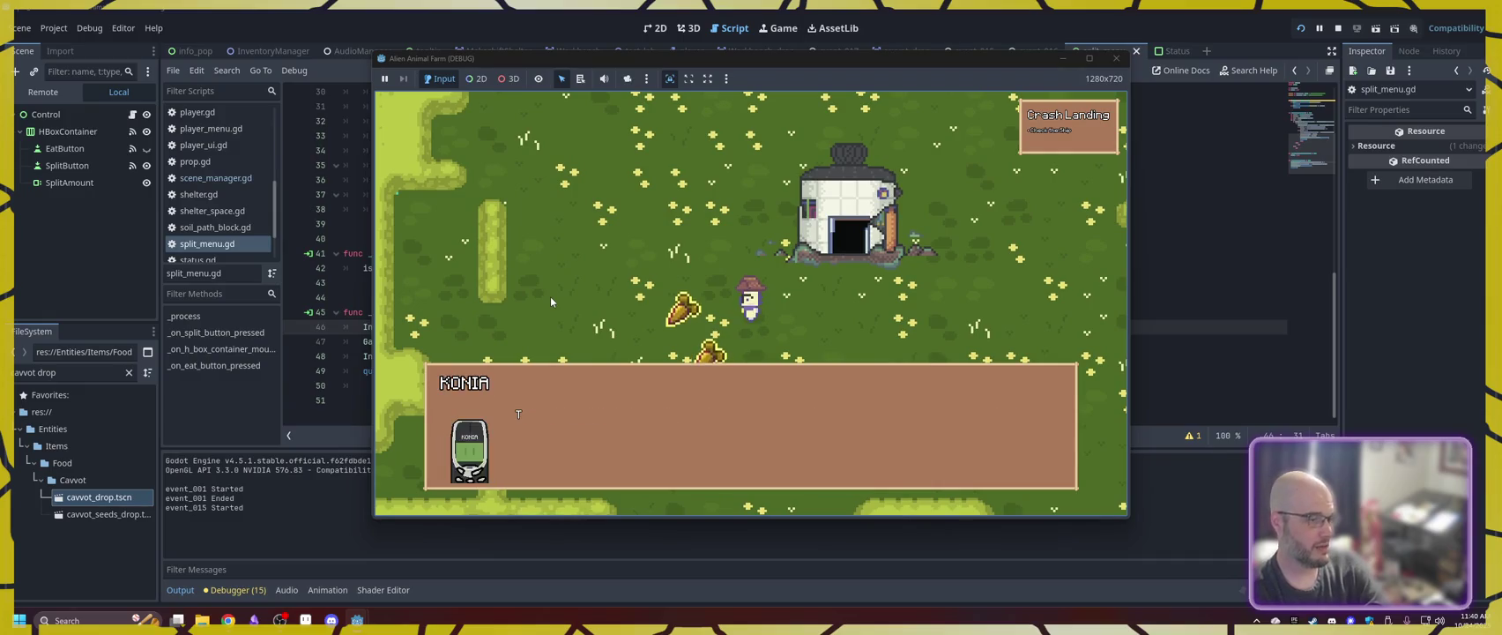
{"action": "left_click", "coordinate": [550, 302]}
{"action": "left_click", "coordinate": [551, 302]}
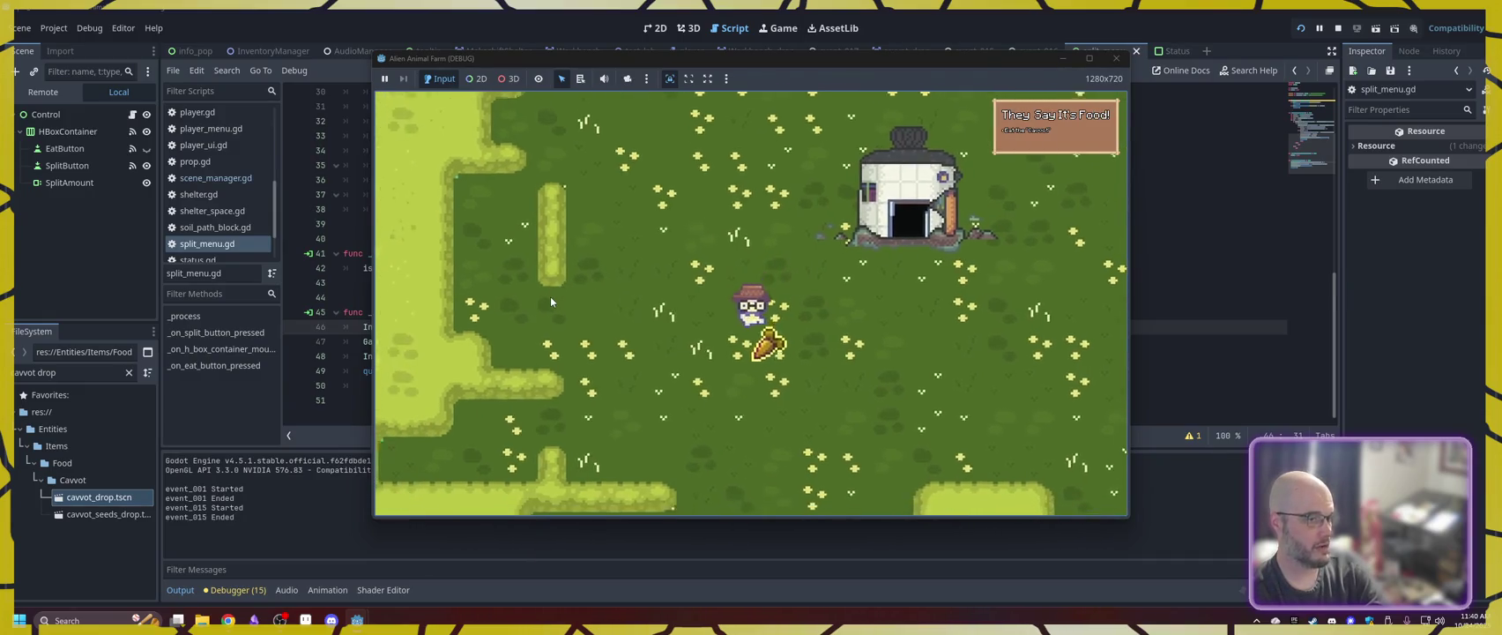
- Walk the player around the farm with WASD up into the shelter doorway
{"action": "key", "text": "w"}
{"action": "key", "text": "d"}
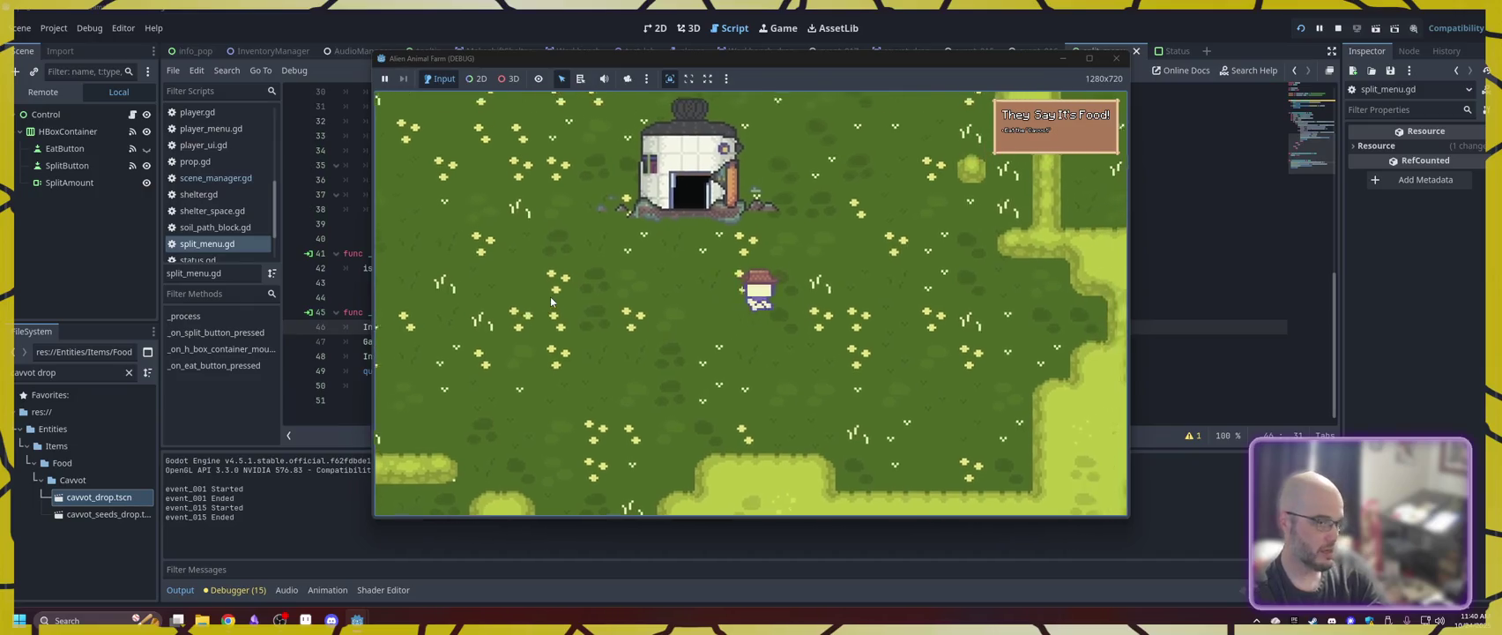
{"action": "key", "text": "w"}
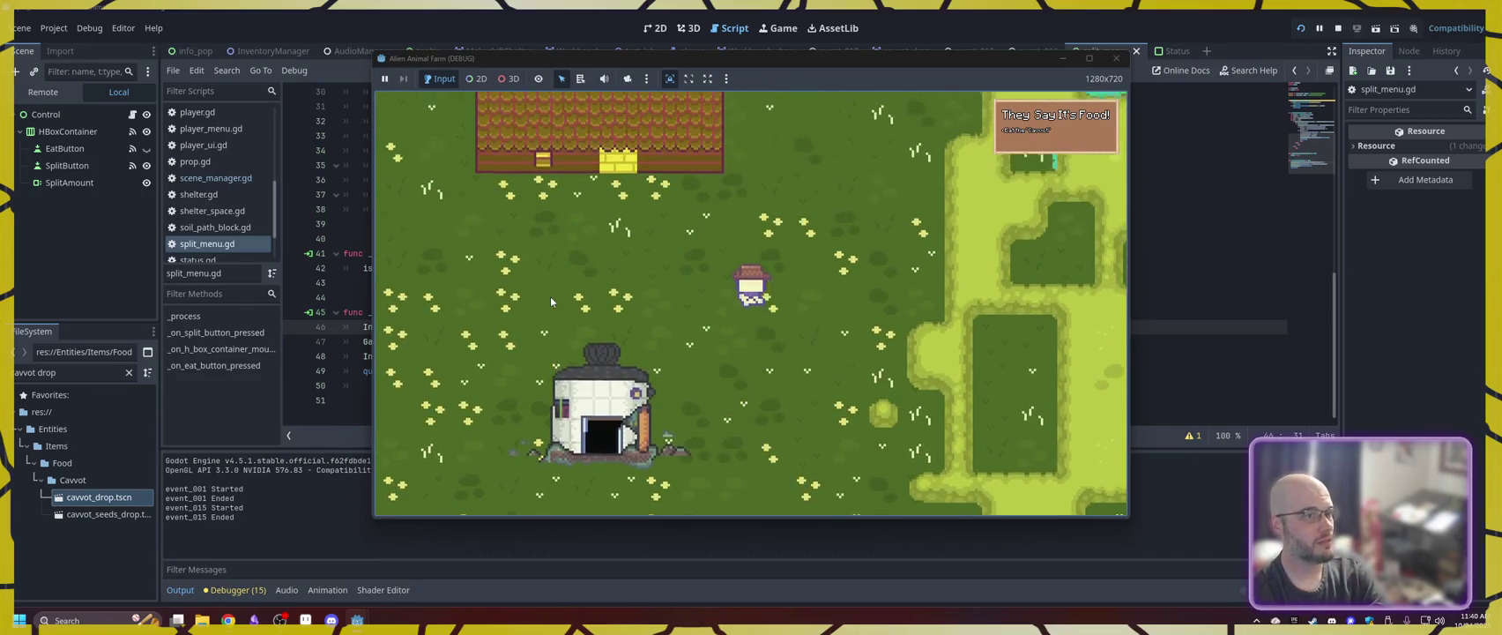
{"action": "key", "text": "a"}
{"action": "key", "text": "s"}
{"action": "key", "text": "d"}
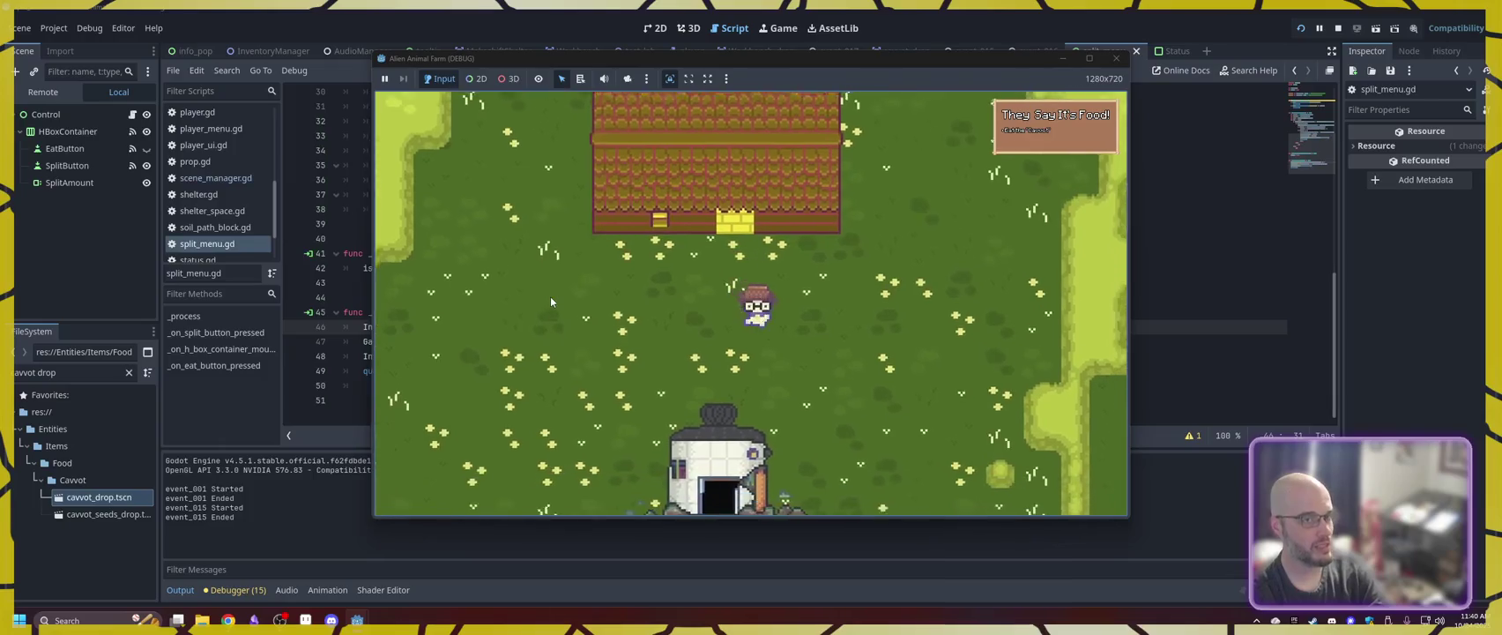
{"action": "key", "text": "s"}
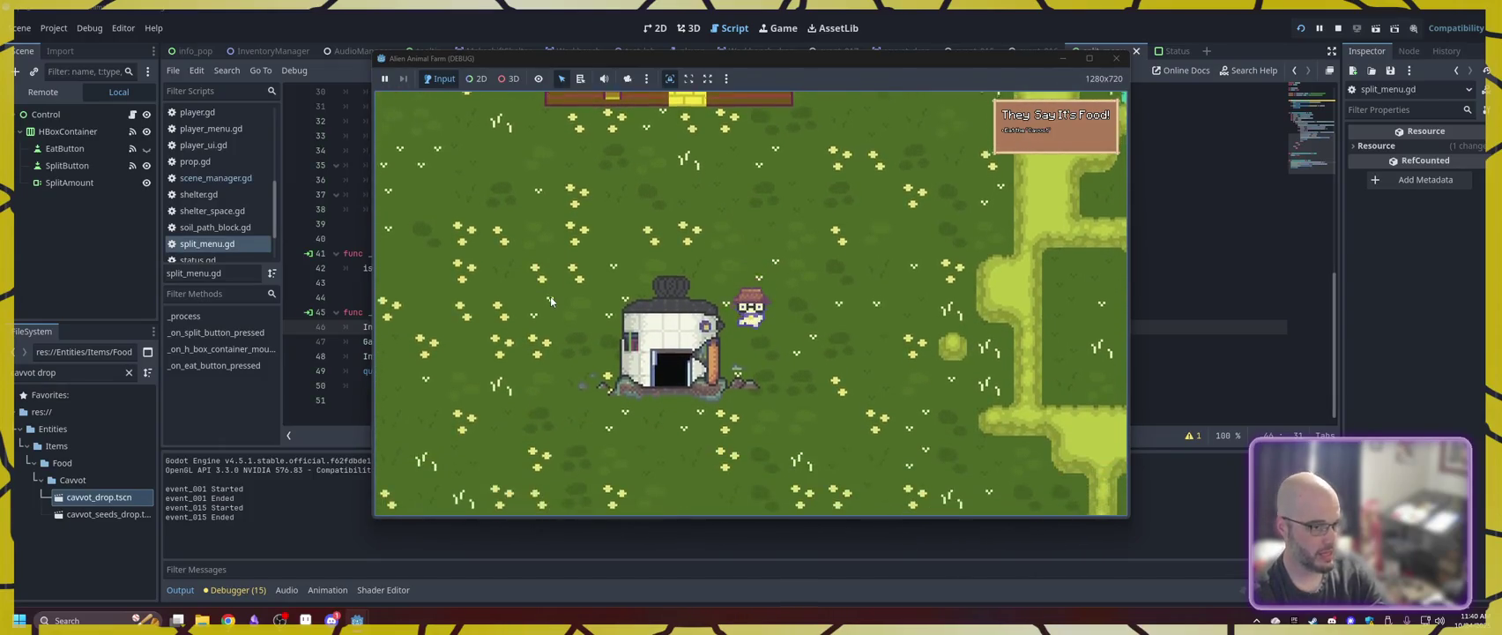
{"action": "key", "text": "a"}
{"action": "key", "text": "w"}
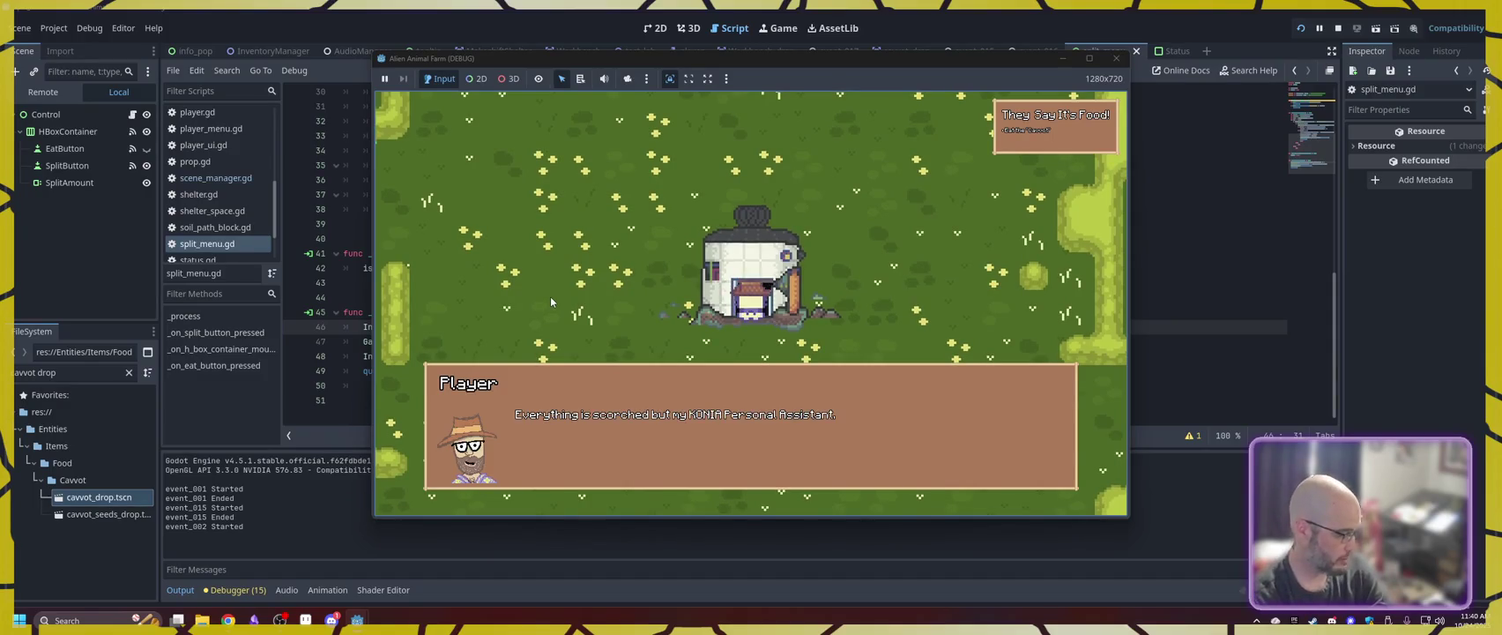
- Advance the player's dialogue and enter the shelter to sleep for the night
{"action": "key", "text": "space"}
{"action": "key", "text": "space"}
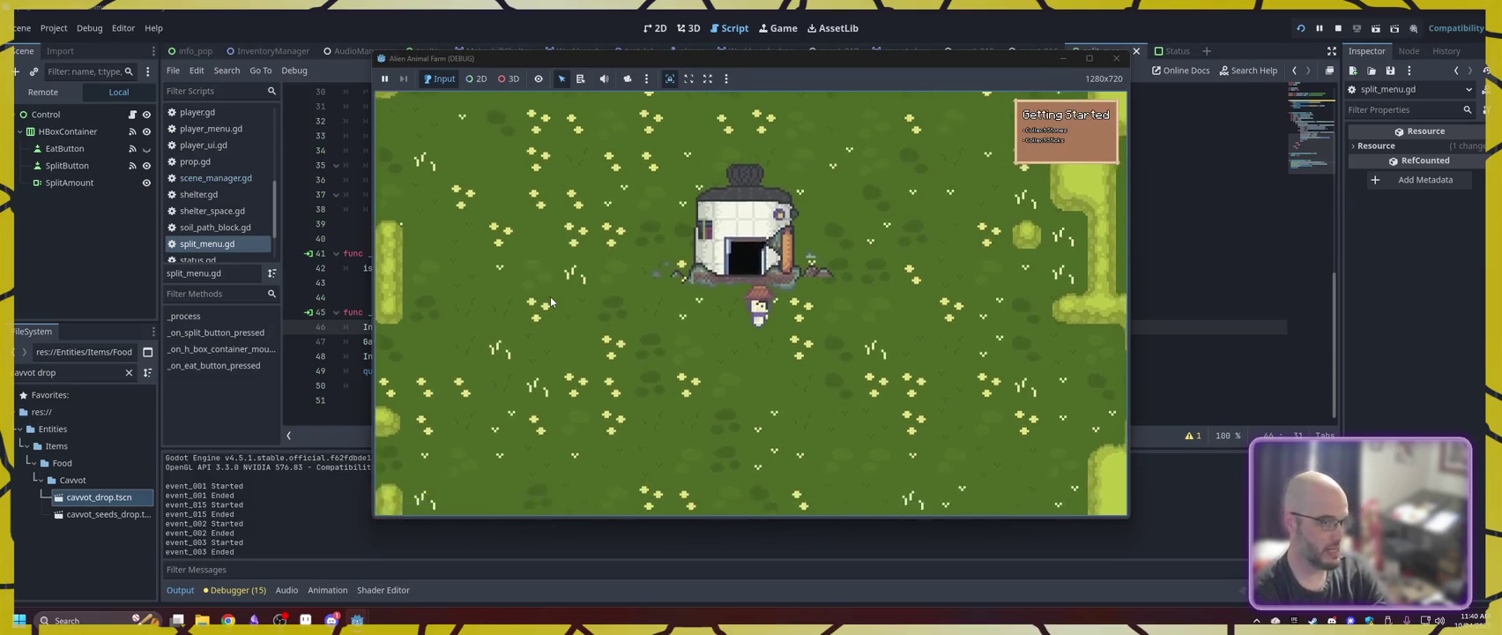
{"action": "key", "text": "w"}
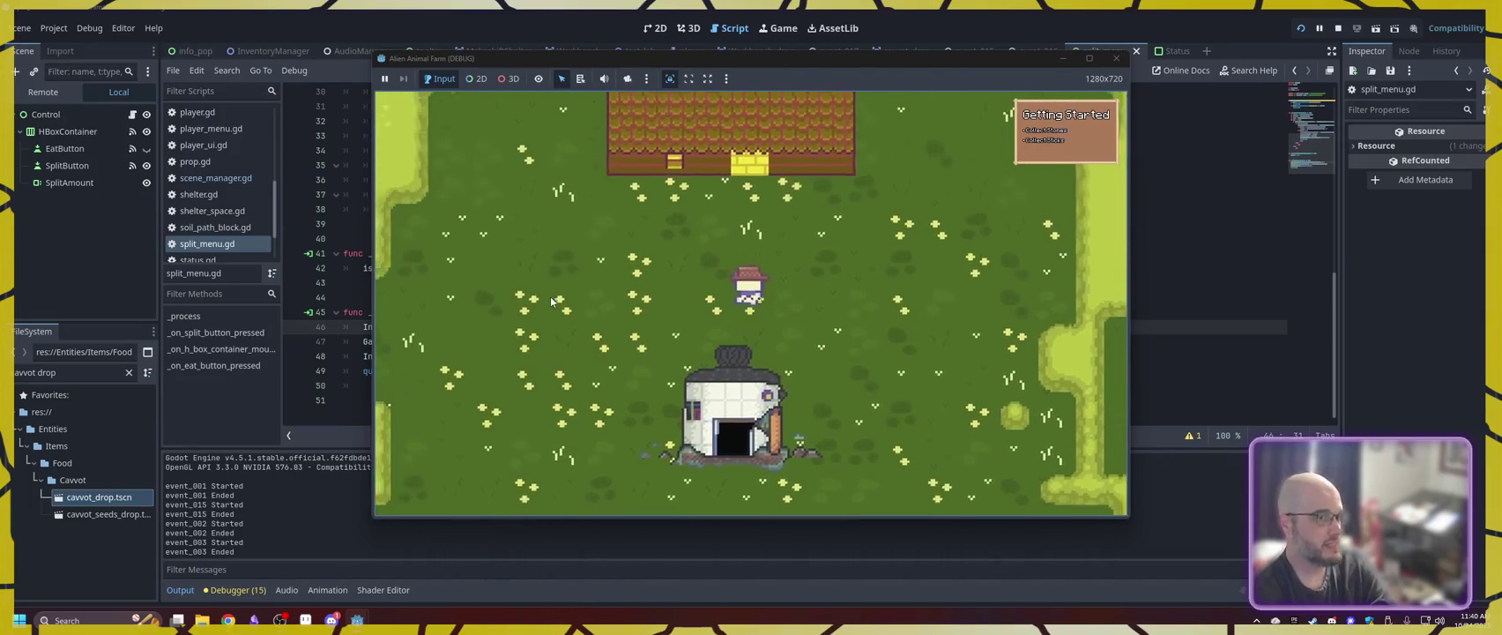
{"action": "key", "text": "w"}
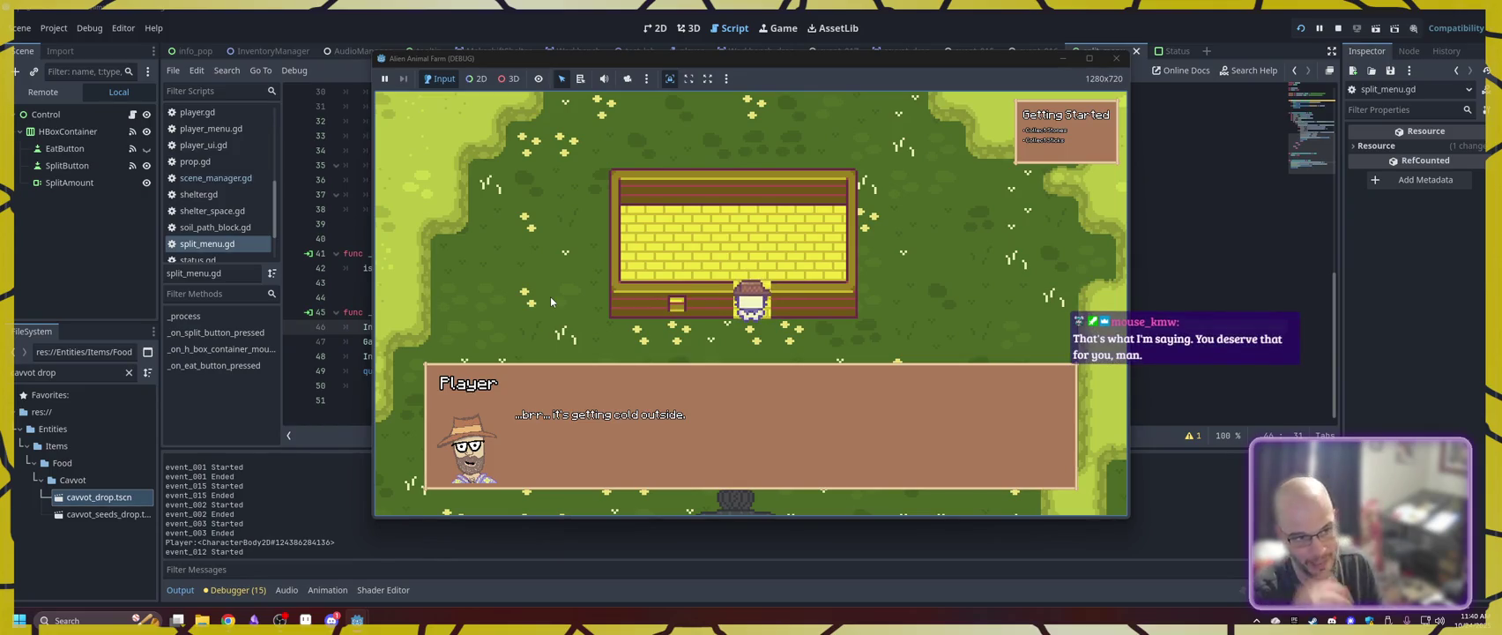
{"action": "left_click", "coordinate": [605, 322]}
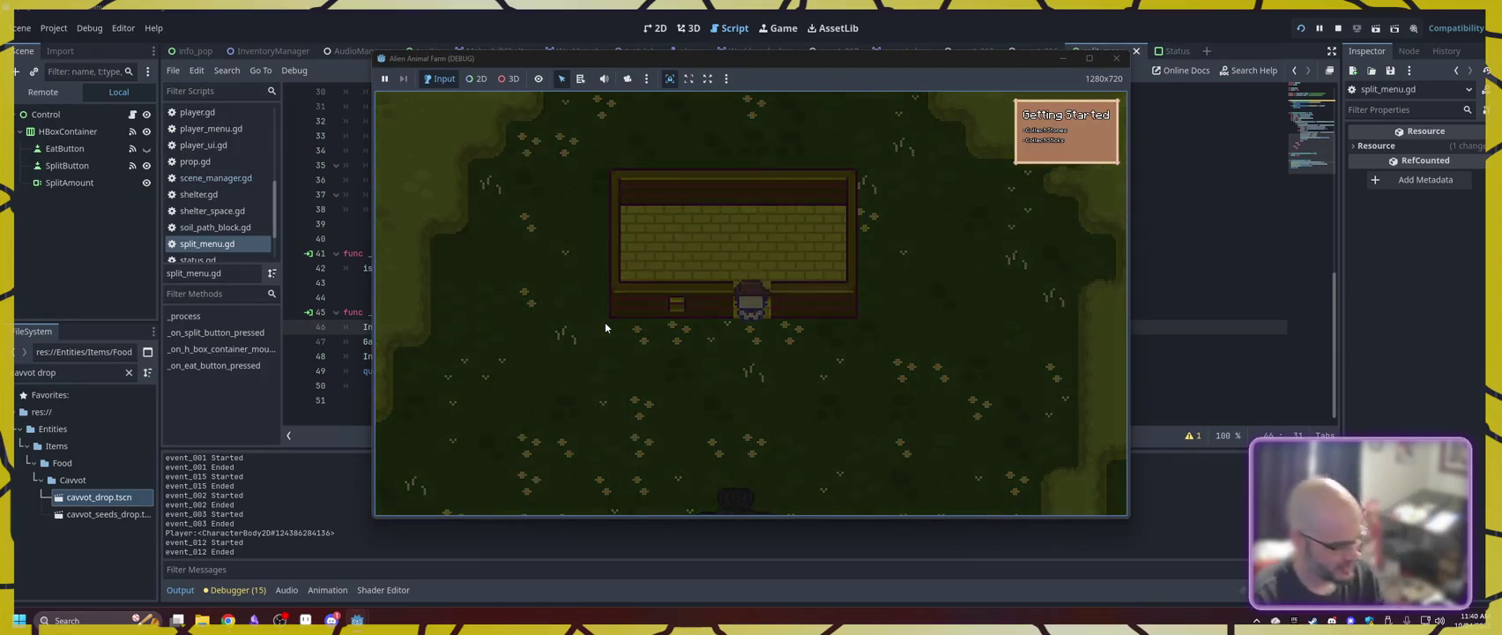
{"action": "key", "text": "w"}
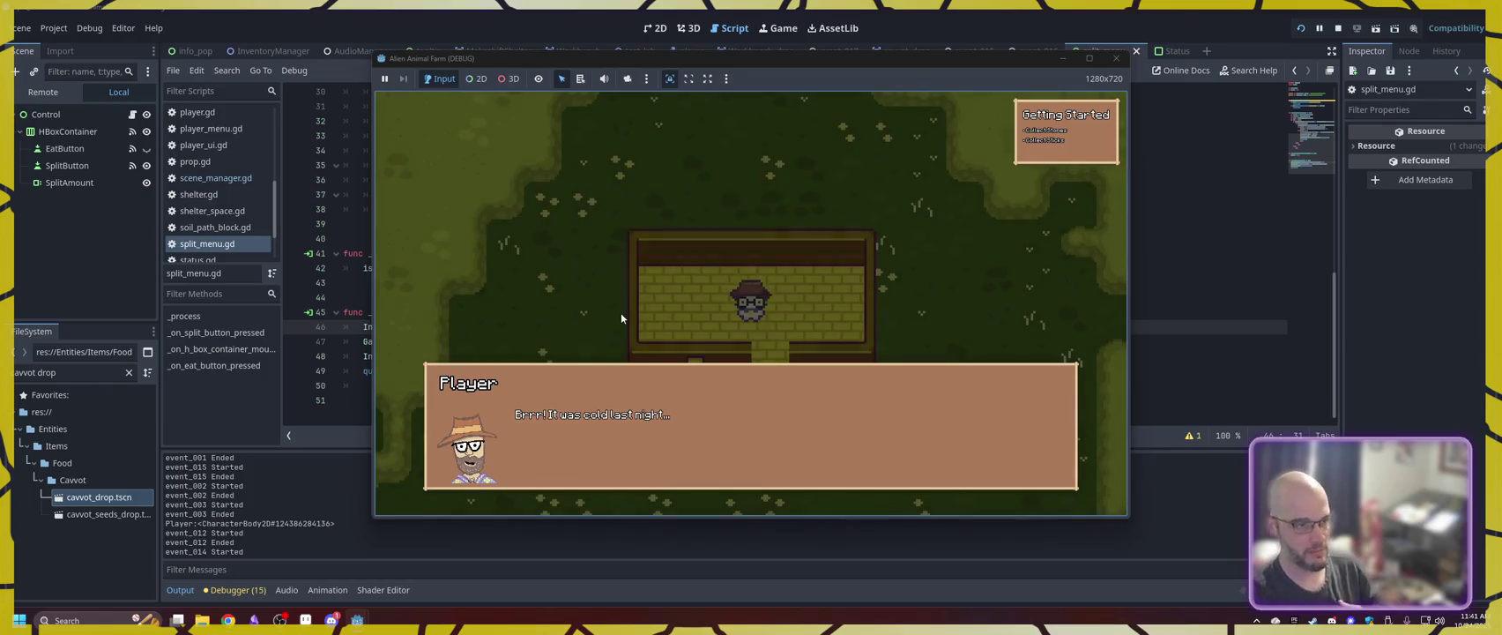
- Finish the cold-morning dialogue and open the player's inventory with I
{"action": "left_click", "coordinate": [610, 401]}
{"action": "left_click", "coordinate": [611, 401]}
{"action": "left_click", "coordinate": [609, 396]}
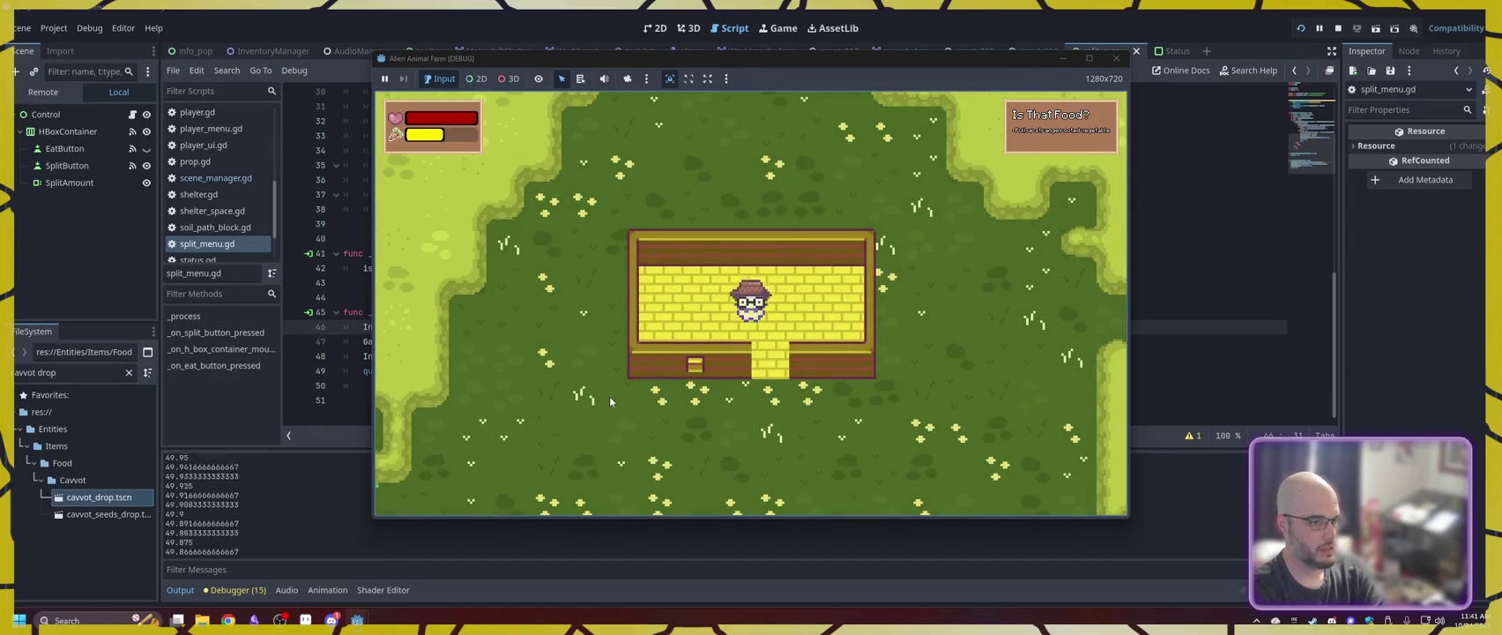
{"action": "key", "text": "i"}
- Eat carrots one at a time from the carrot slot's Eat option
{"action": "left_click", "coordinate": [546, 282]}
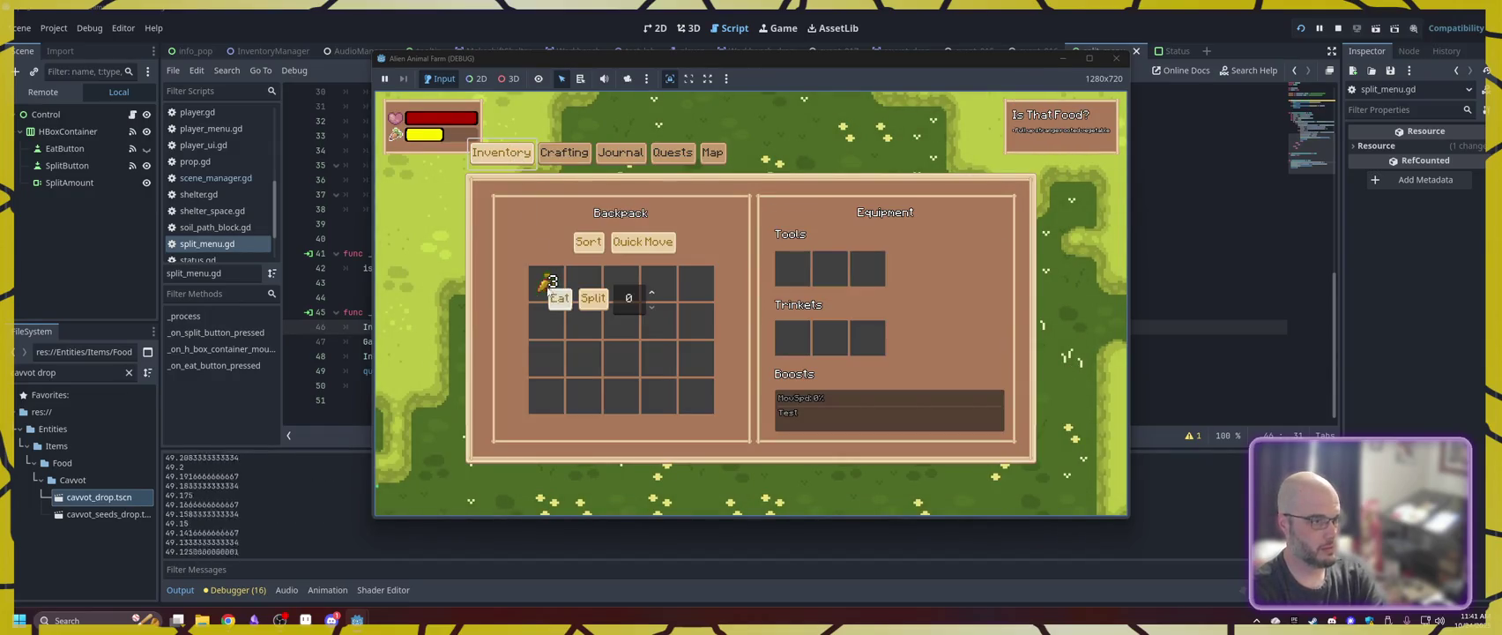
{"action": "left_click", "coordinate": [566, 307]}
{"action": "left_click", "coordinate": [563, 302]}
{"action": "left_click", "coordinate": [563, 301]}
{"action": "left_click", "coordinate": [556, 290]}
{"action": "left_click", "coordinate": [559, 292]}
{"action": "left_click", "coordinate": [567, 309]}
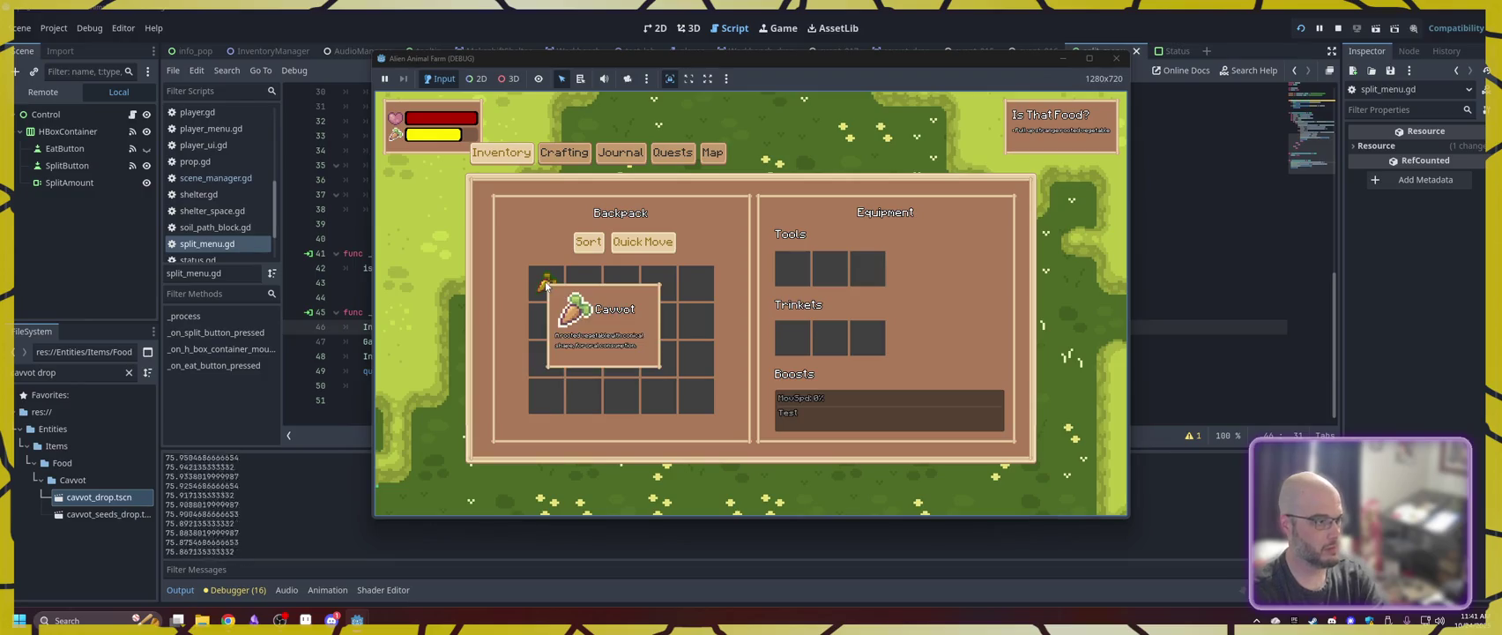
- Keep eating carrots until the hunger bar is full, then stop the running game
{"action": "left_click", "coordinate": [546, 285]}
{"action": "left_click", "coordinate": [550, 291]}
{"action": "left_click", "coordinate": [547, 282]}
{"action": "left_click", "coordinate": [552, 291]}
{"action": "left_click", "coordinate": [552, 291]}
{"action": "left_click", "coordinate": [591, 294]}
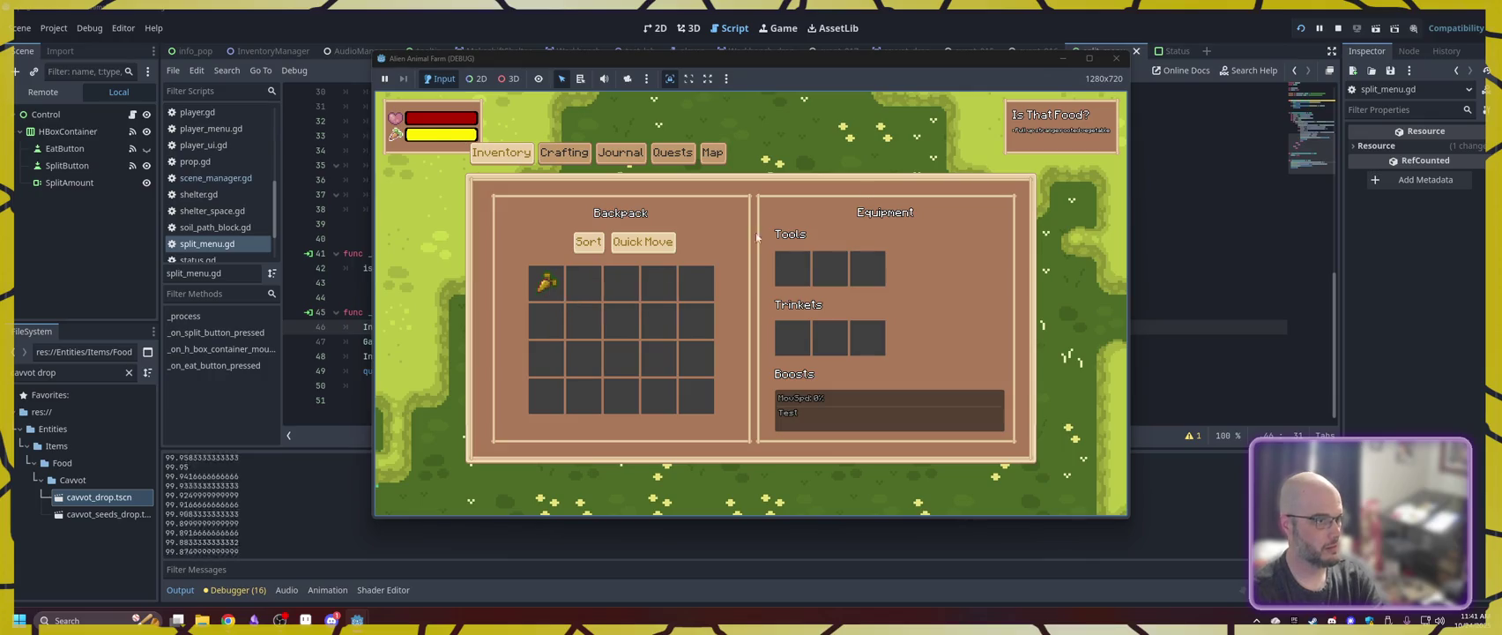
{"action": "left_click", "coordinate": [1117, 57]}
{"action": "left_click", "coordinate": [680, 334]}
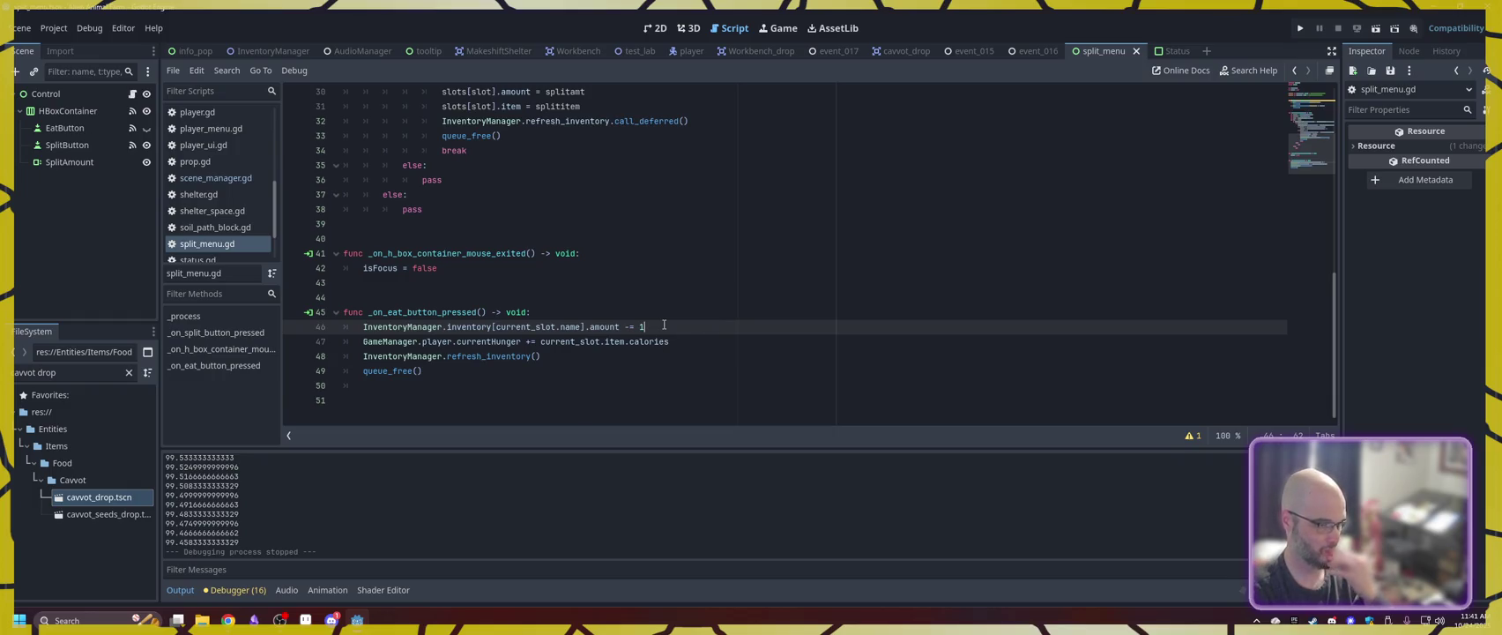
- Add 'if InventoryManager.inventory[current_slot.name].amount <= 0:' below the amount decrement
{"action": "key", "text": "Return"}
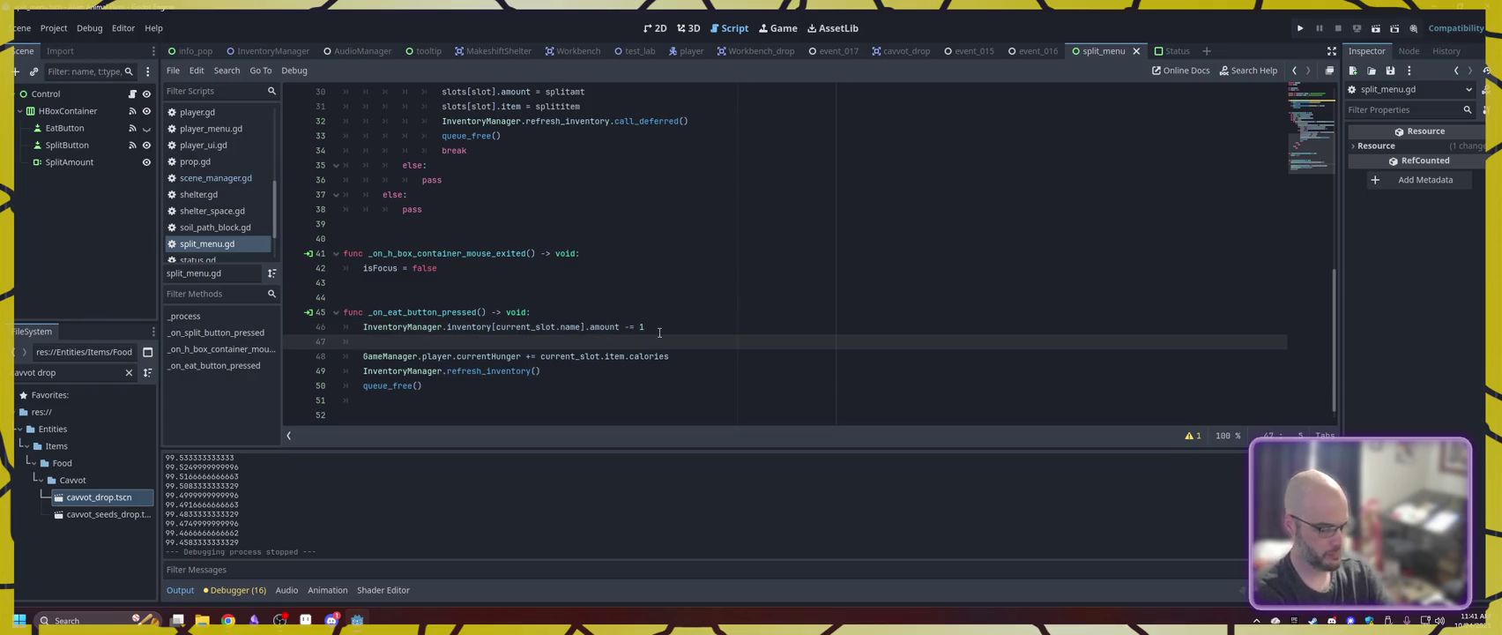
{"action": "type", "text": "if Inv"}
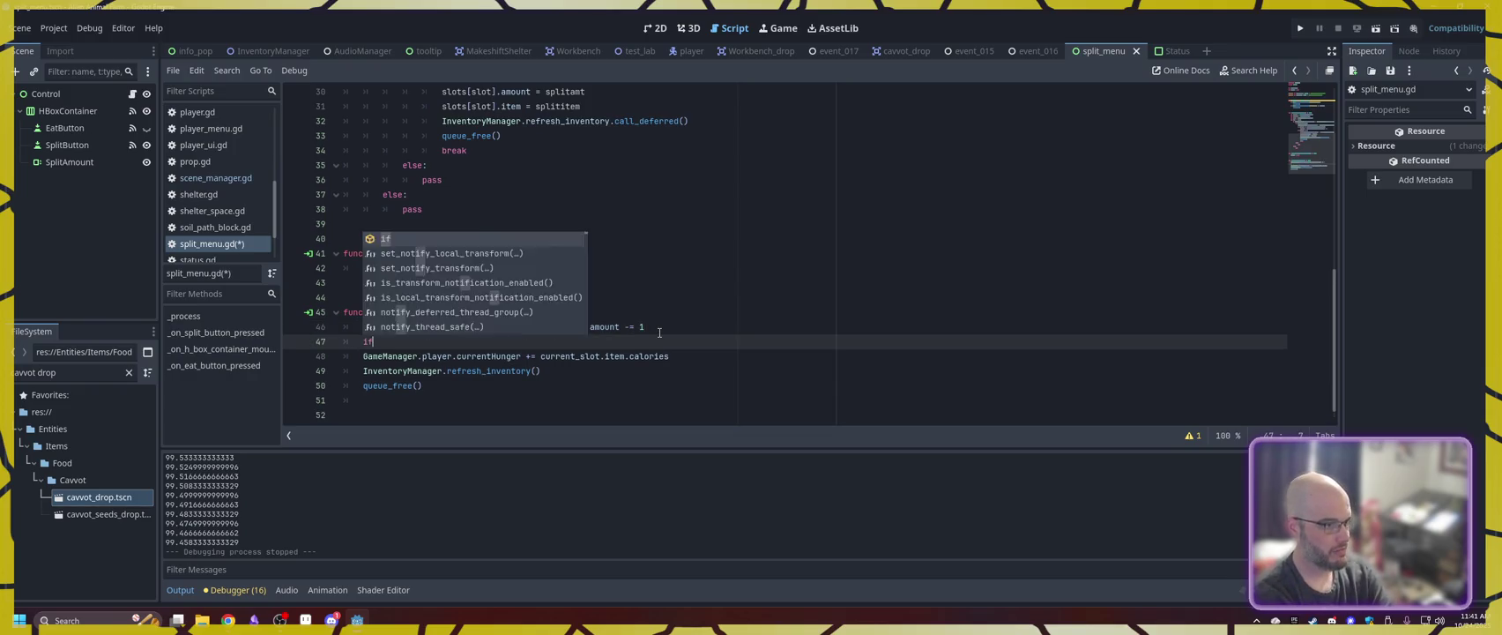
{"action": "key", "text": "Down"}
{"action": "key", "text": "Return"}
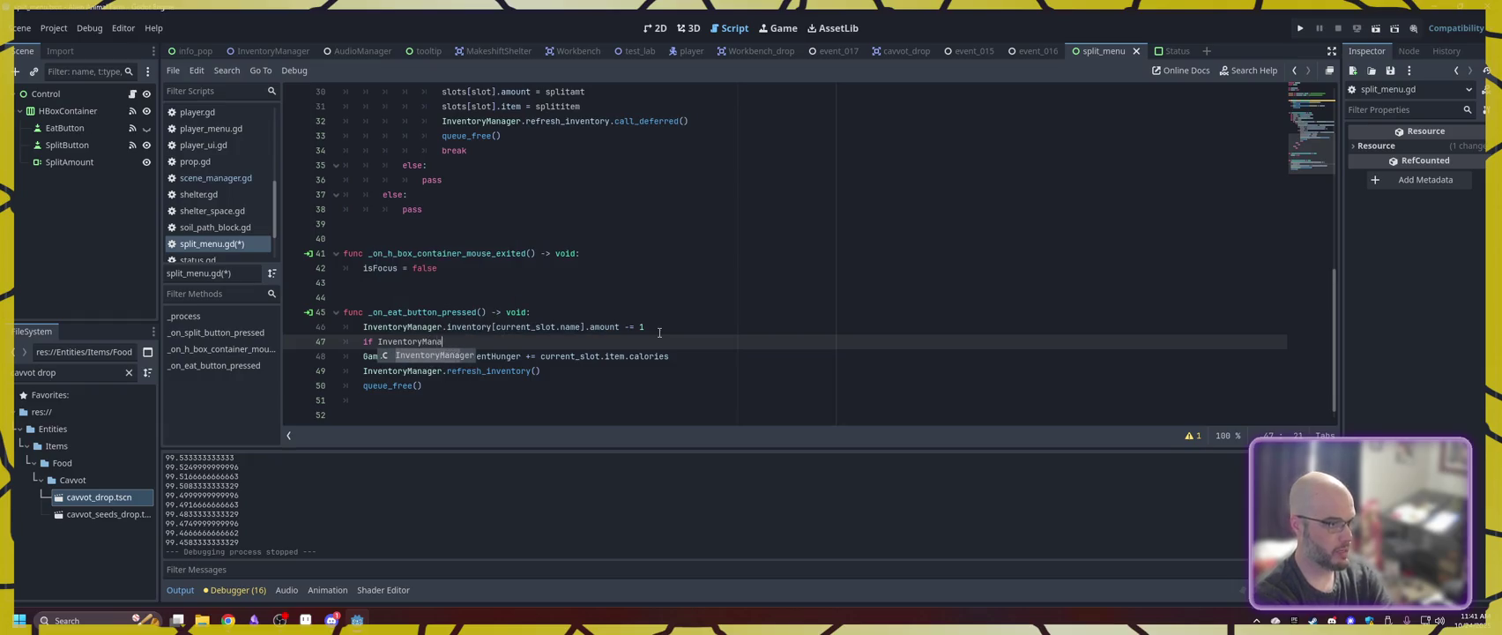
{"action": "type", "text": "ger."}
{"action": "type", "text": "invent"}
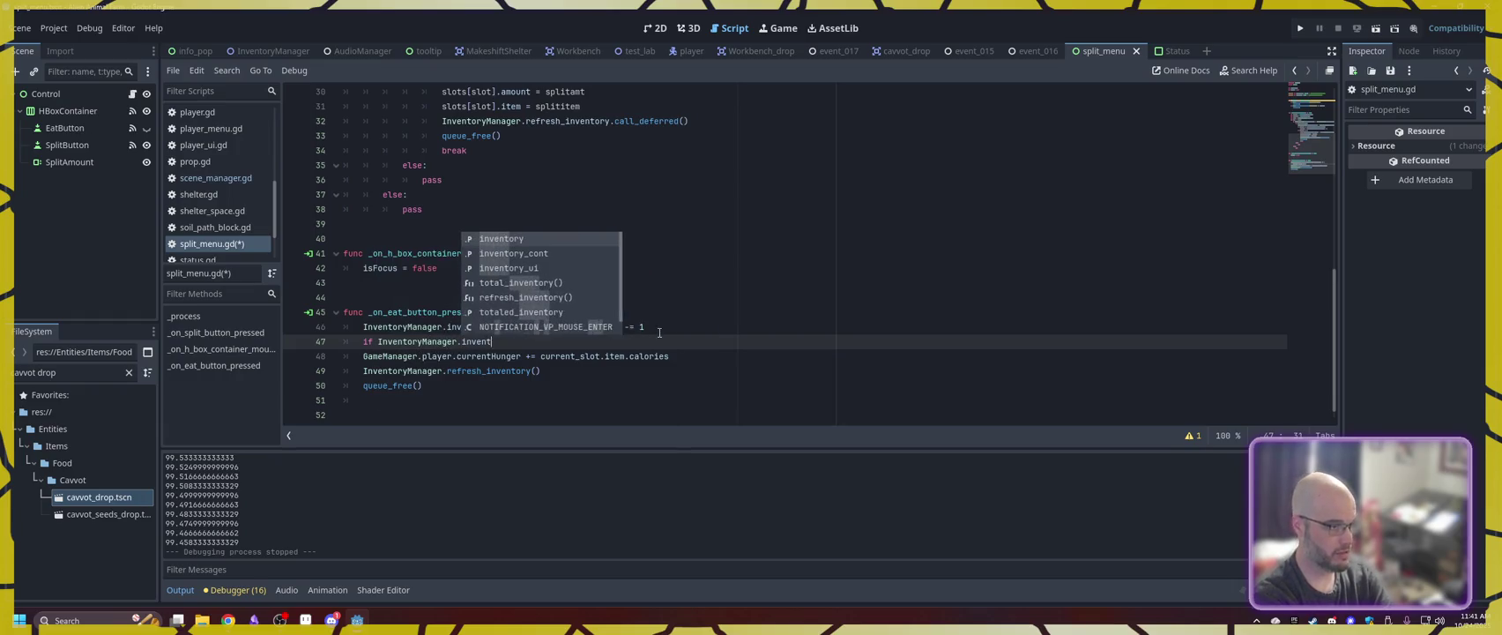
{"action": "type", "text": "ory[current_slot.name"}
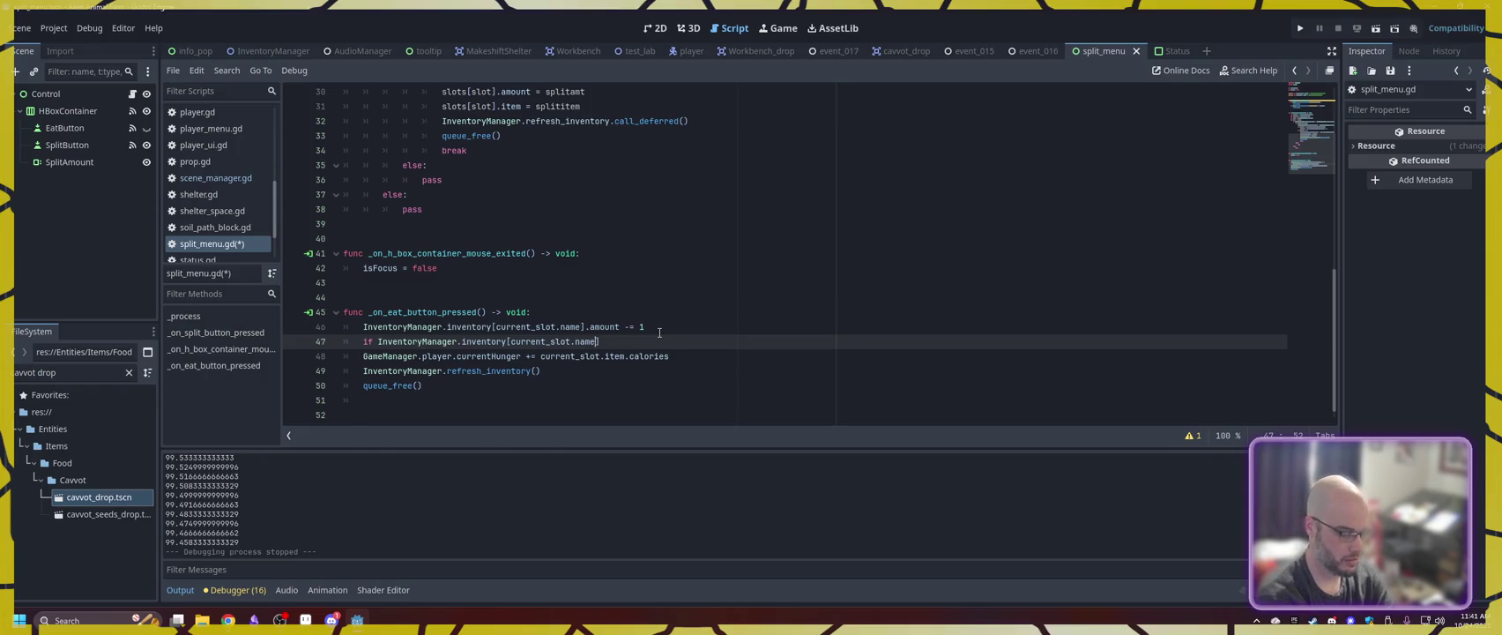
{"action": "type", "text": "].amount <="}
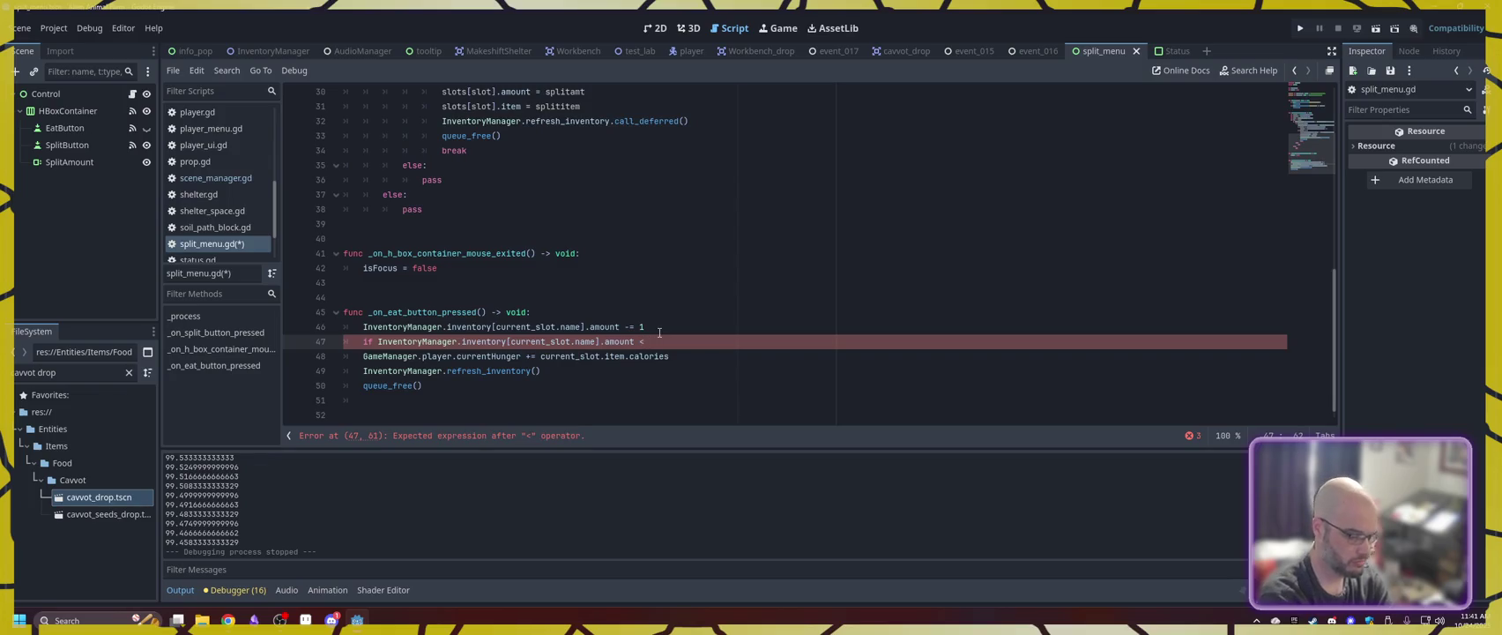
{"action": "type", "text": " 0"}
{"action": "key", "text": "Return"}
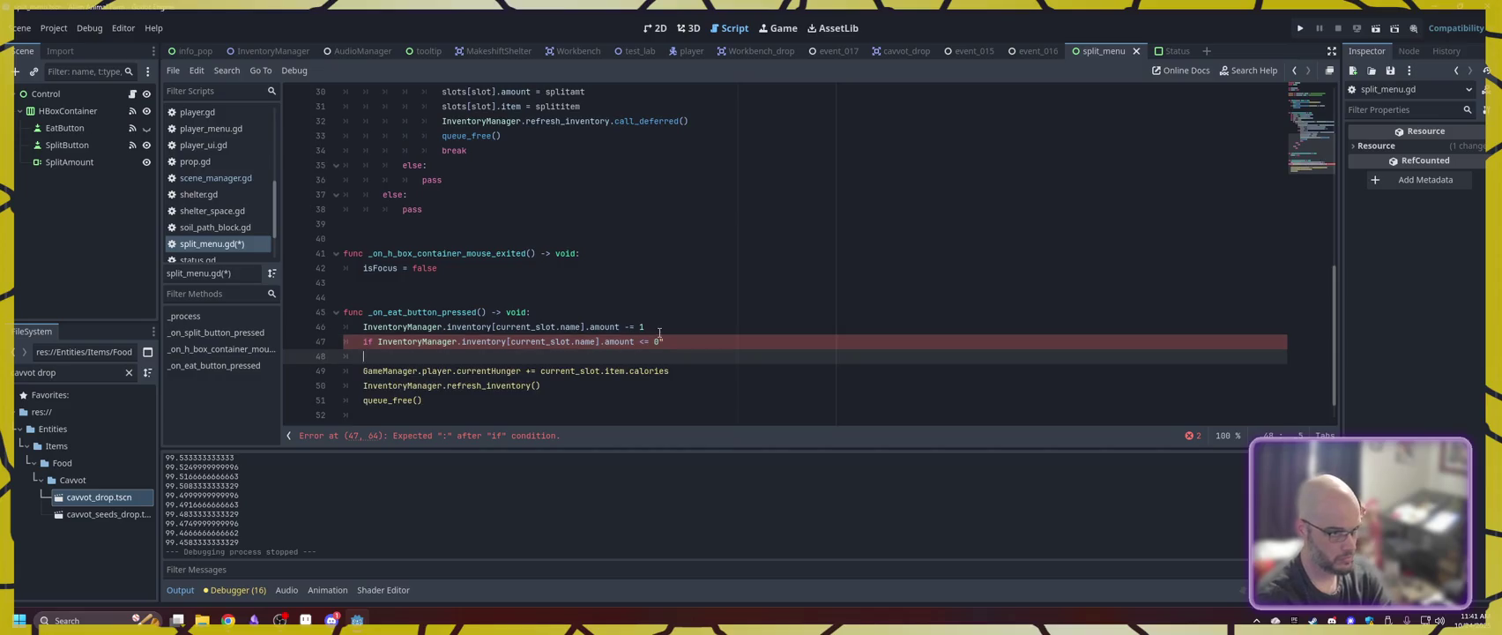
{"action": "key", "text": "BackSpace"}
{"action": "type", "text": ":"}
- Inside the if block, set InventoryManager.inventory[current_slot.name].item = null and save split_menu.gd
{"action": "key", "text": "Return"}
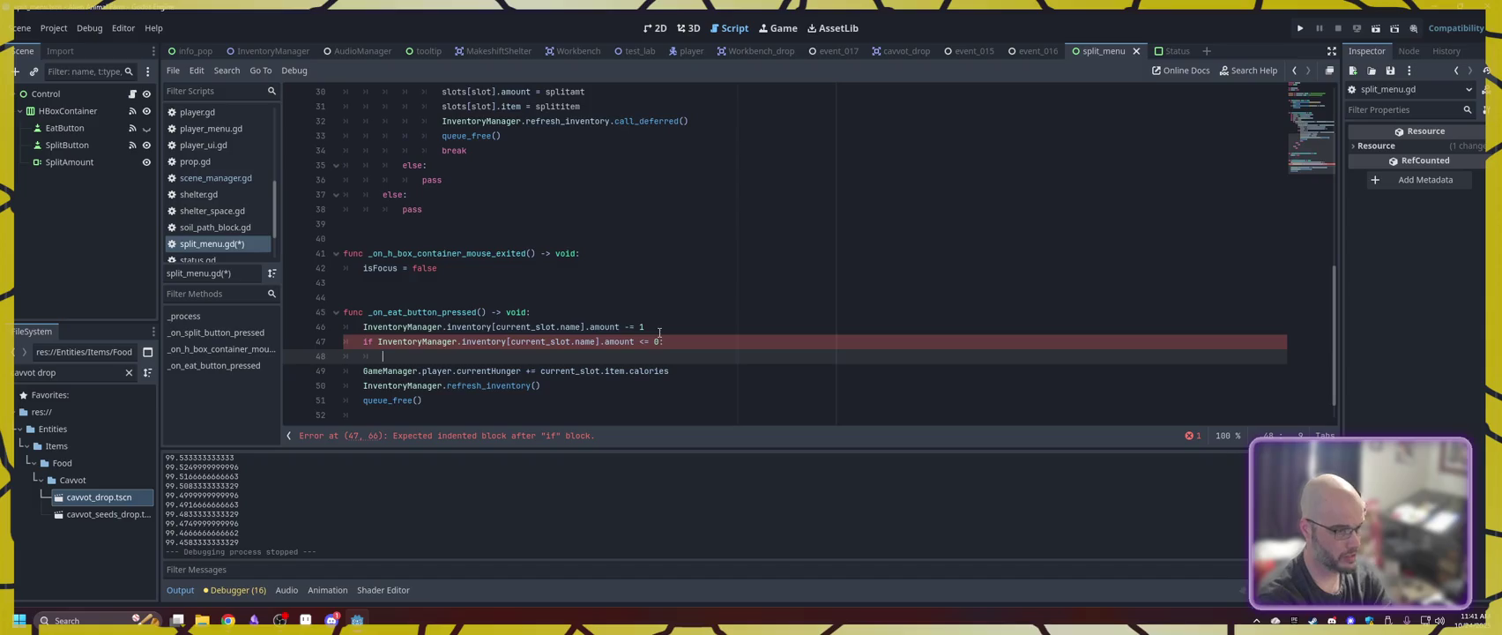
{"action": "type", "text": "Inventory"}
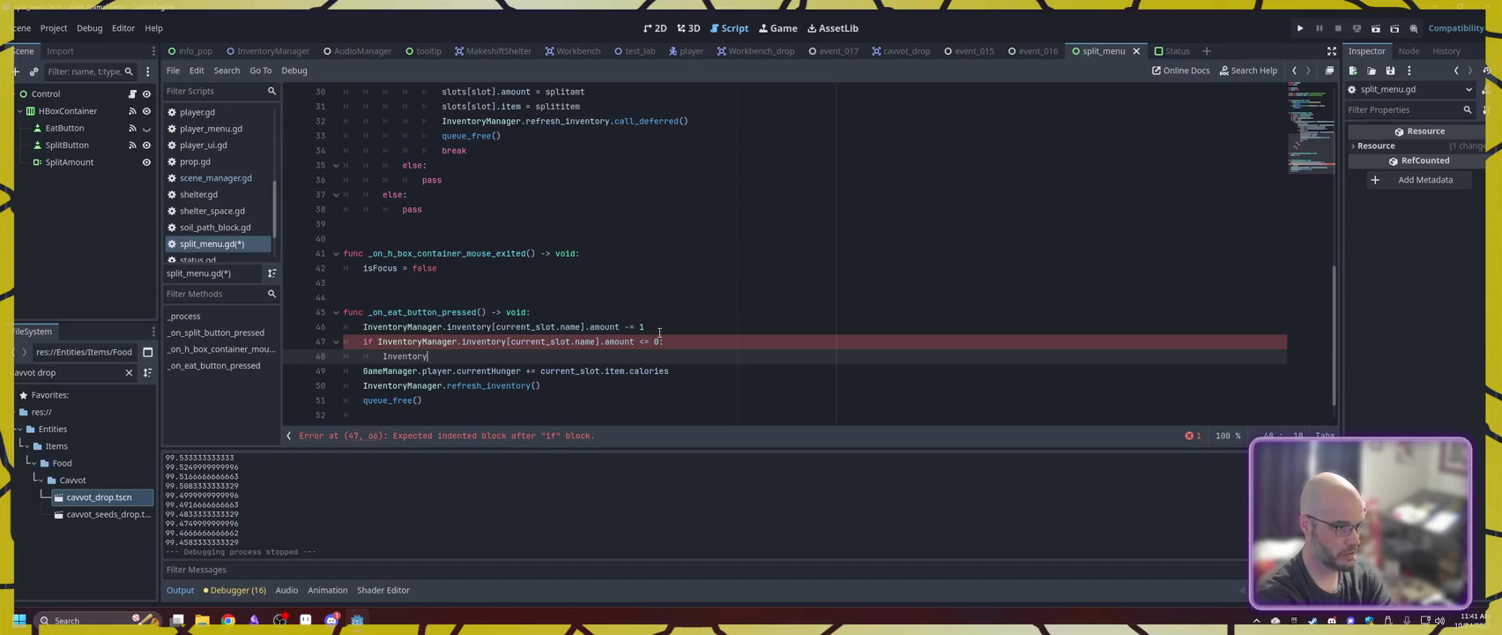
{"action": "type", "text": "Manager.invento"}
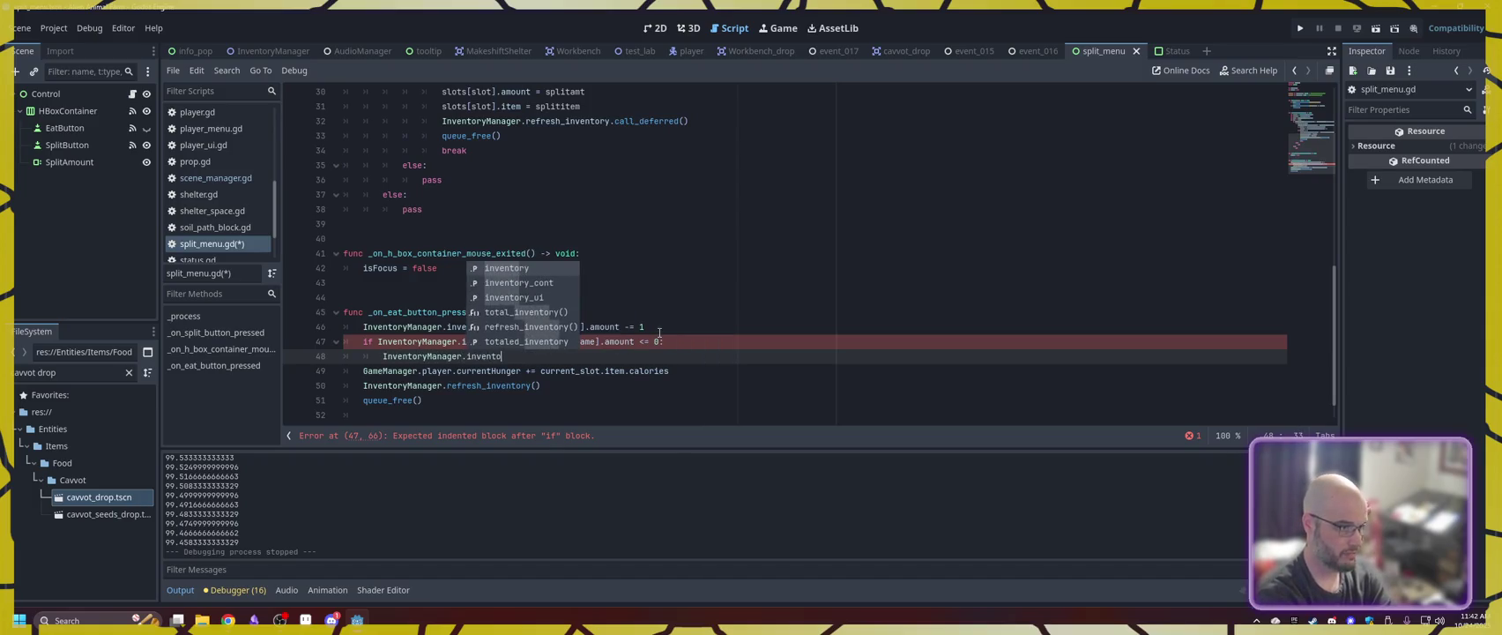
{"action": "type", "text": "ry[cu"}
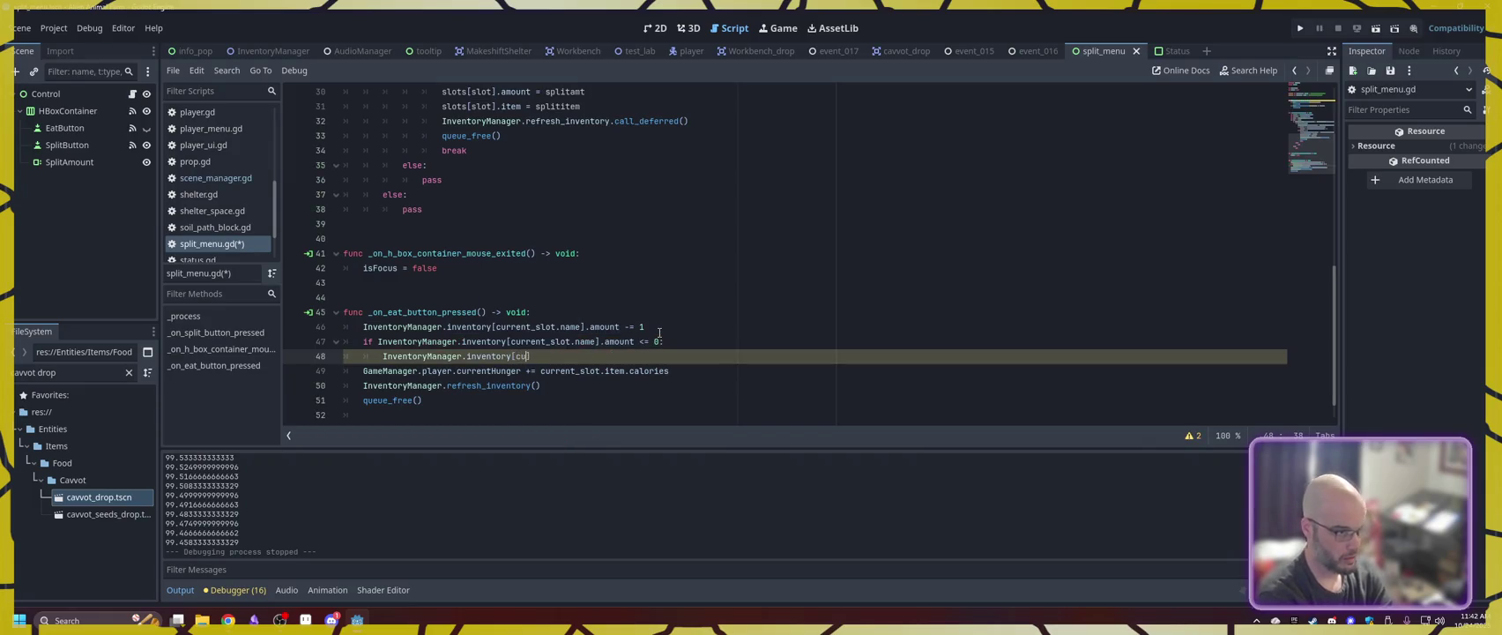
{"action": "type", "text": "rrent_slot.name]"}
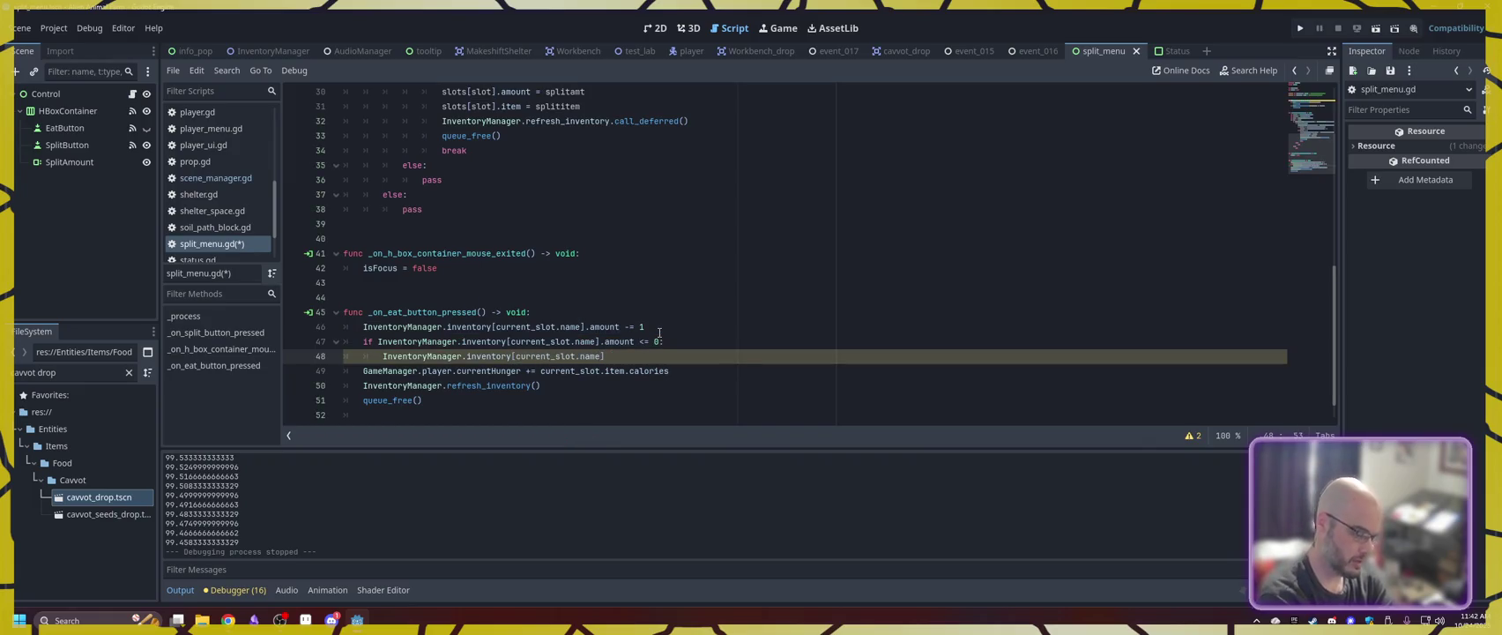
{"action": "type", "text": ".i"}
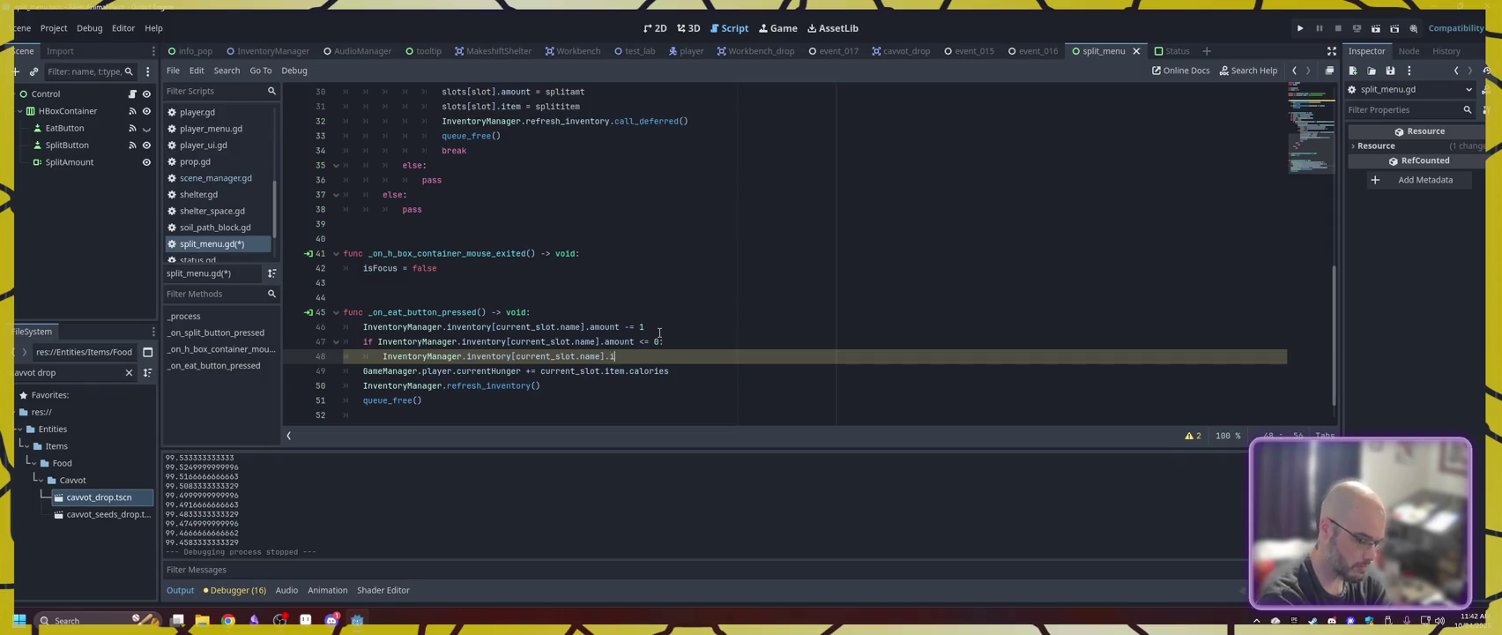
{"action": "type", "text": "tem = null"}
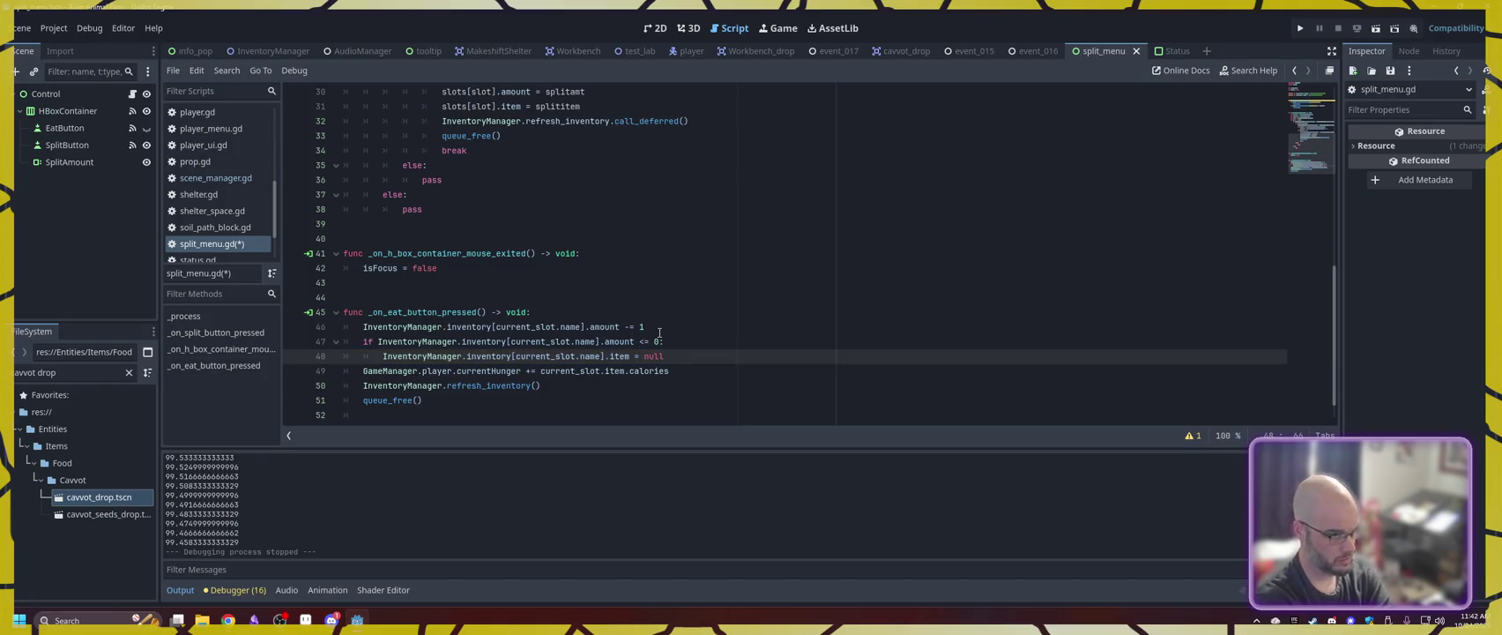
{"action": "key", "text": "ctrl+s"}
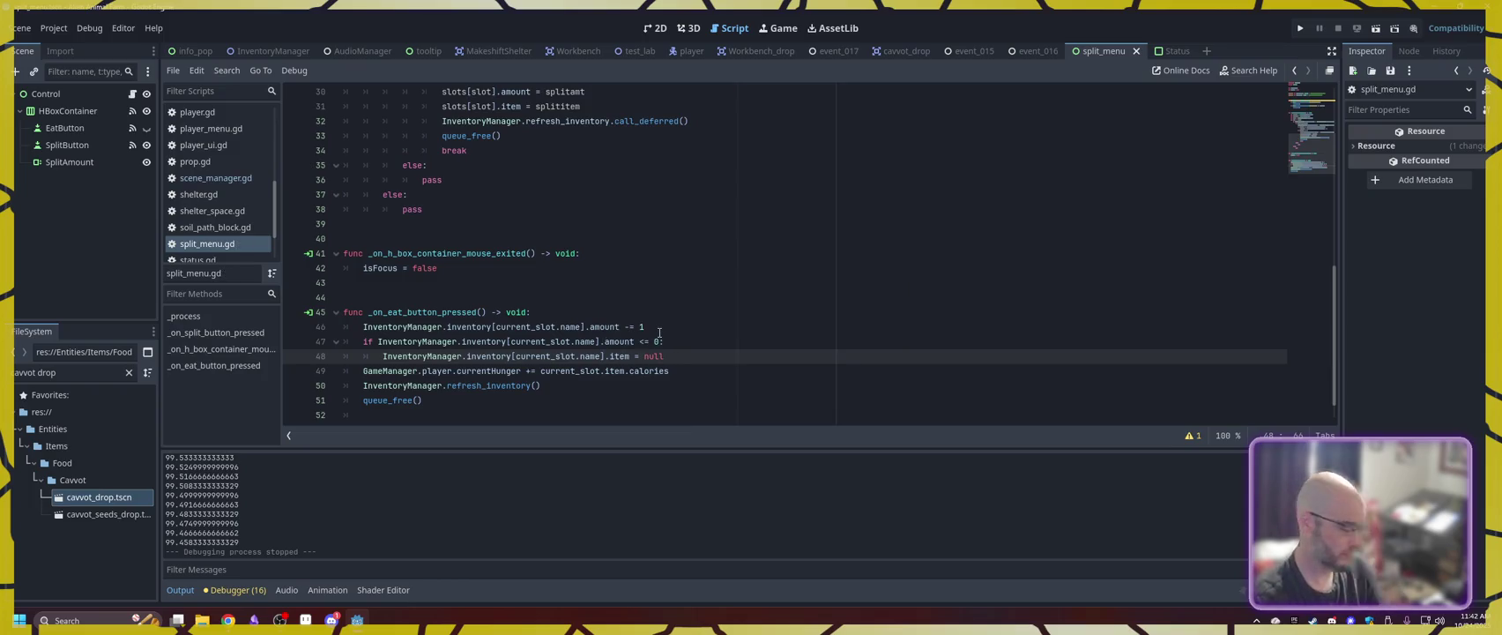
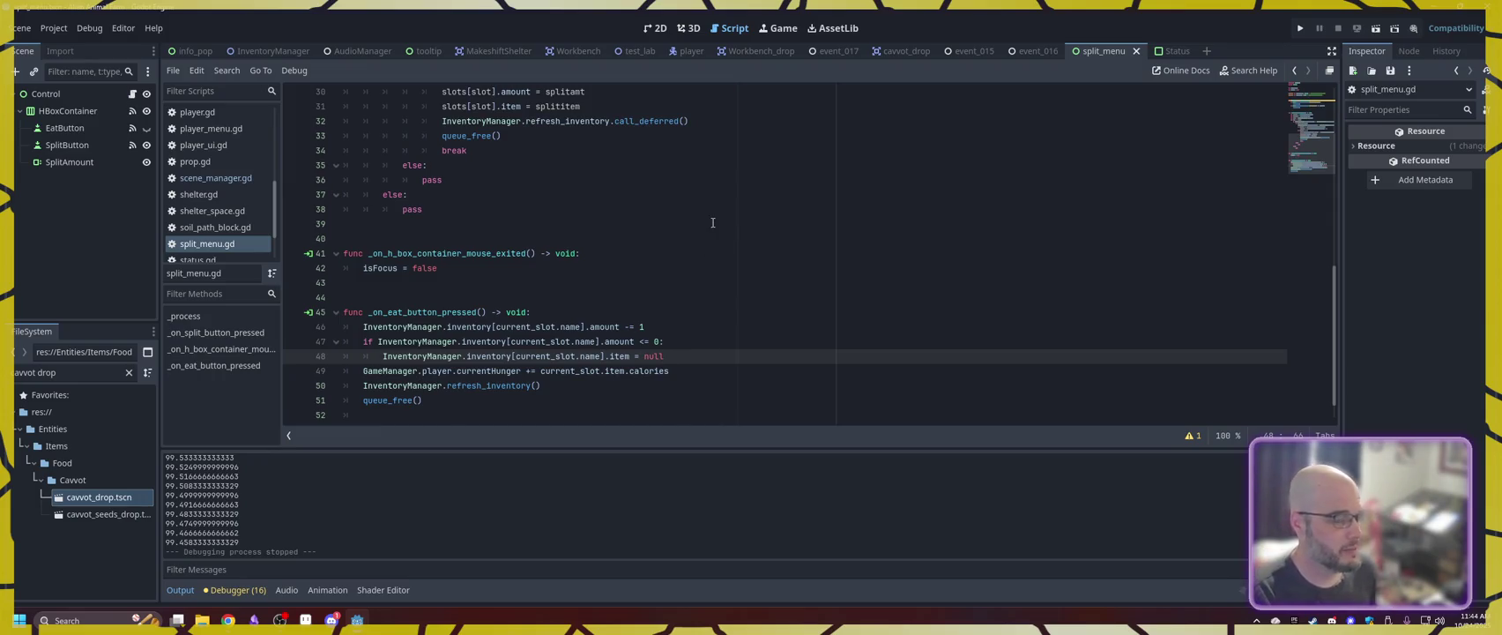
- Run the project, start a New Game and click through the intro dialogues, including KONIA's line
{"action": "left_click", "coordinate": [1299, 29]}
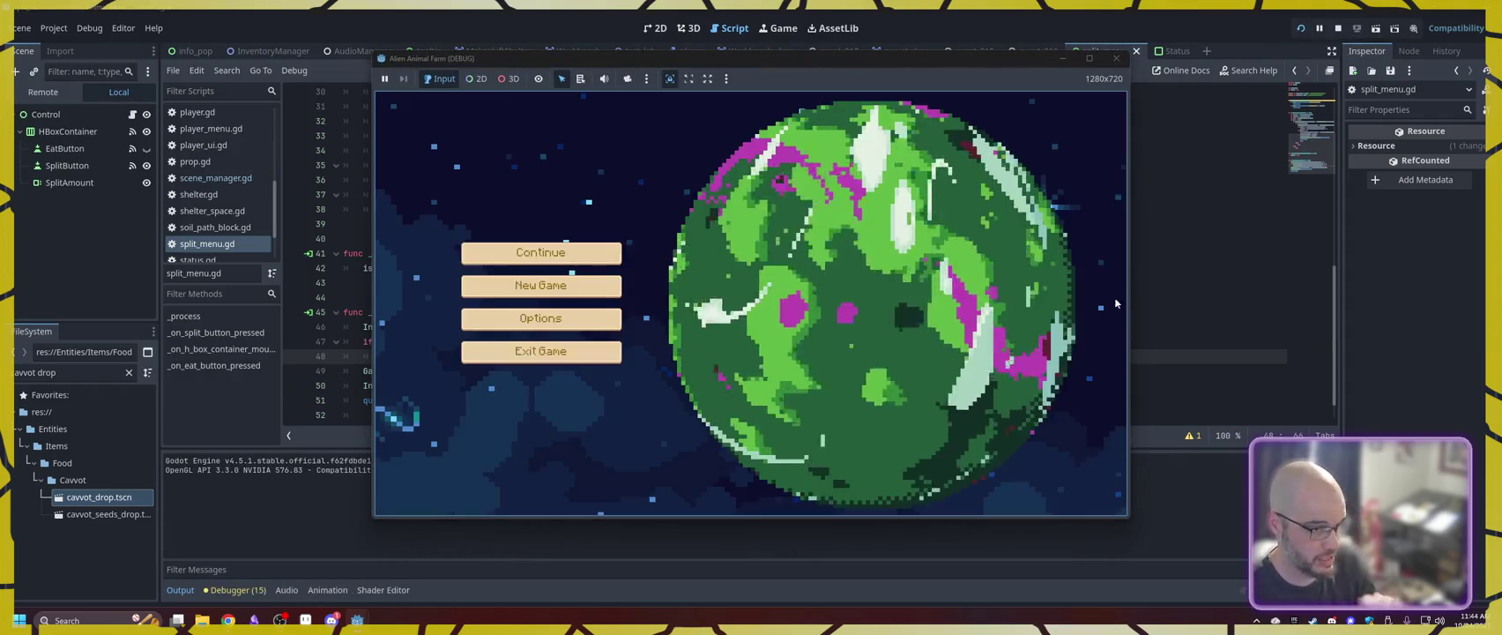
{"action": "left_click", "coordinate": [594, 285]}
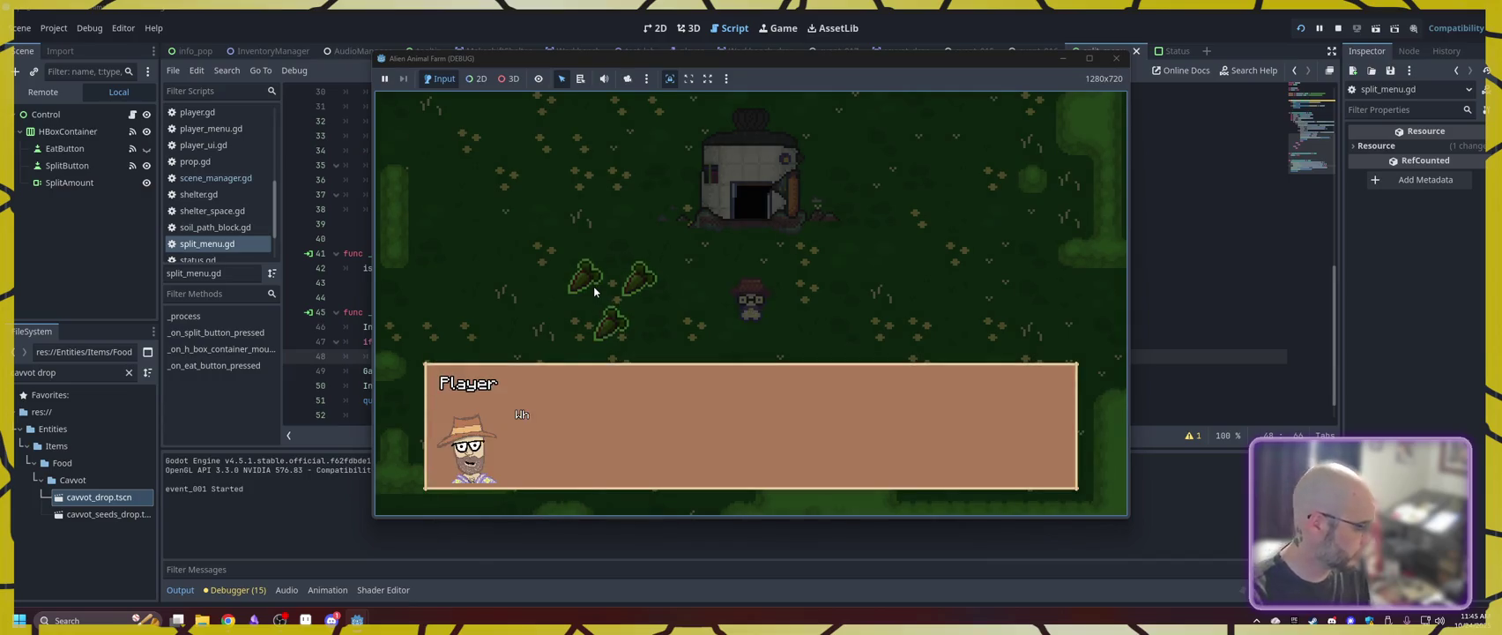
{"action": "left_click", "coordinate": [569, 443]}
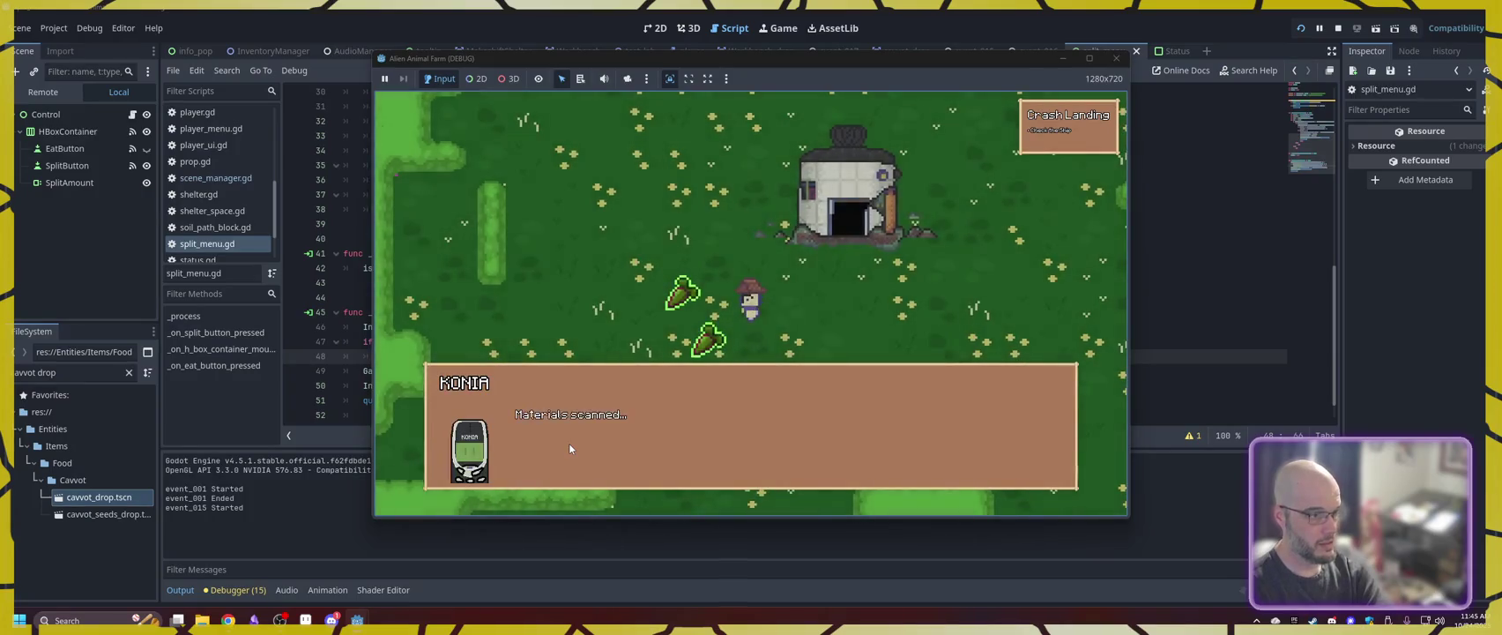
{"action": "left_click", "coordinate": [570, 443]}
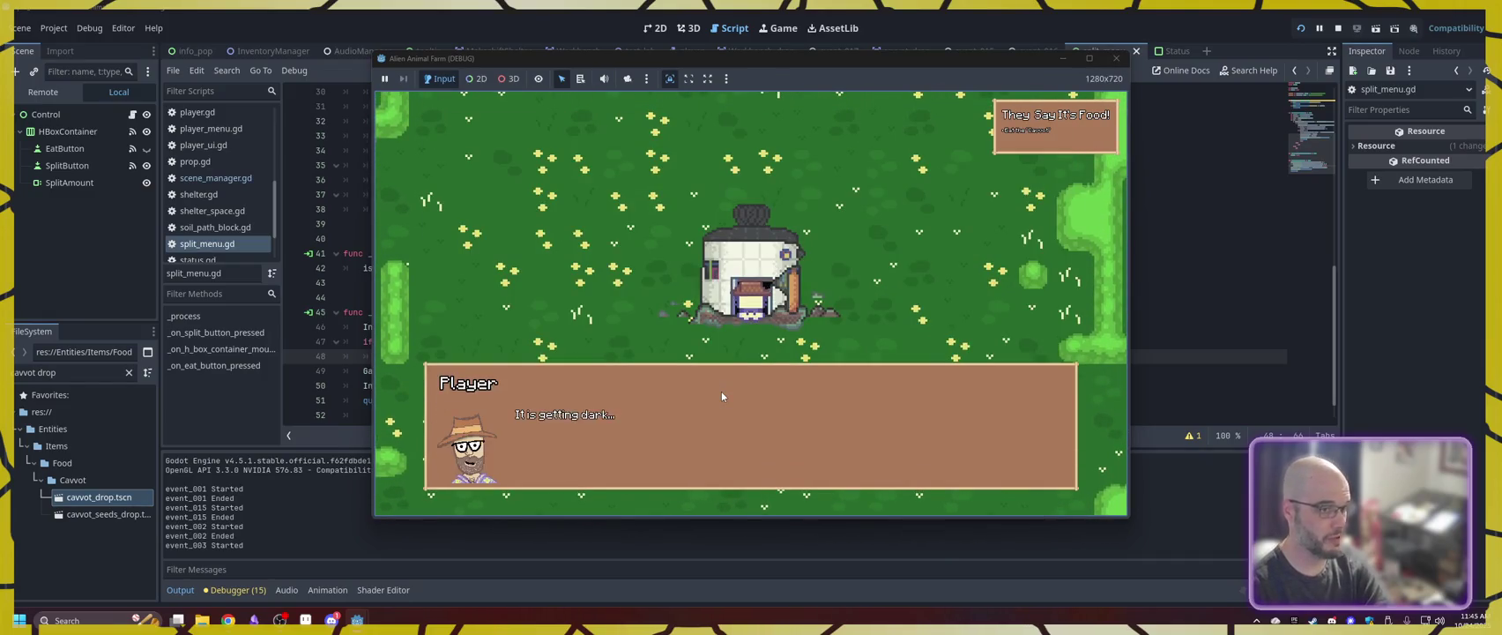
{"action": "left_click", "coordinate": [720, 390]}
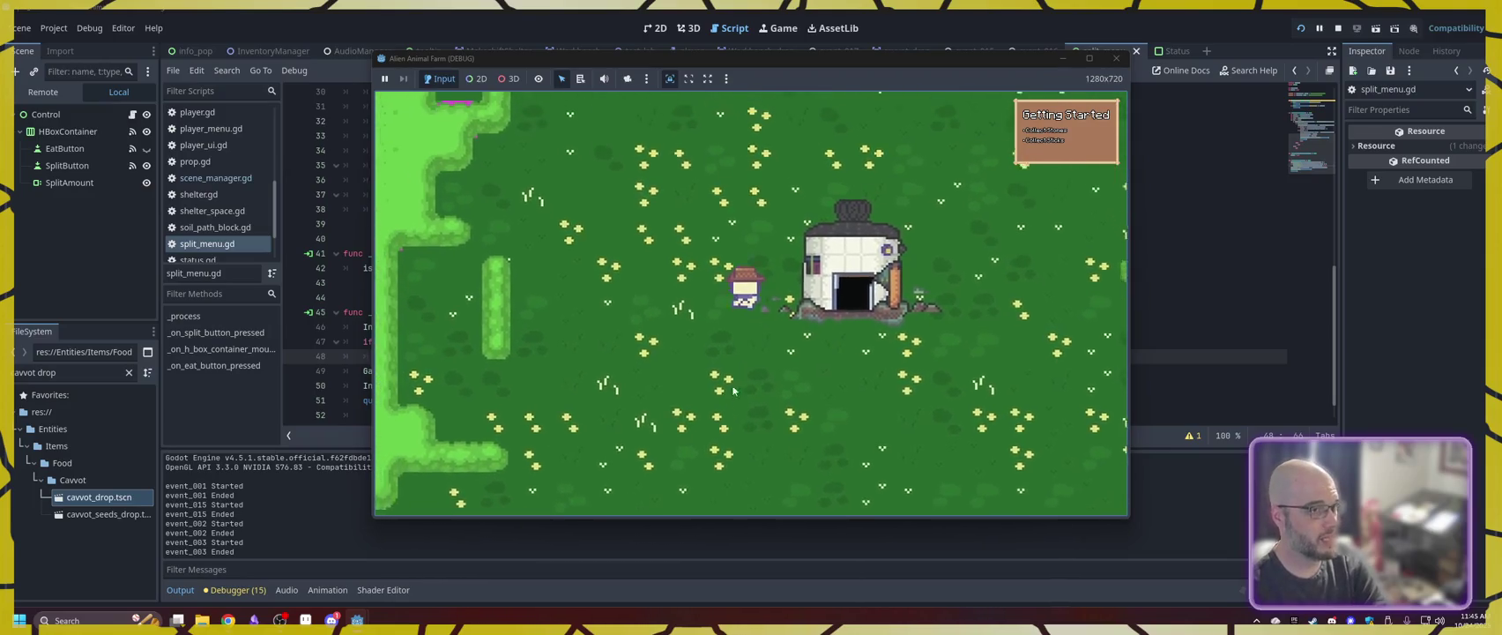
- Walk north into the greenhouse plot, advancing the dialogue to the 'Is That Food?' quest
{"action": "key", "text": "w"}
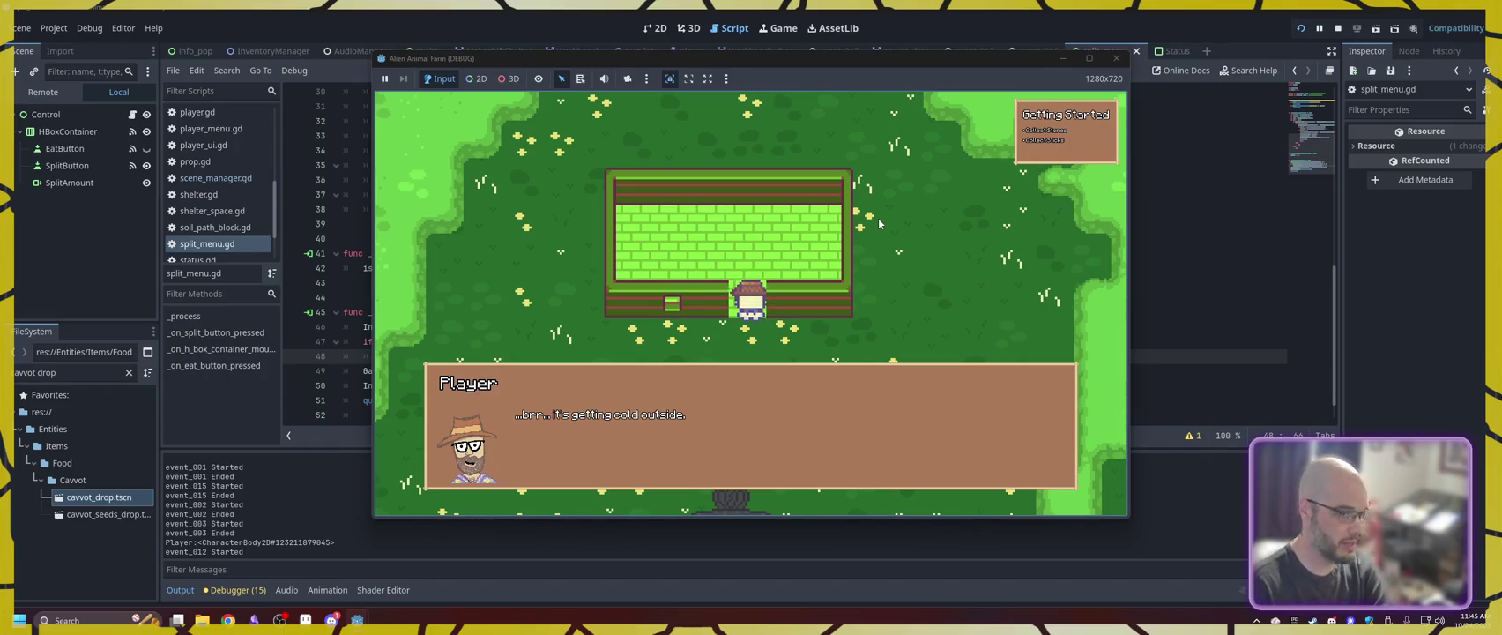
{"action": "key", "text": "space"}
{"action": "key", "text": "space"}
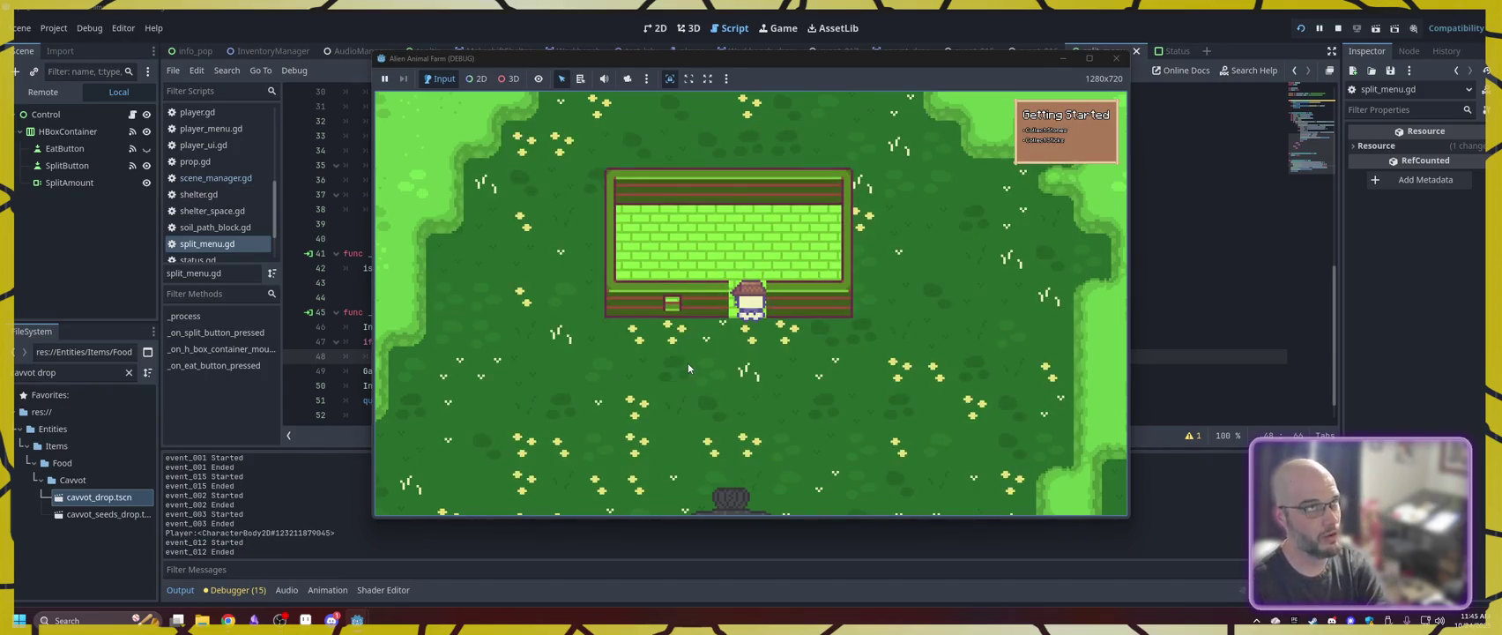
{"action": "key", "text": "w"}
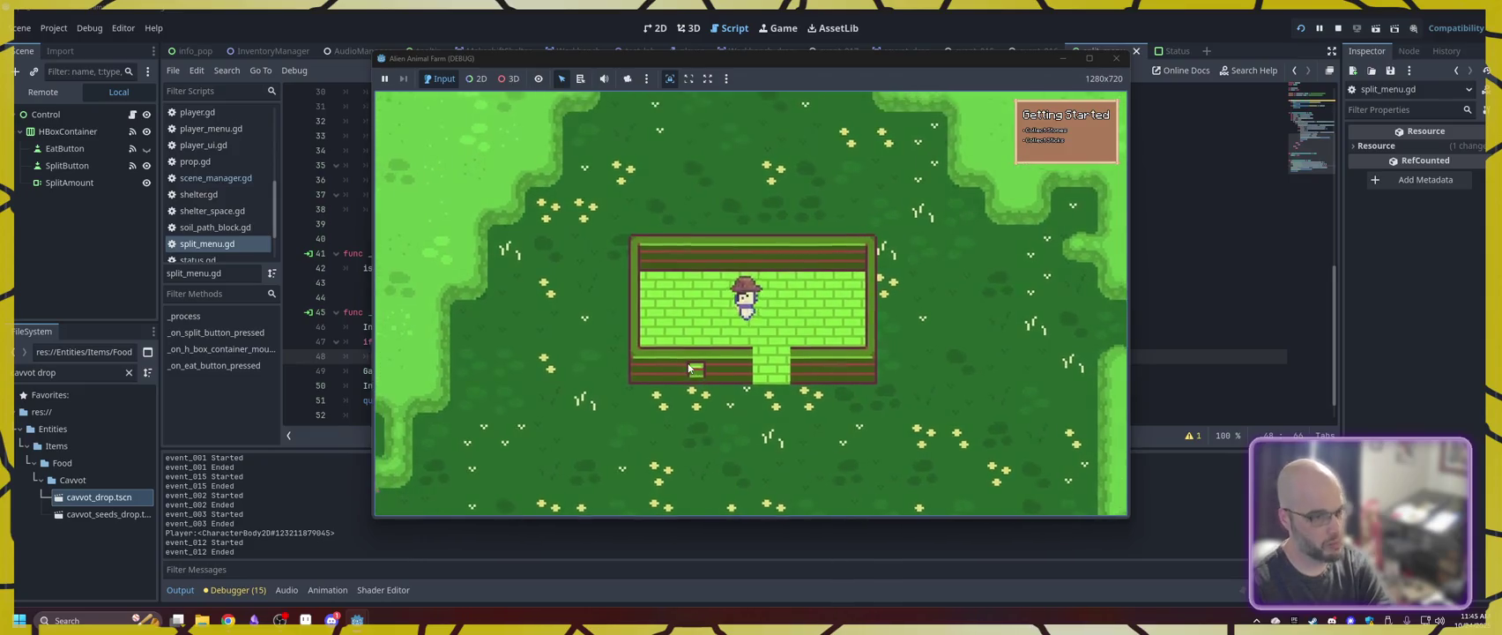
{"action": "key", "text": "s"}
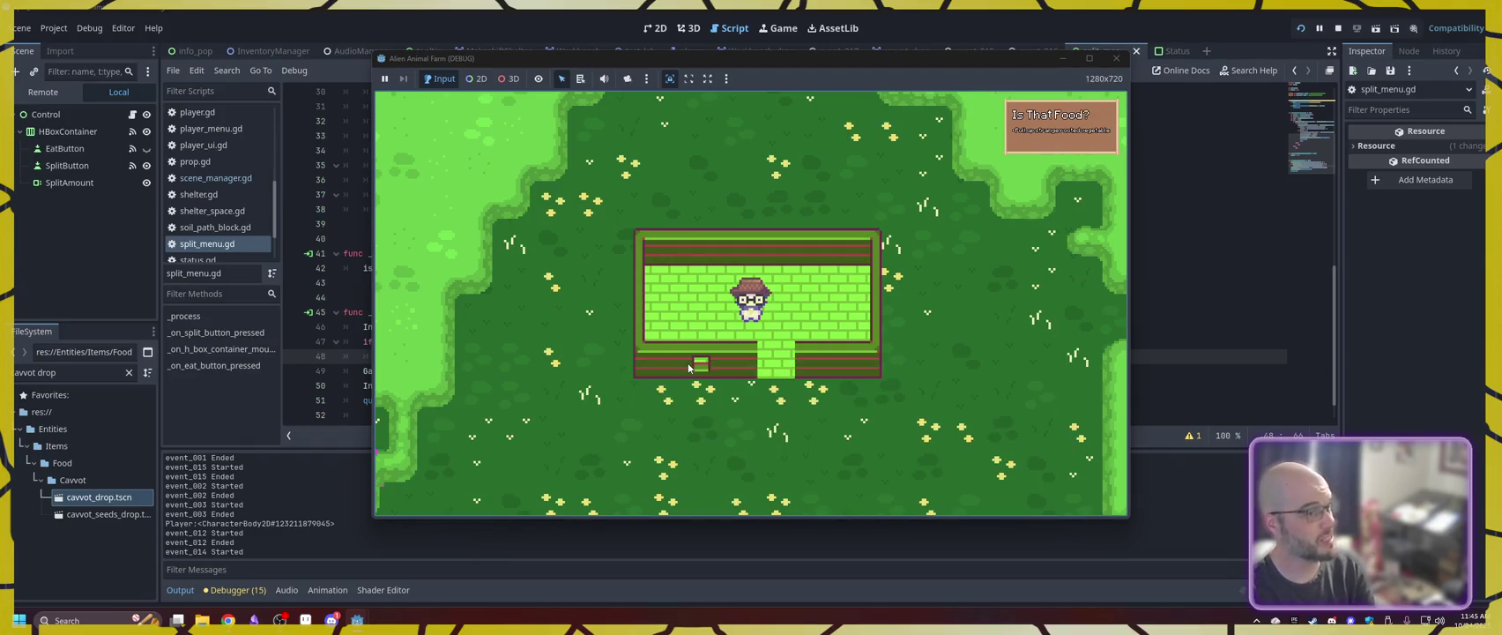
- Walk out of the greenhouse and eat a carrot from the inventory to refill energy
{"action": "key", "text": "s"}
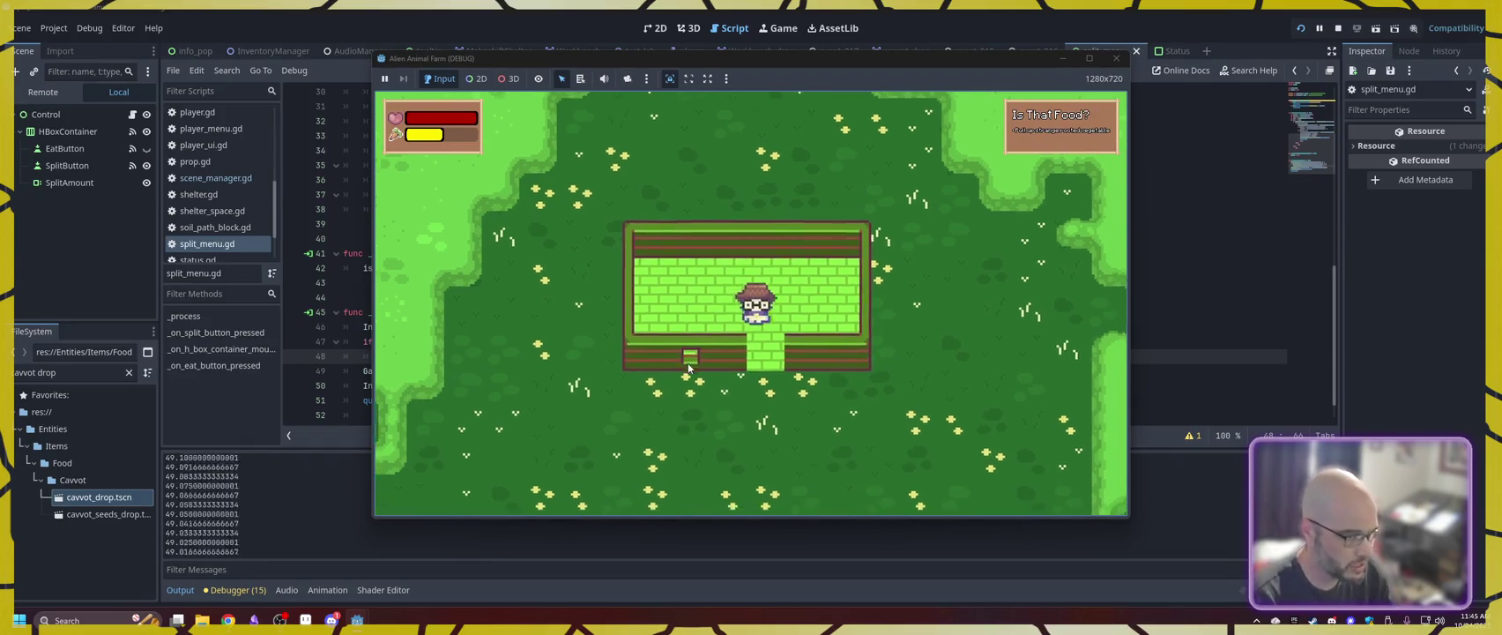
{"action": "key", "text": "i"}
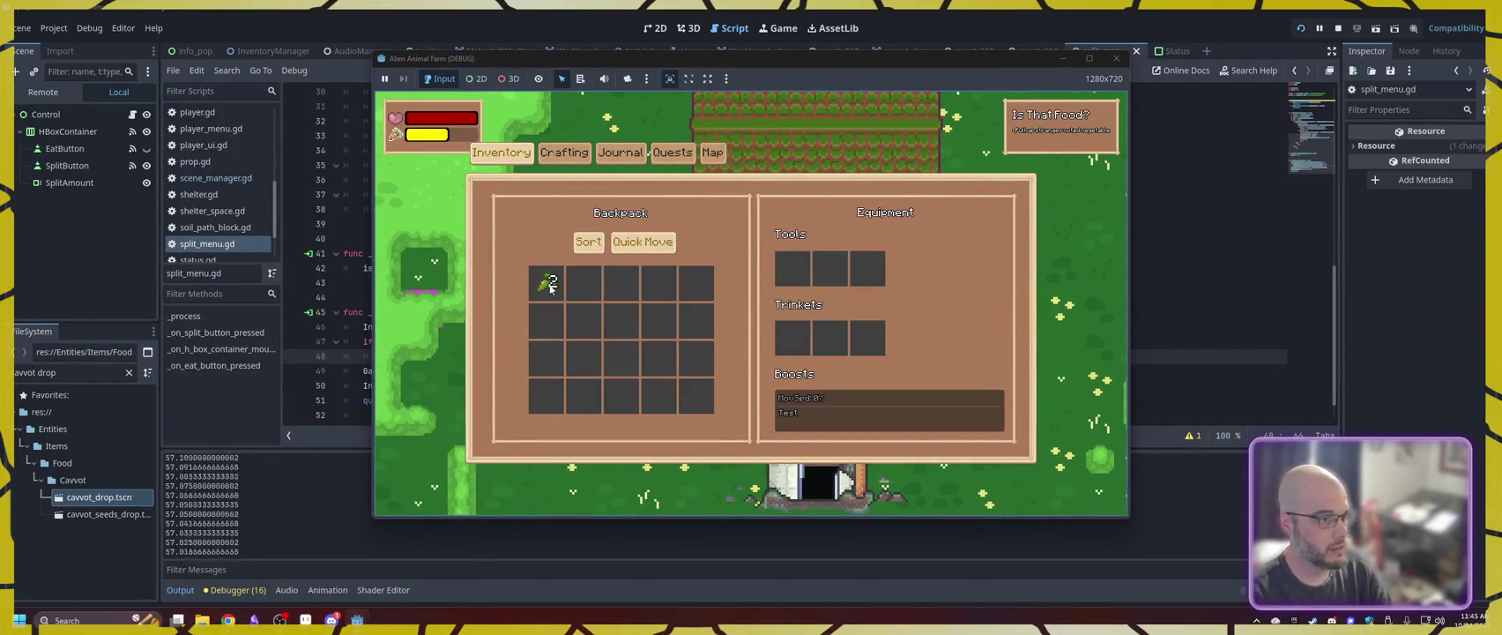
{"action": "left_click", "coordinate": [570, 304]}
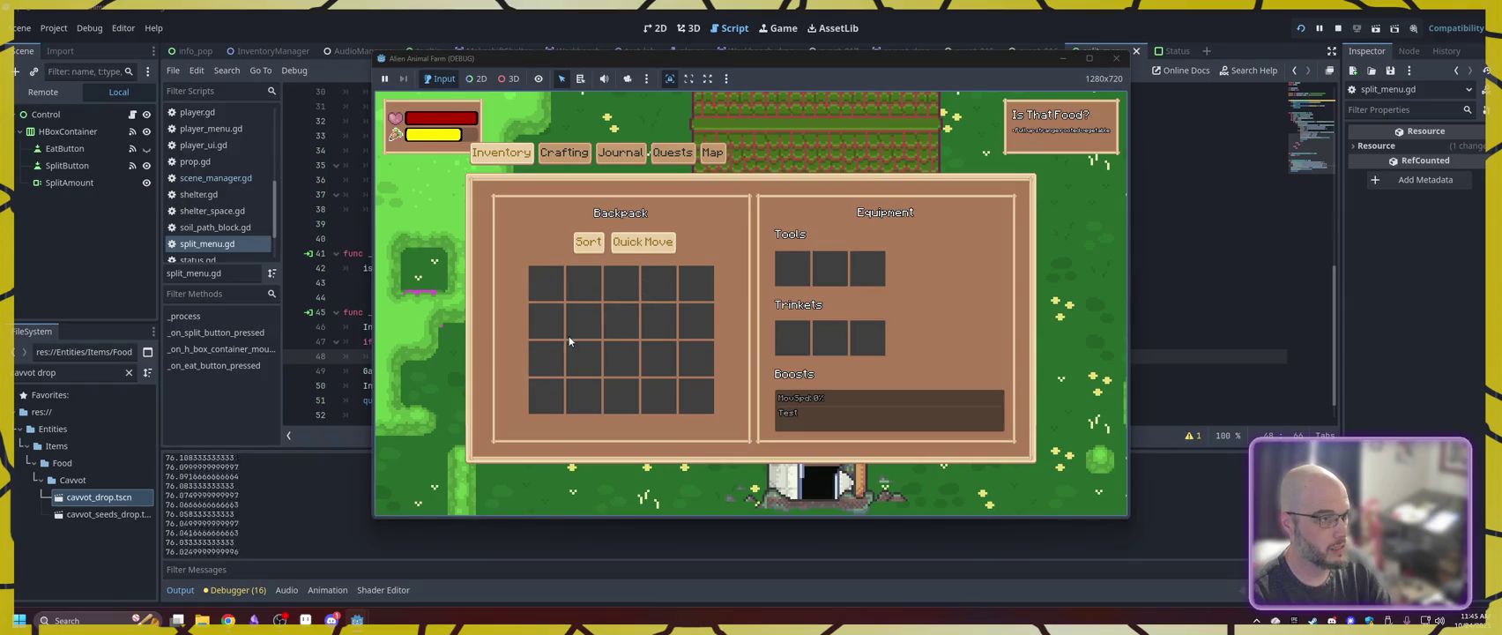
{"action": "key", "text": "i"}
{"action": "key", "text": "w"}
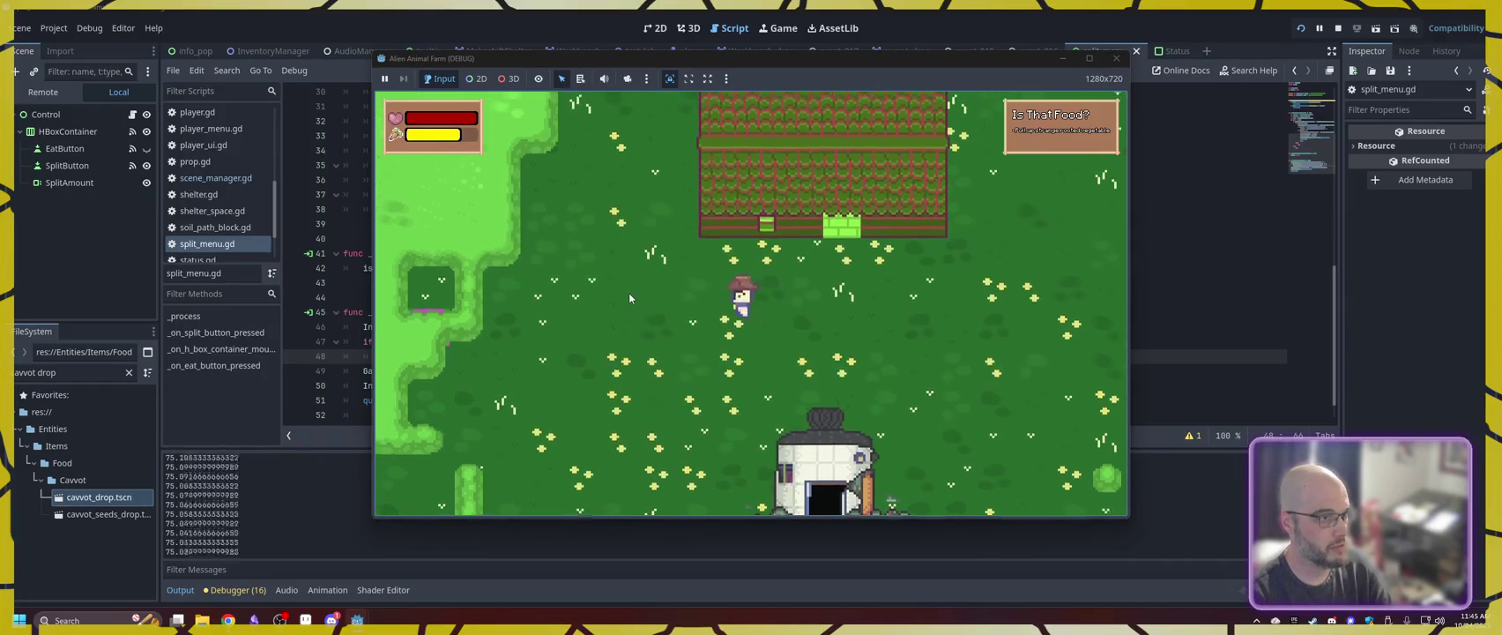
- Walk up through the purple field to pick up the seeds and trigger the materials scan
{"action": "key", "text": "w"}
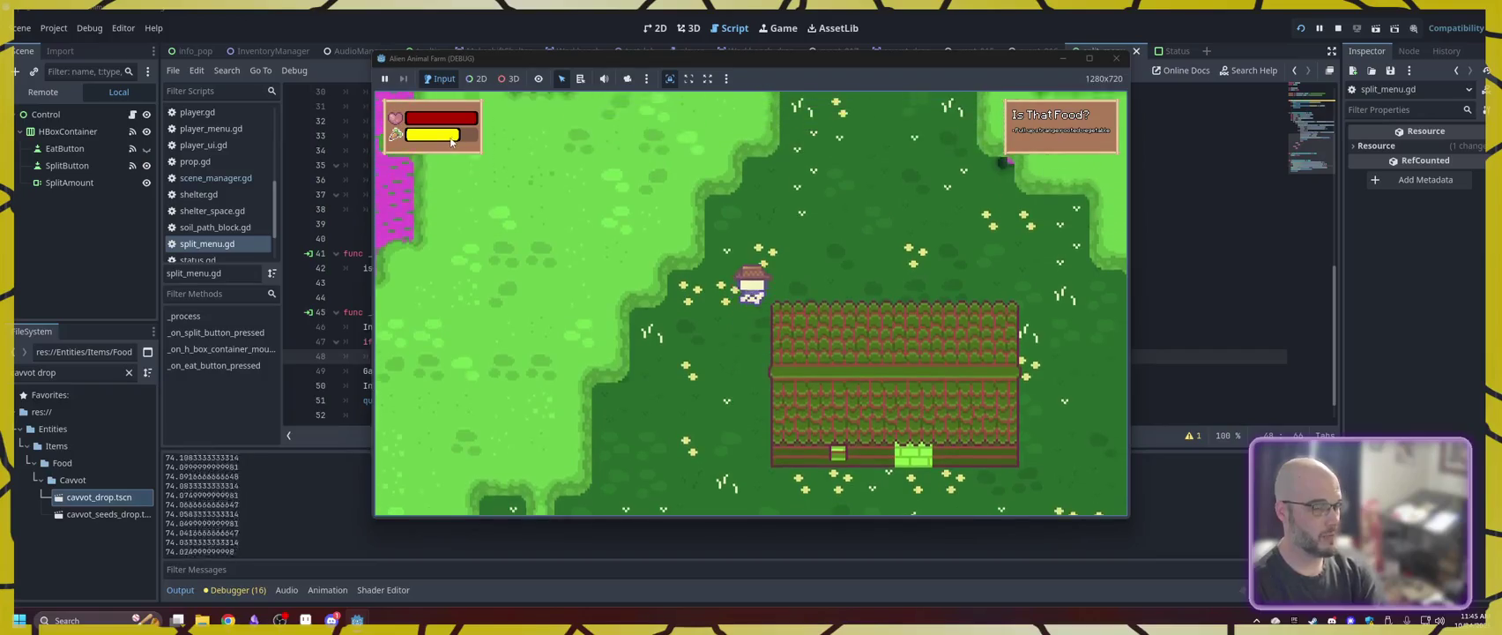
{"action": "key", "text": "w"}
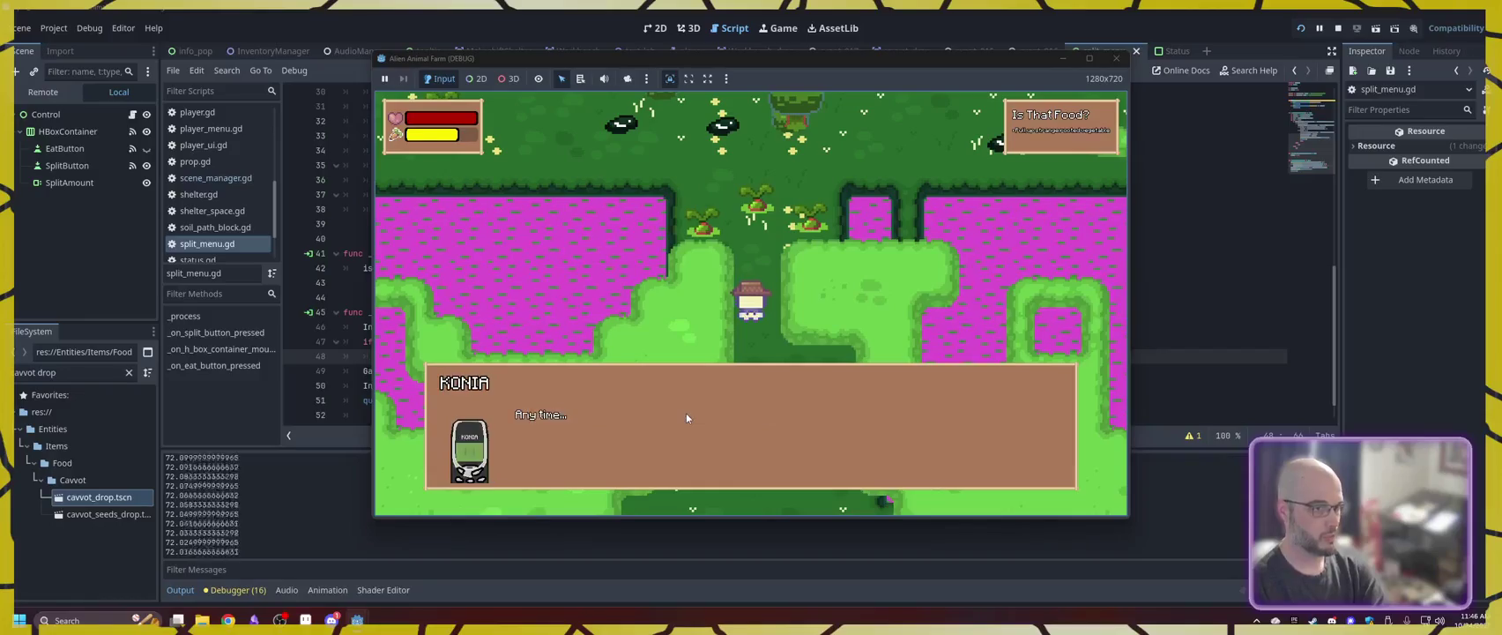
{"action": "key", "text": "w"}
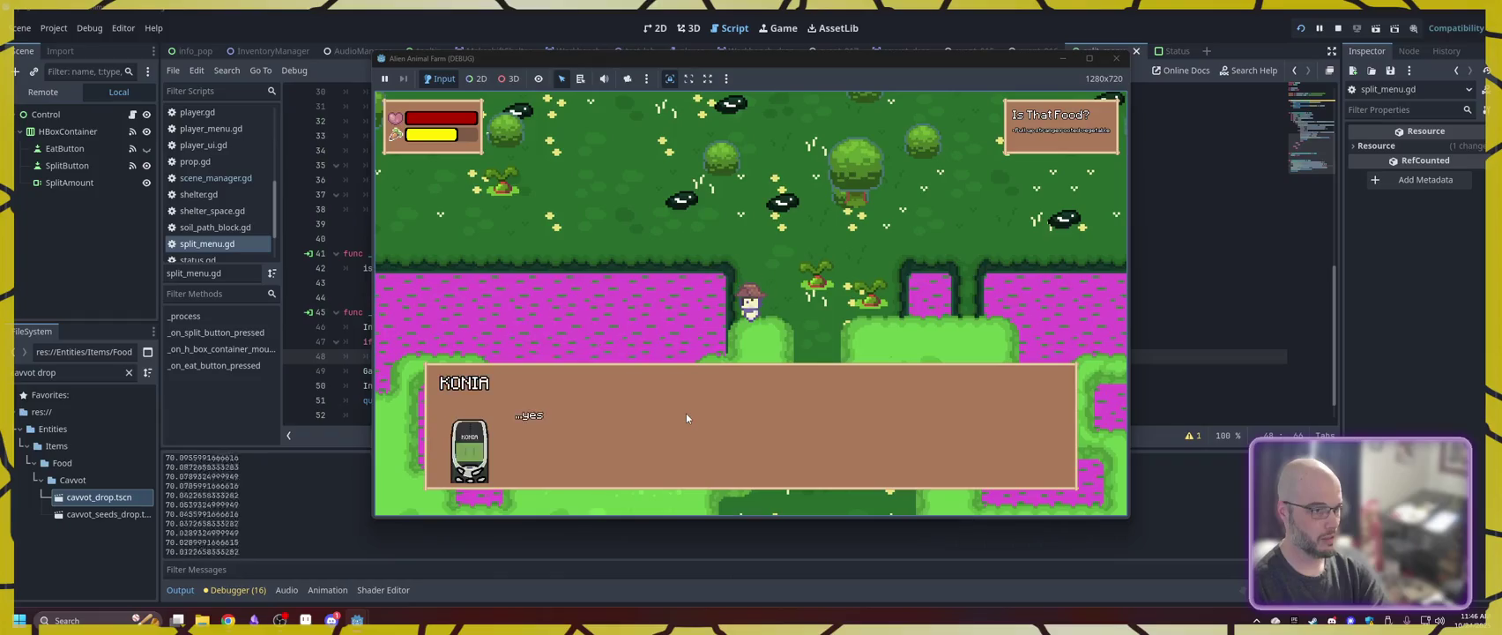
{"action": "key", "text": "d"}
{"action": "key", "text": "w"}
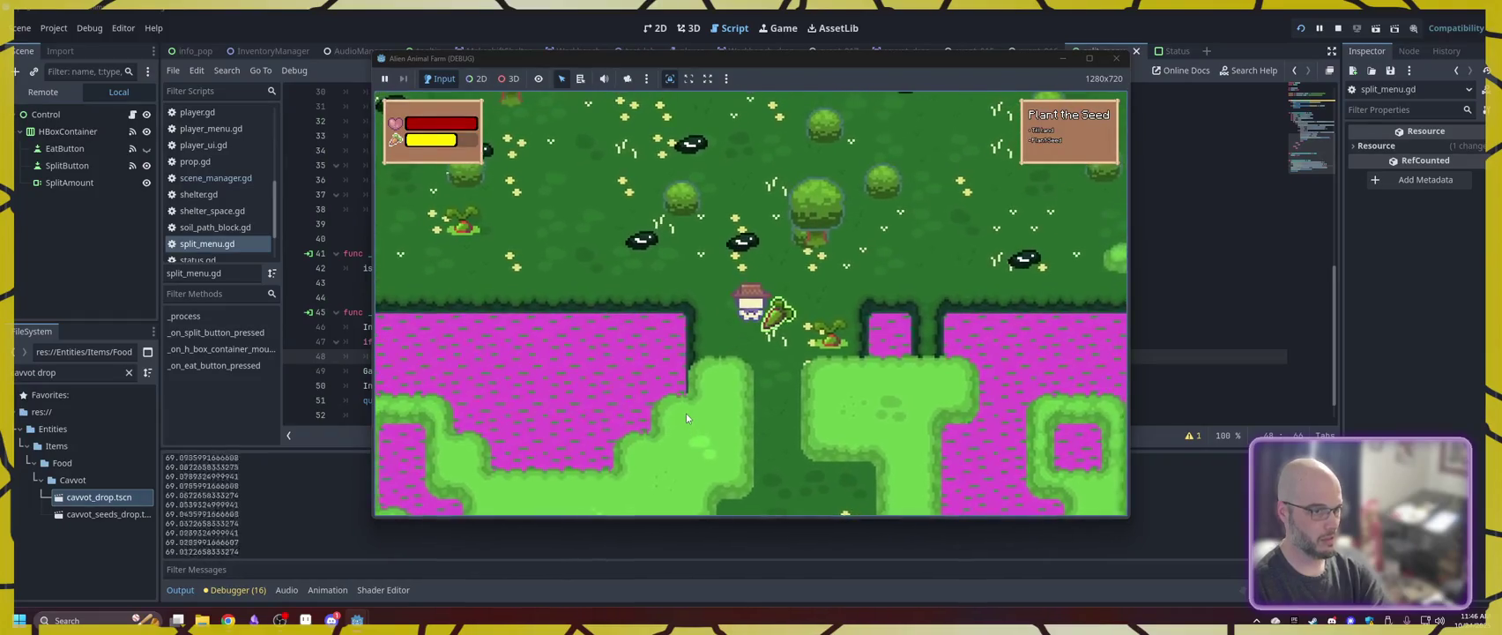
{"action": "key", "text": "w"}
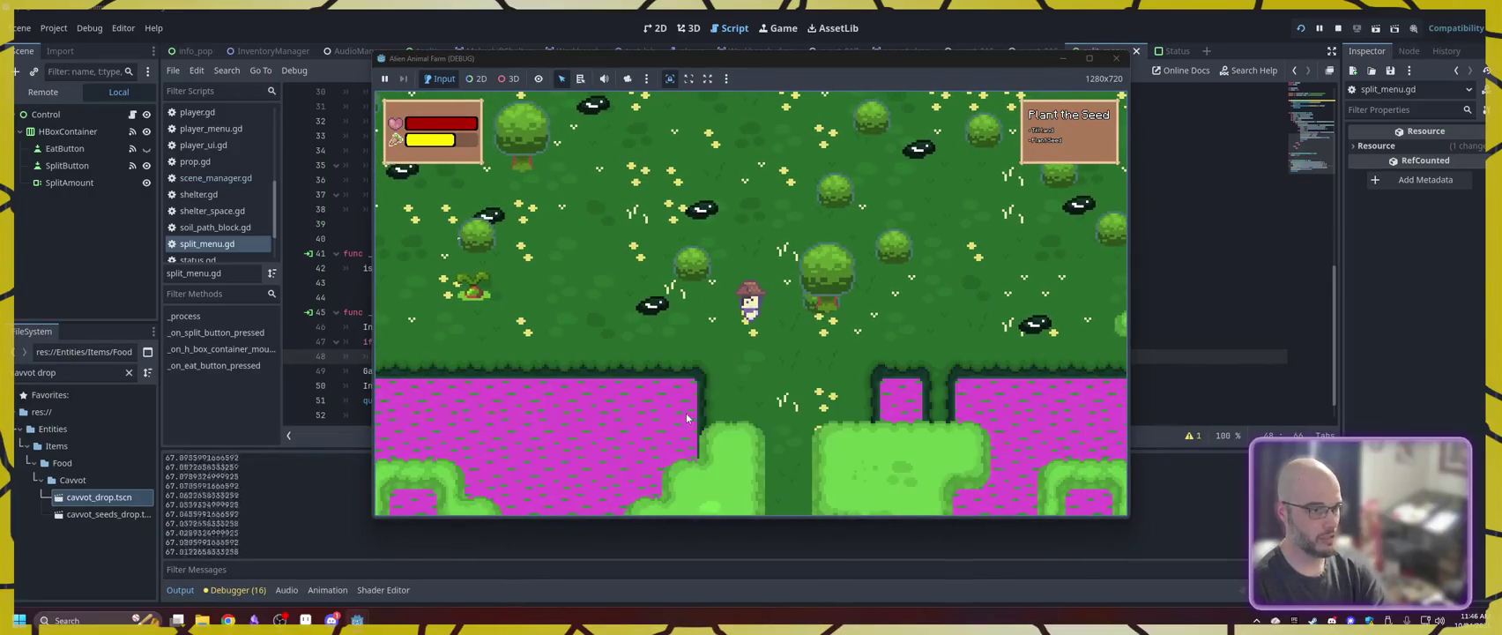
{"action": "key", "text": "a"}
{"action": "key", "text": "w"}
{"action": "key", "text": "d"}
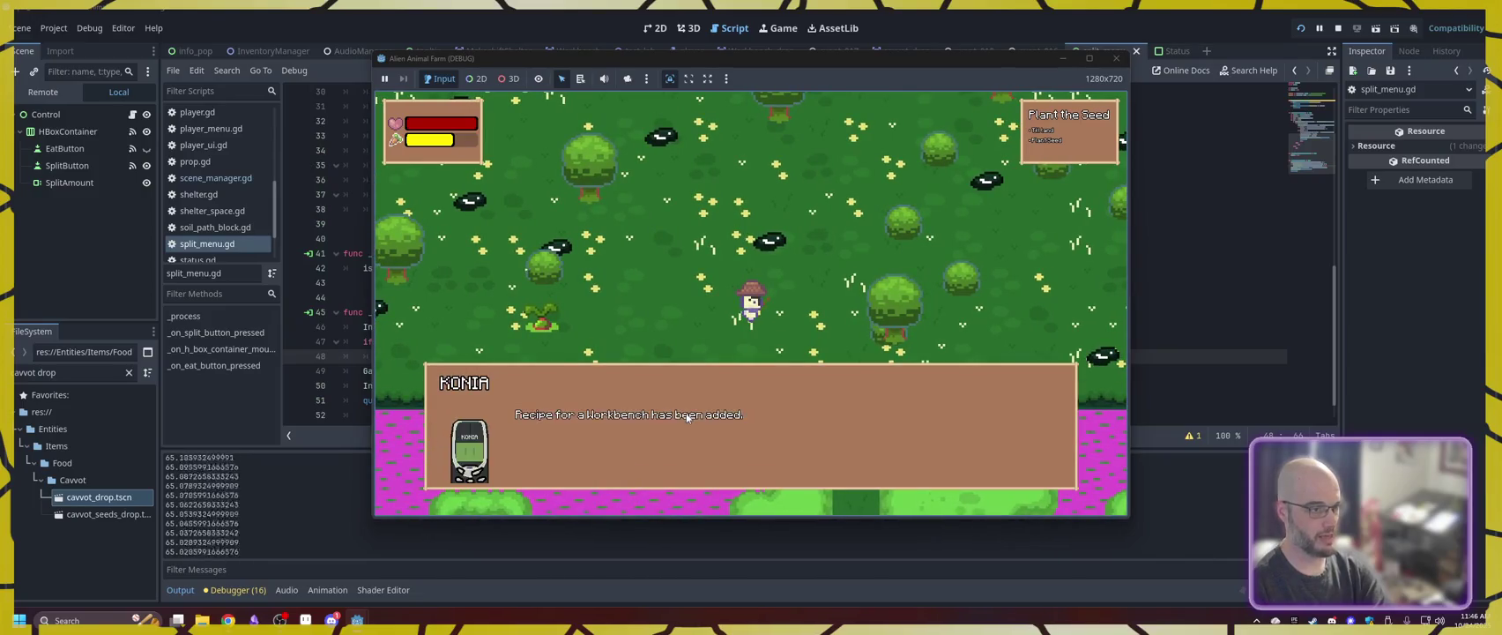
- Walk down along the bottom hedge, then up-right through the meadow to harvest the cavvot plant
{"action": "key", "text": "s"}
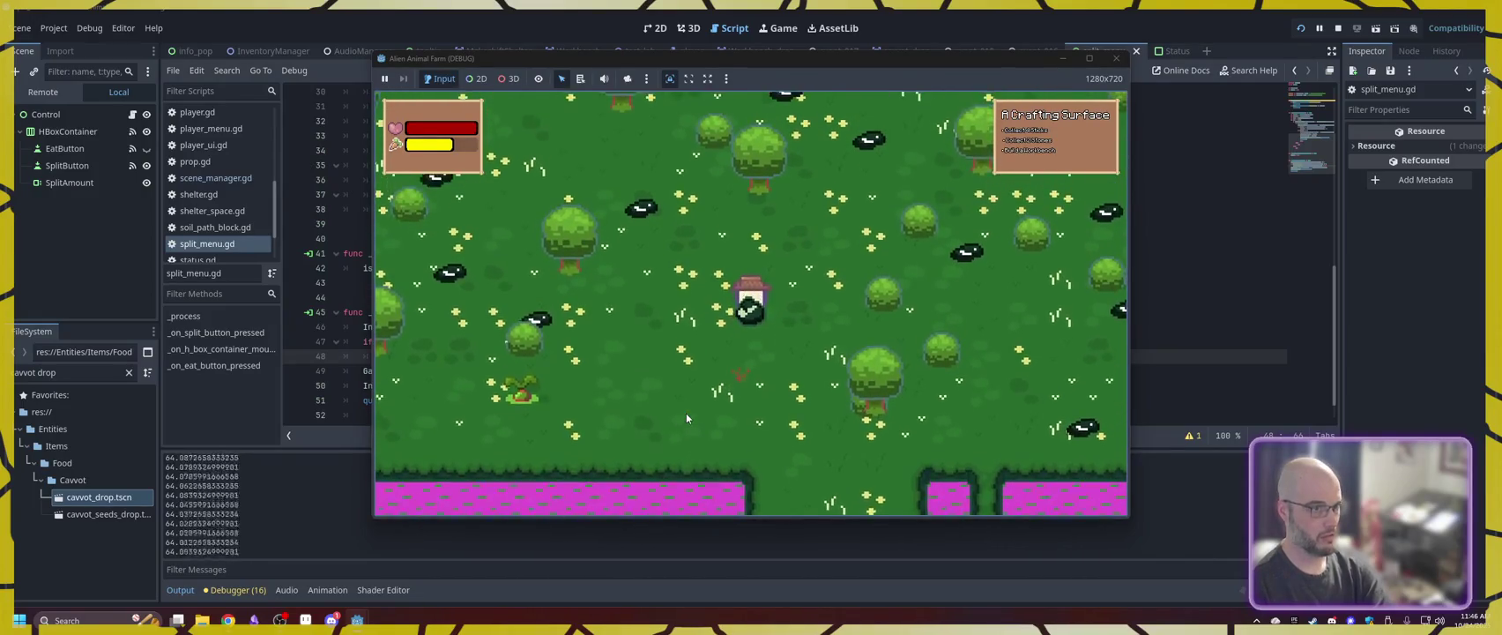
{"action": "key", "text": "s"}
{"action": "key", "text": "a"}
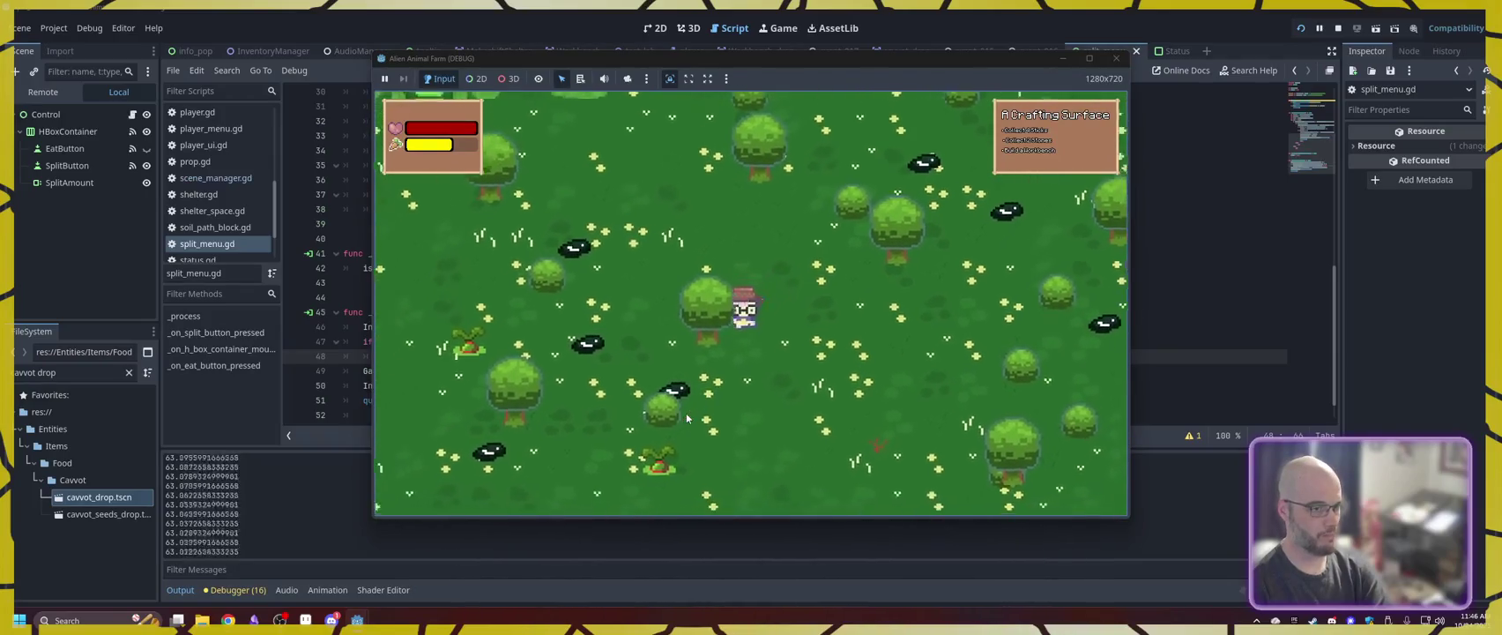
{"action": "key", "text": "s"}
{"action": "key", "text": "a"}
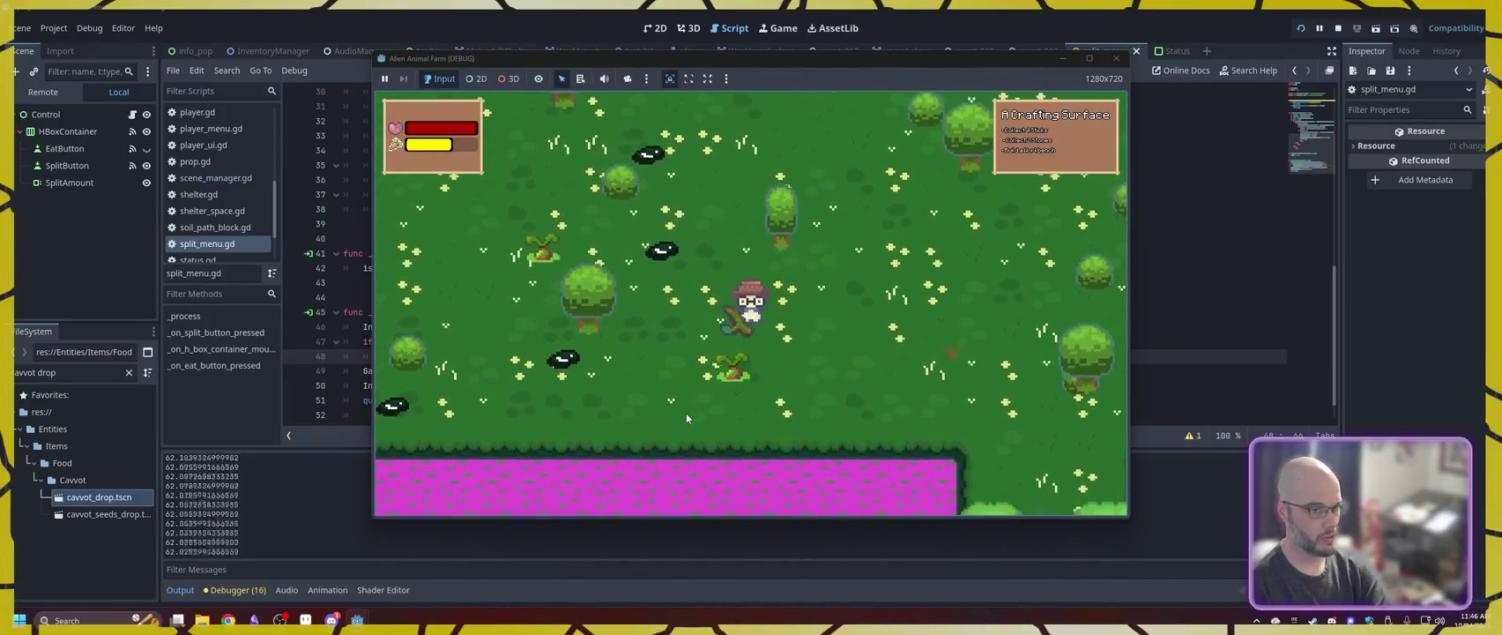
{"action": "key", "text": "w"}
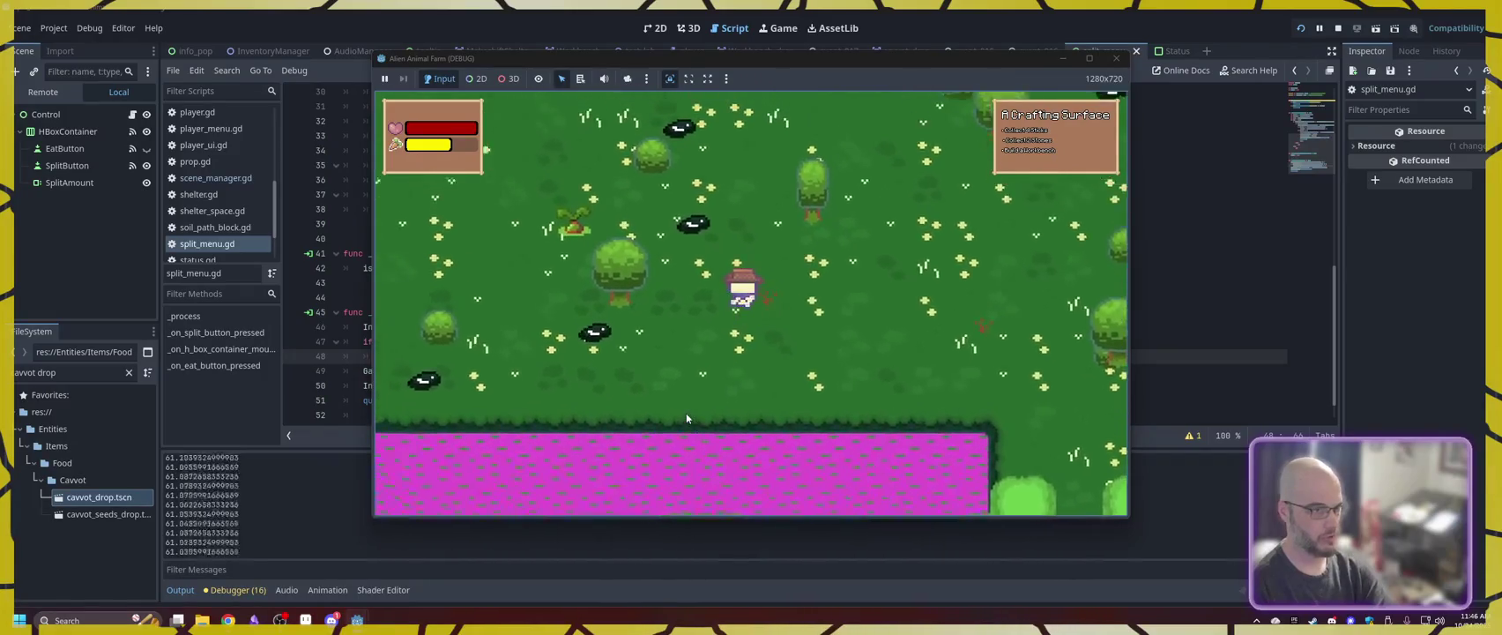
{"action": "key", "text": "w"}
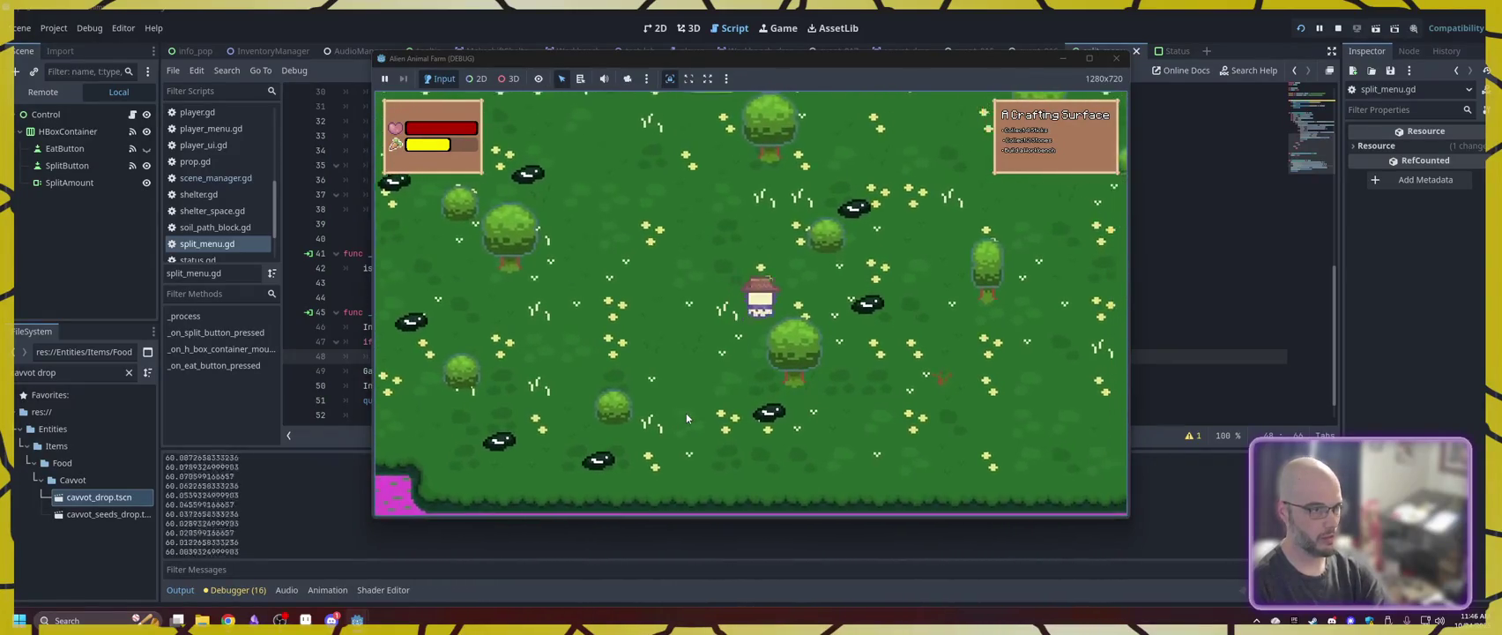
{"action": "key", "text": "d"}
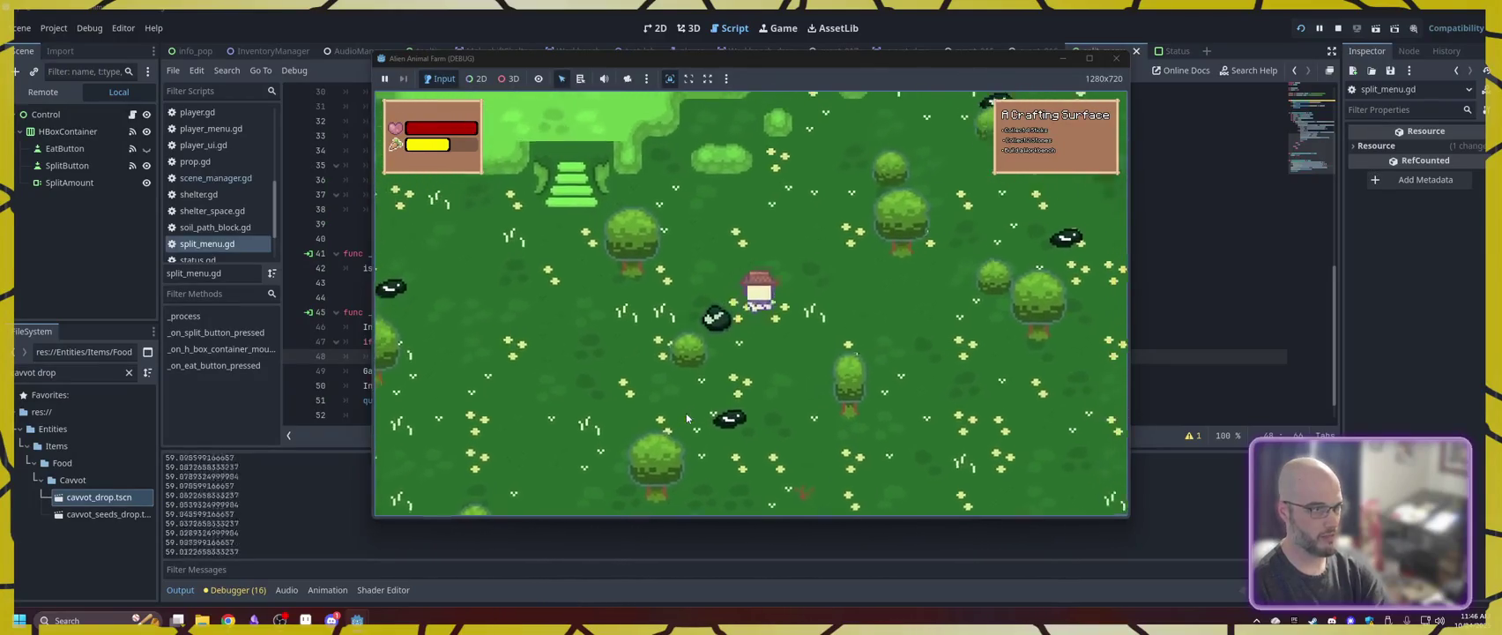
{"action": "key", "text": "w+d"}
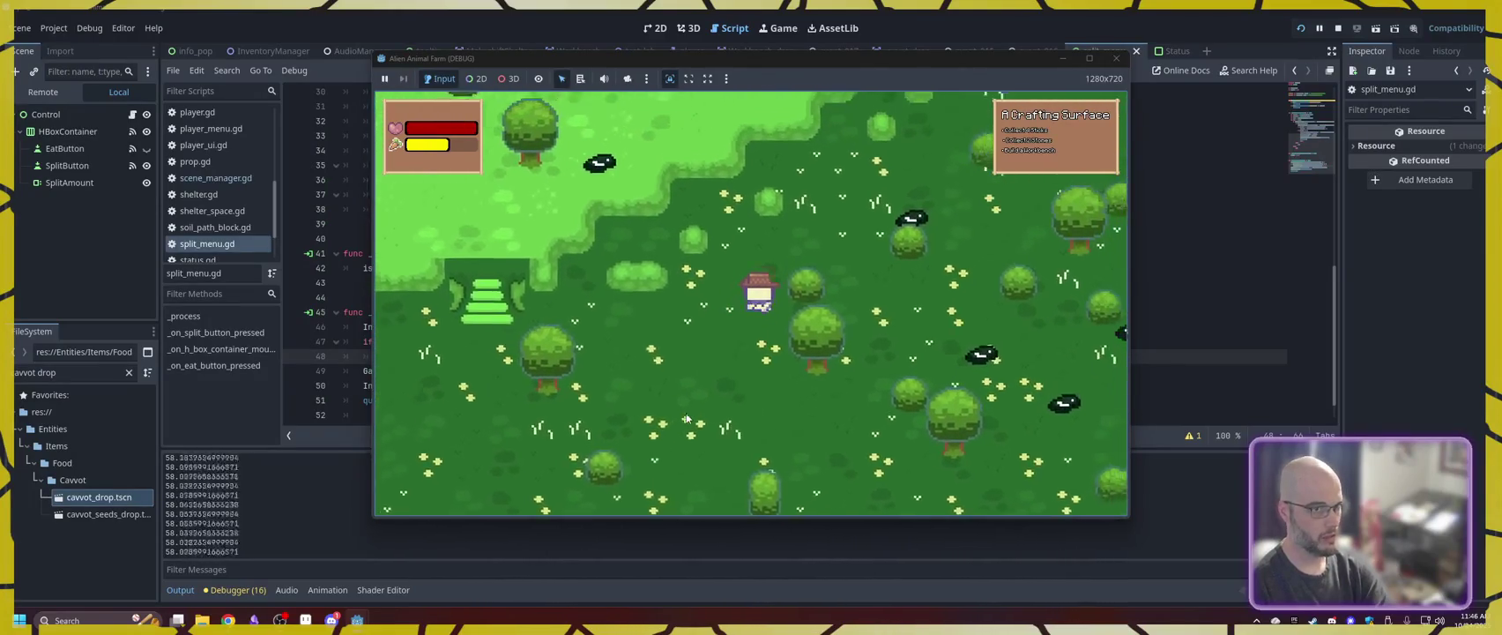
{"action": "key", "text": "w+d"}
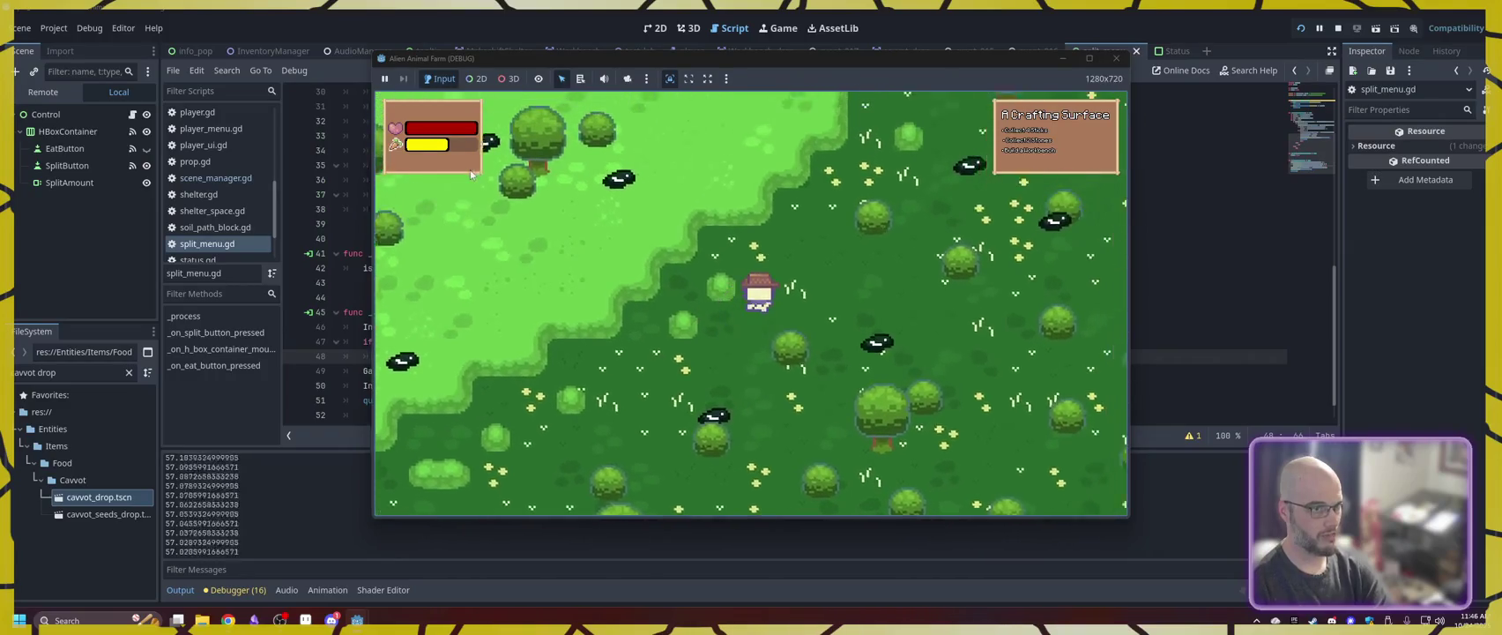
{"action": "key", "text": "w+d"}
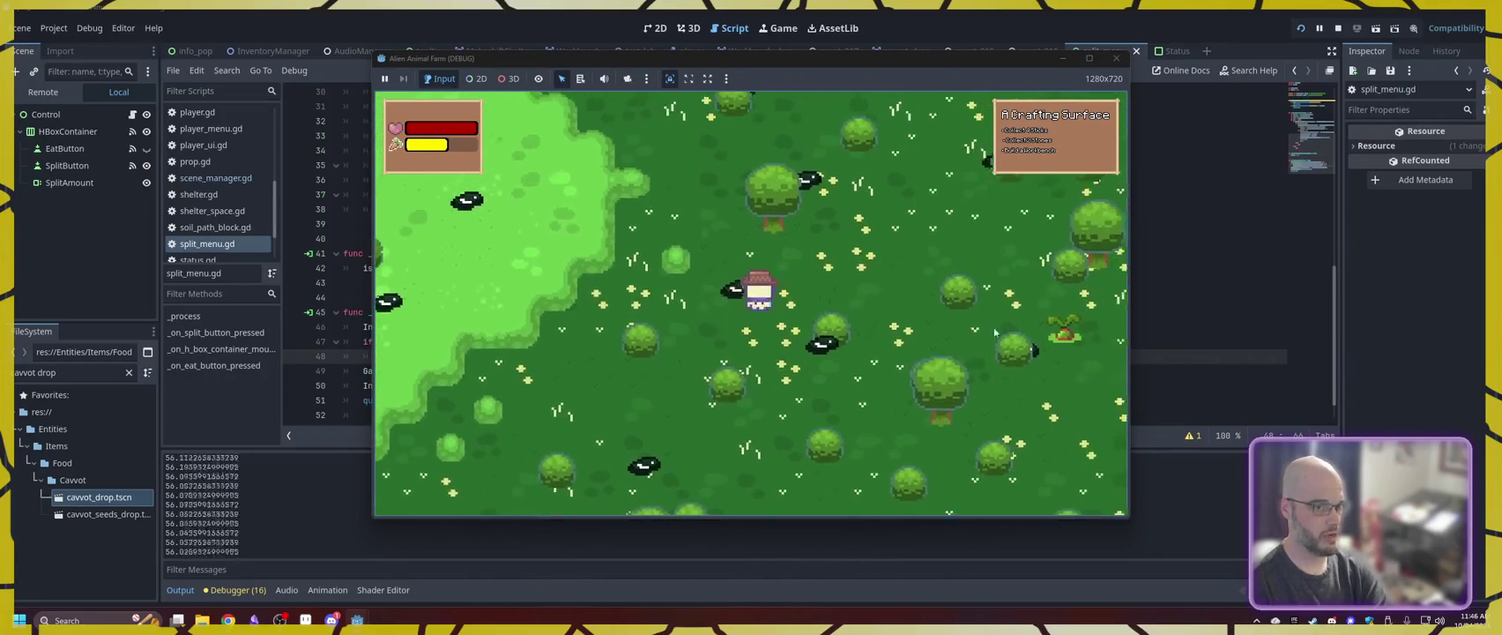
{"action": "key", "text": "d"}
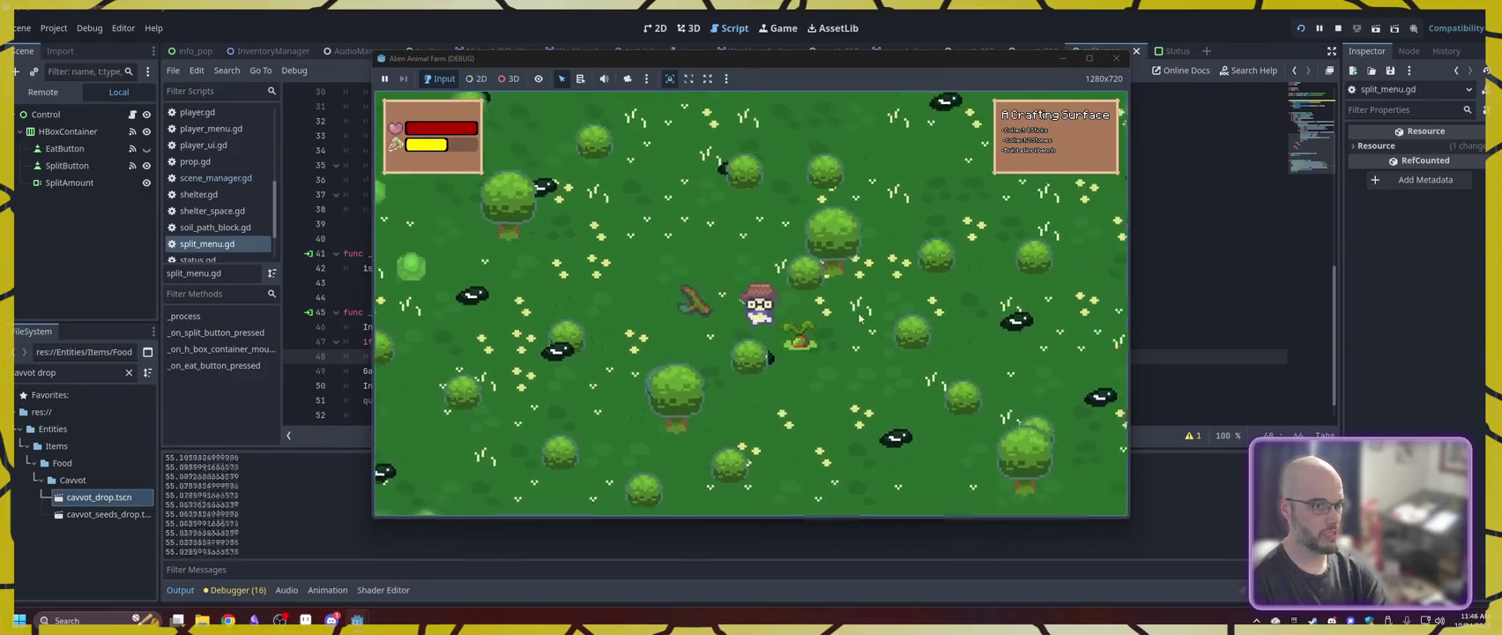
- Roam back and forth around the light-green clearing in the upper meadow
{"action": "key", "text": "a"}
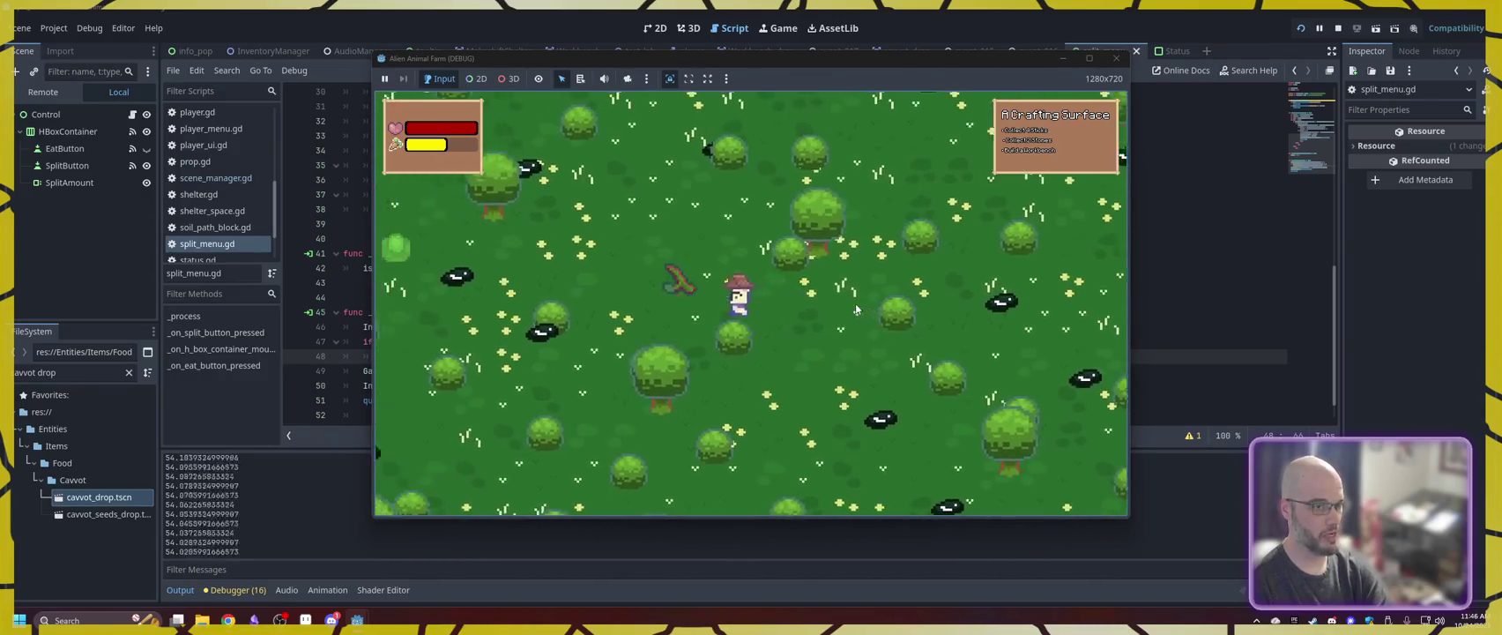
{"action": "key", "text": "w+d"}
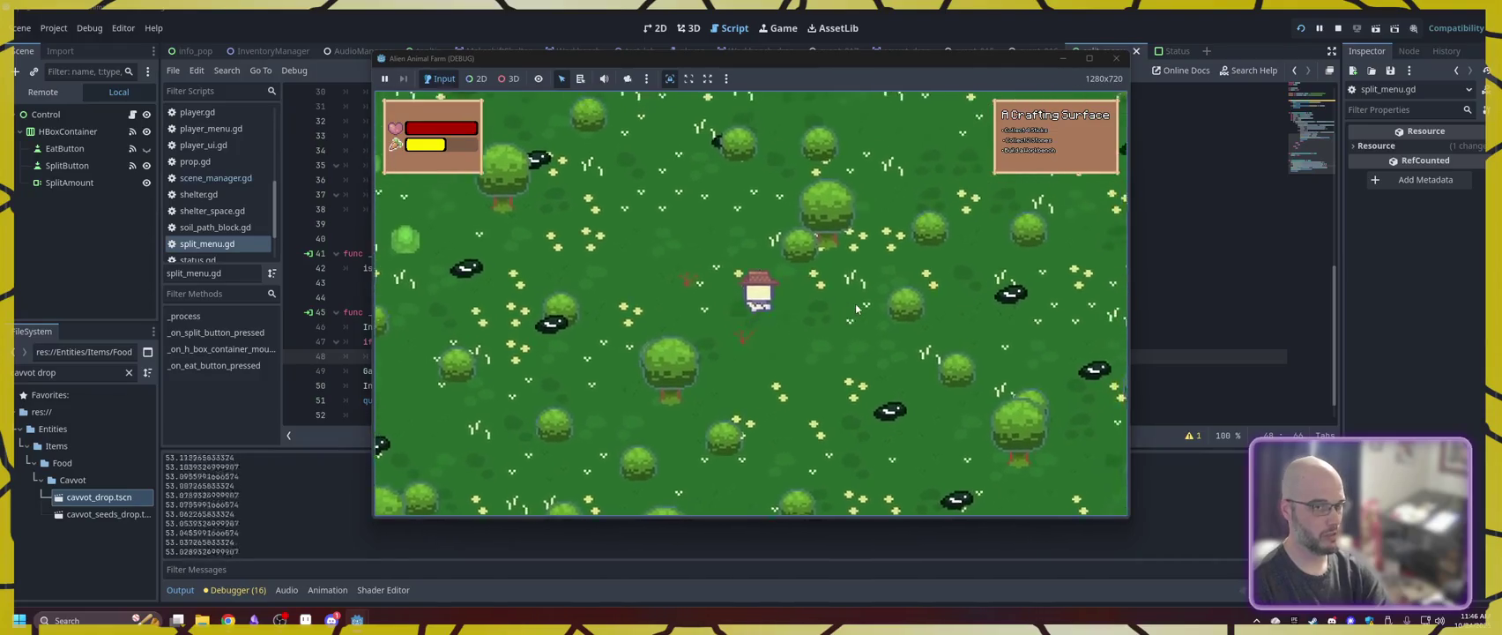
{"action": "key", "text": "w+a"}
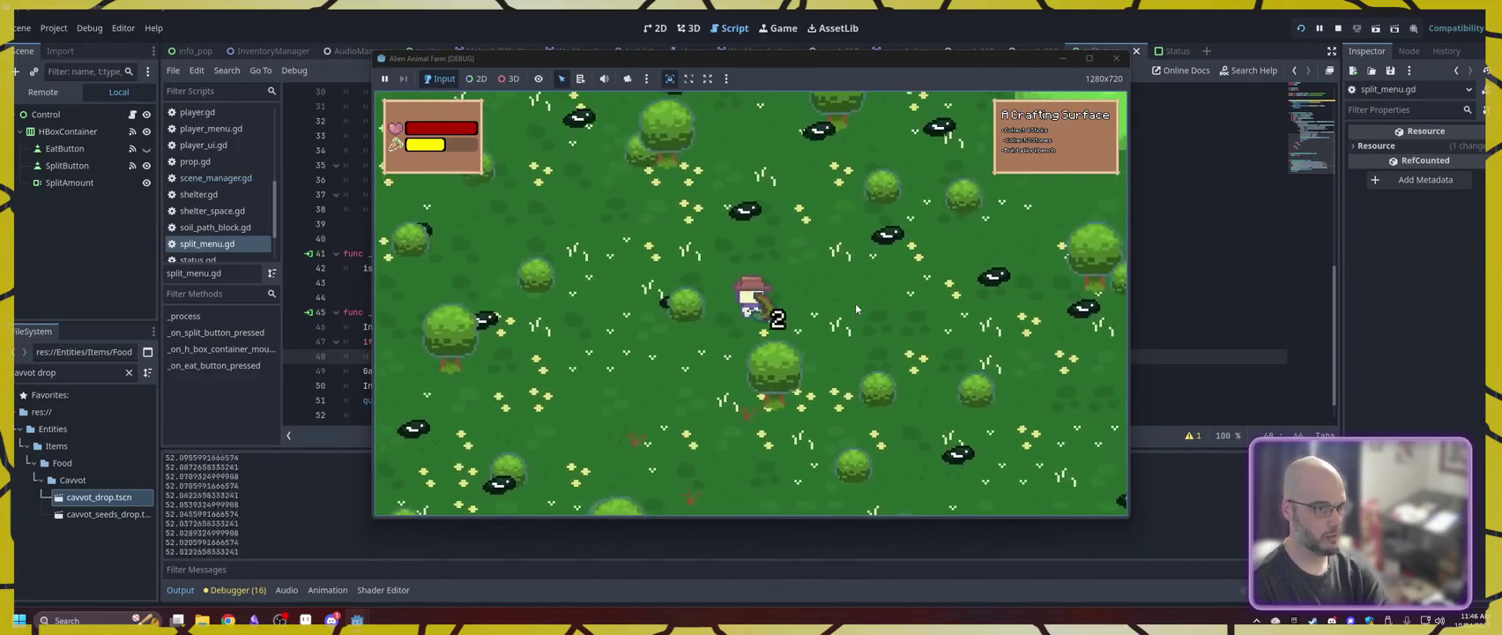
{"action": "key", "text": "w+d"}
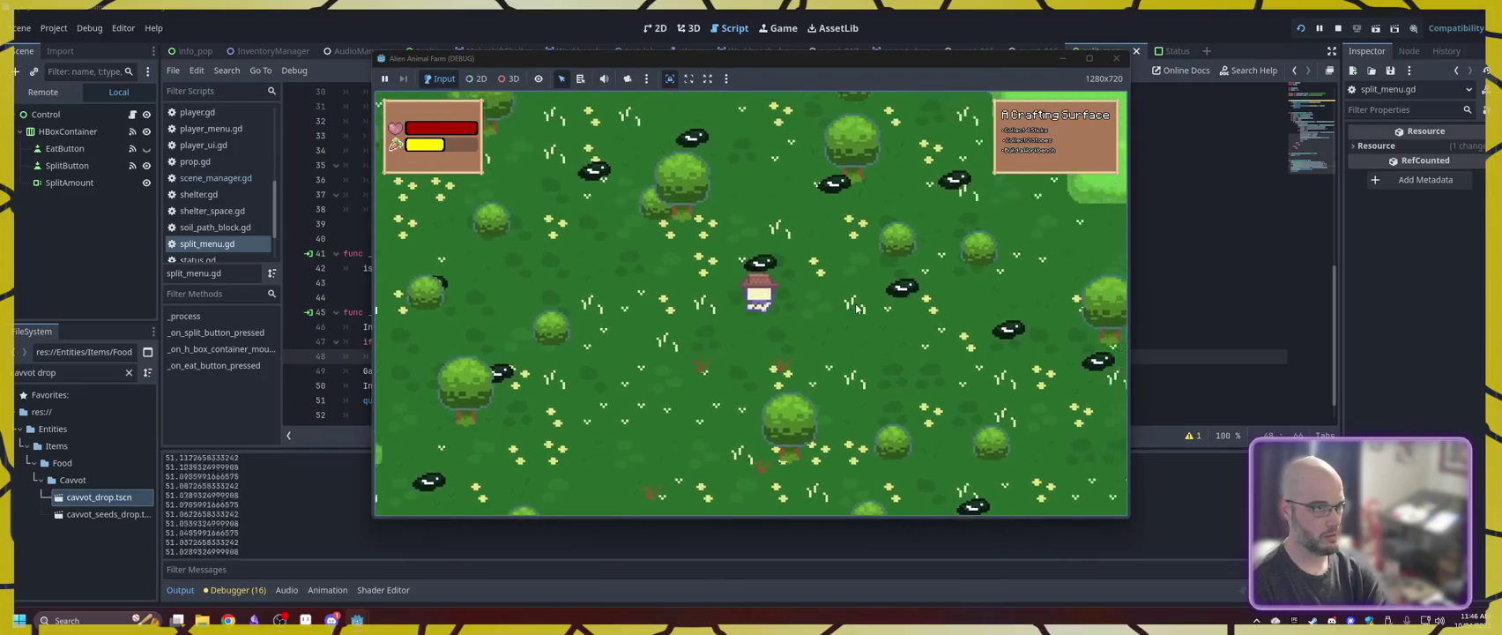
{"action": "key", "text": "w+d"}
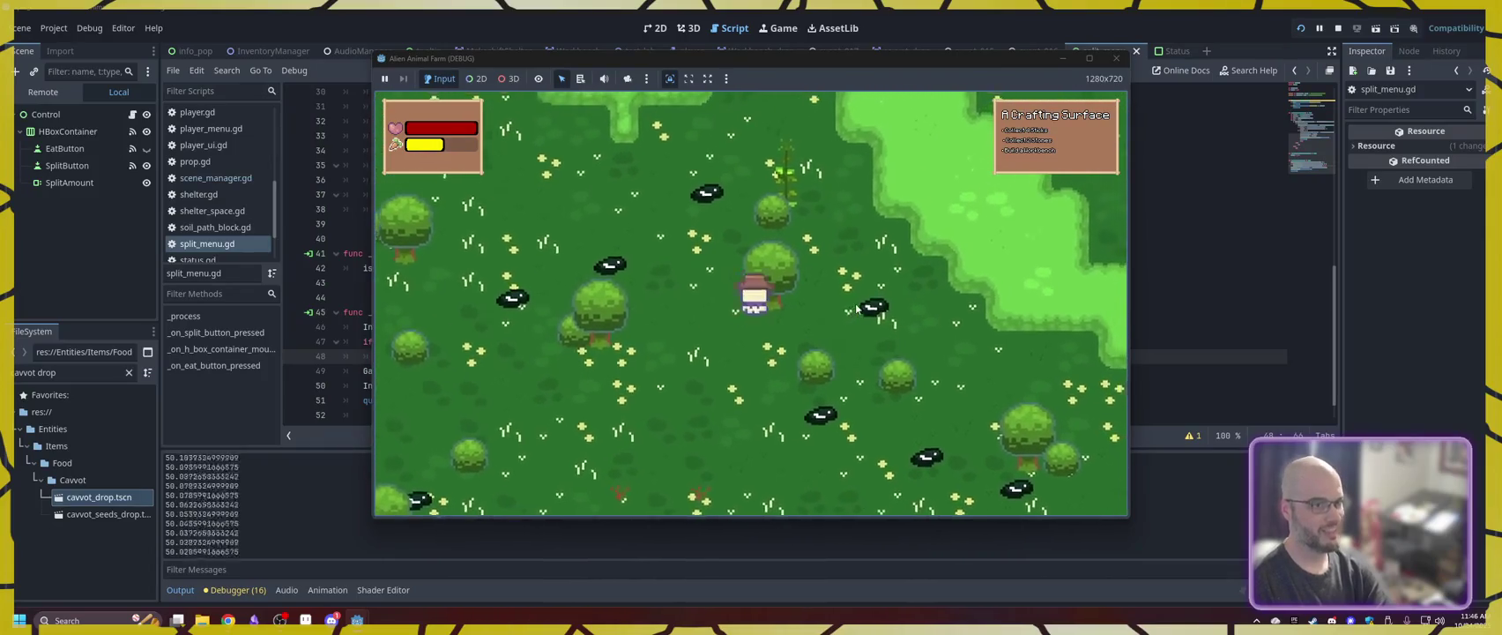
{"action": "key", "text": "a"}
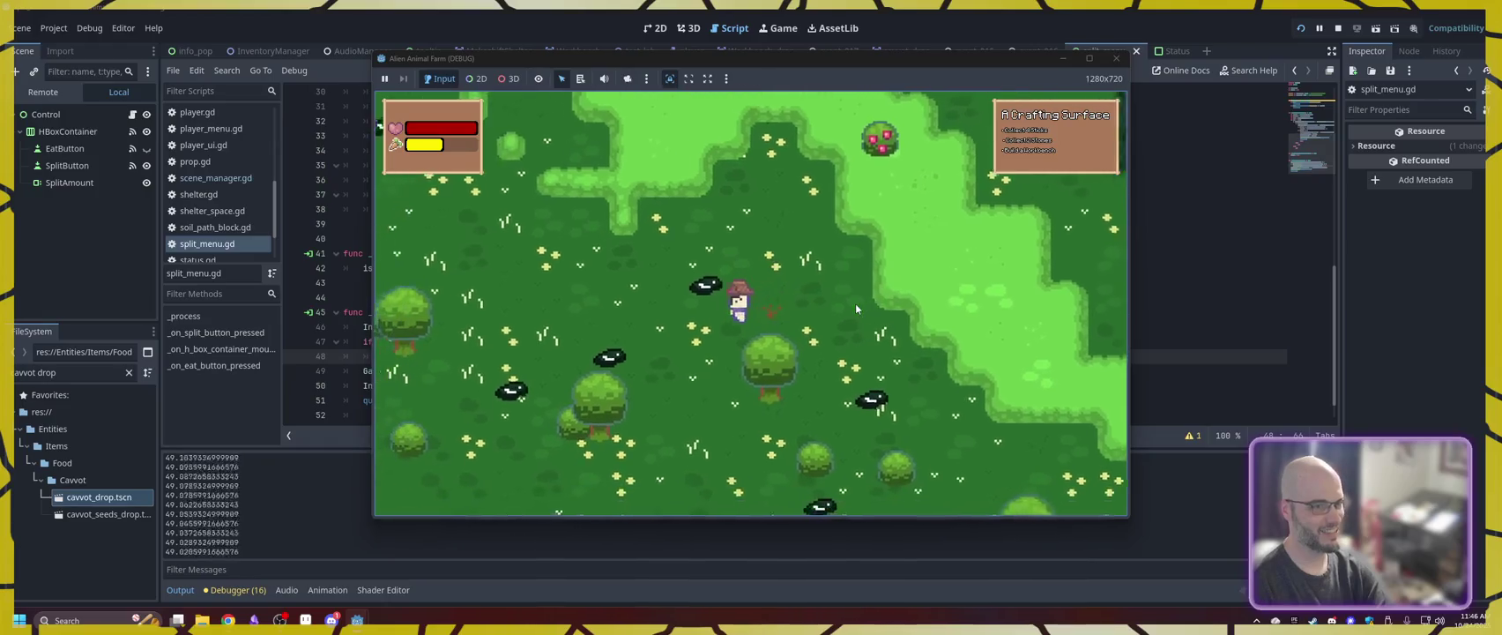
{"action": "key", "text": "s+a"}
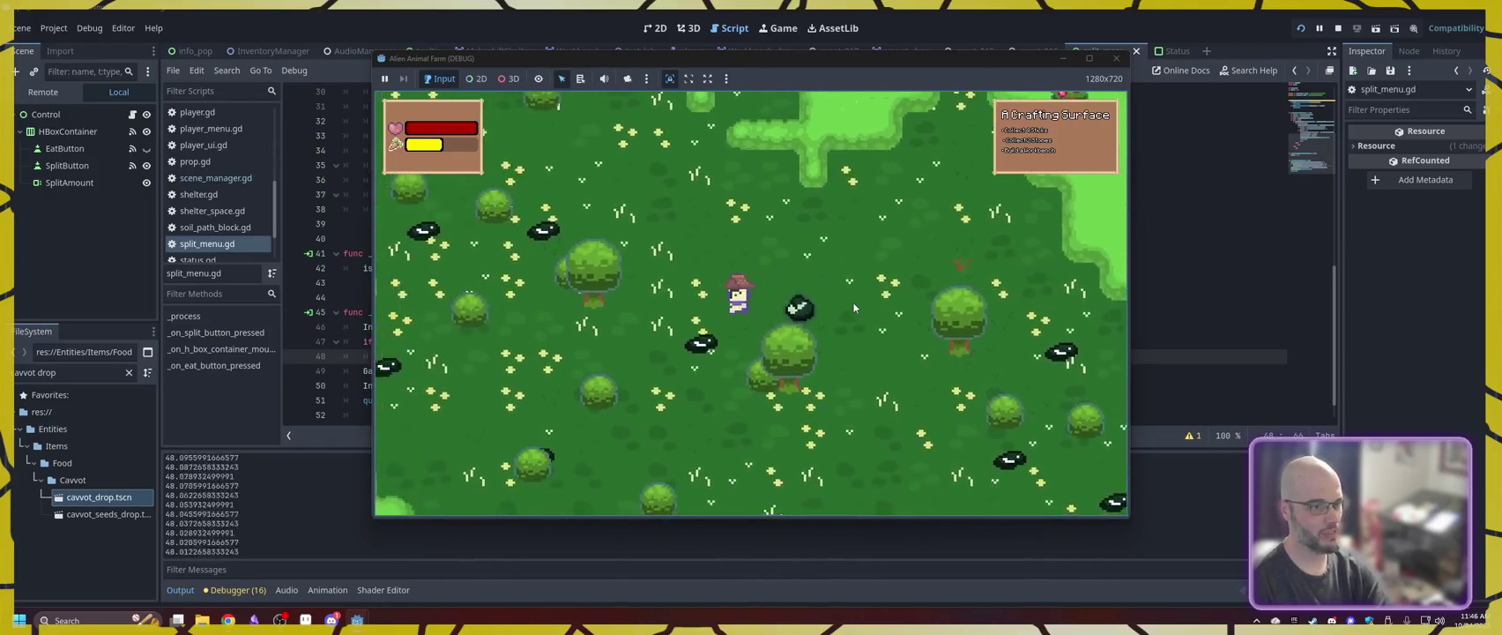
{"action": "key", "text": "w+d"}
{"action": "key", "text": "s+a"}
{"action": "key", "text": "w+a"}
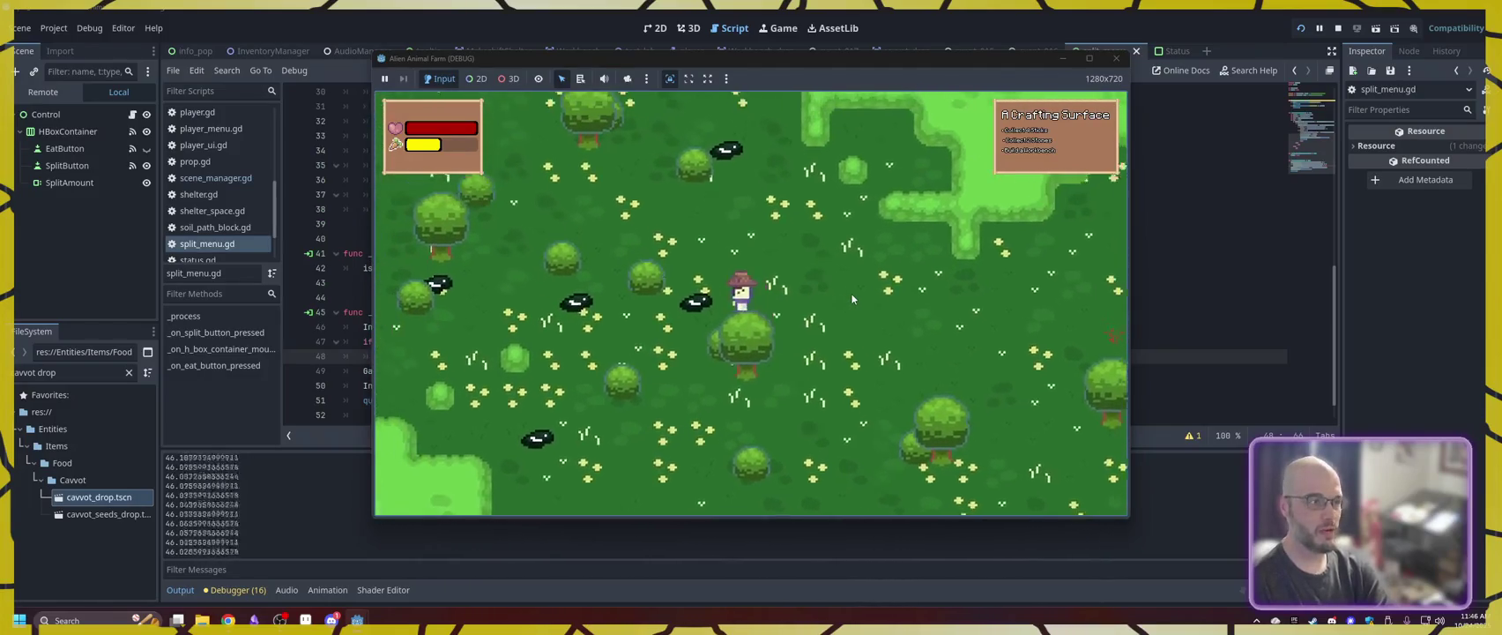
- Walk left through the meadow, then down past the stairs toward the pink area
{"action": "key", "text": "a"}
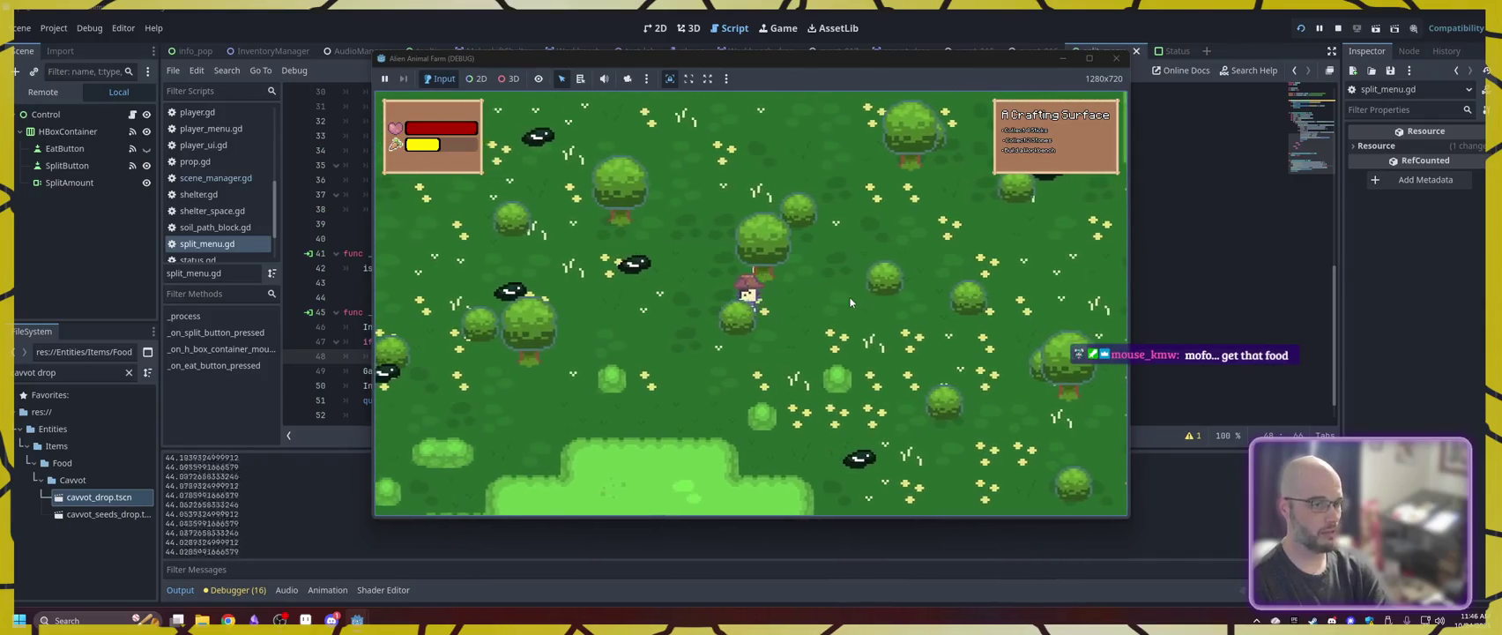
{"action": "key", "text": "w+a"}
{"action": "key", "text": "a"}
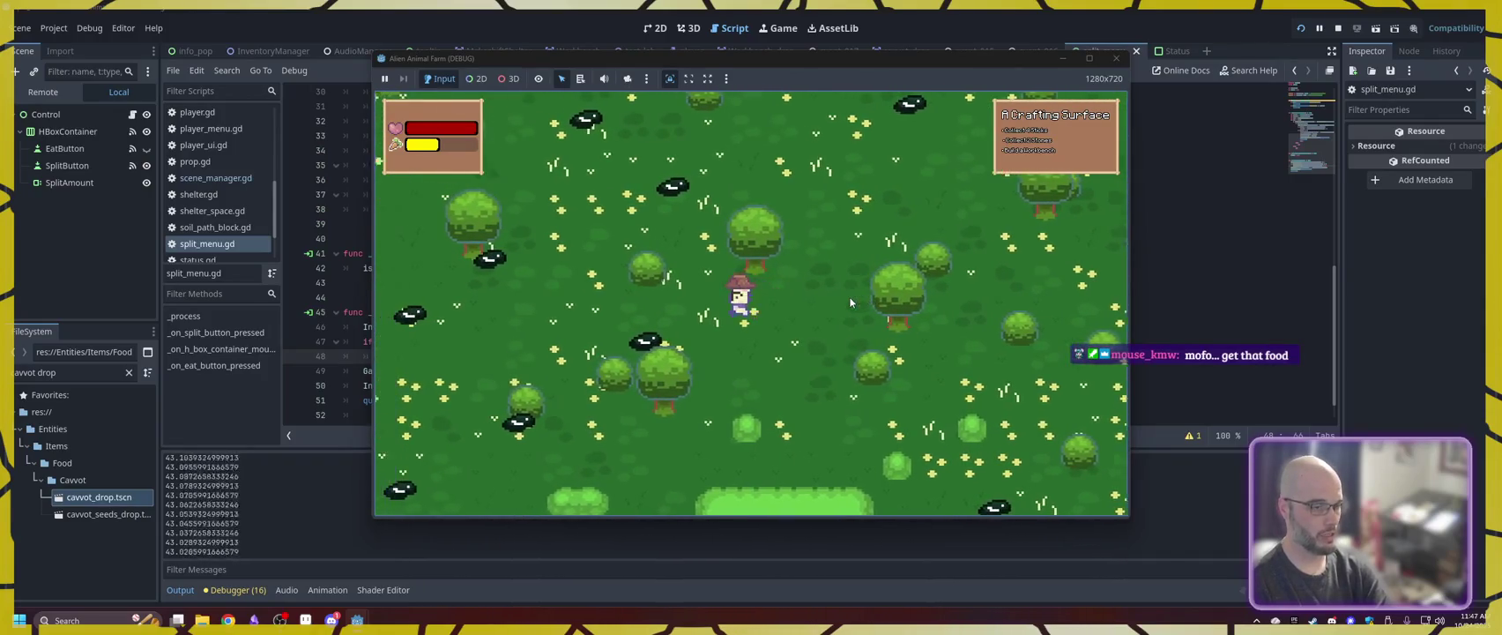
{"action": "key", "text": "s+a"}
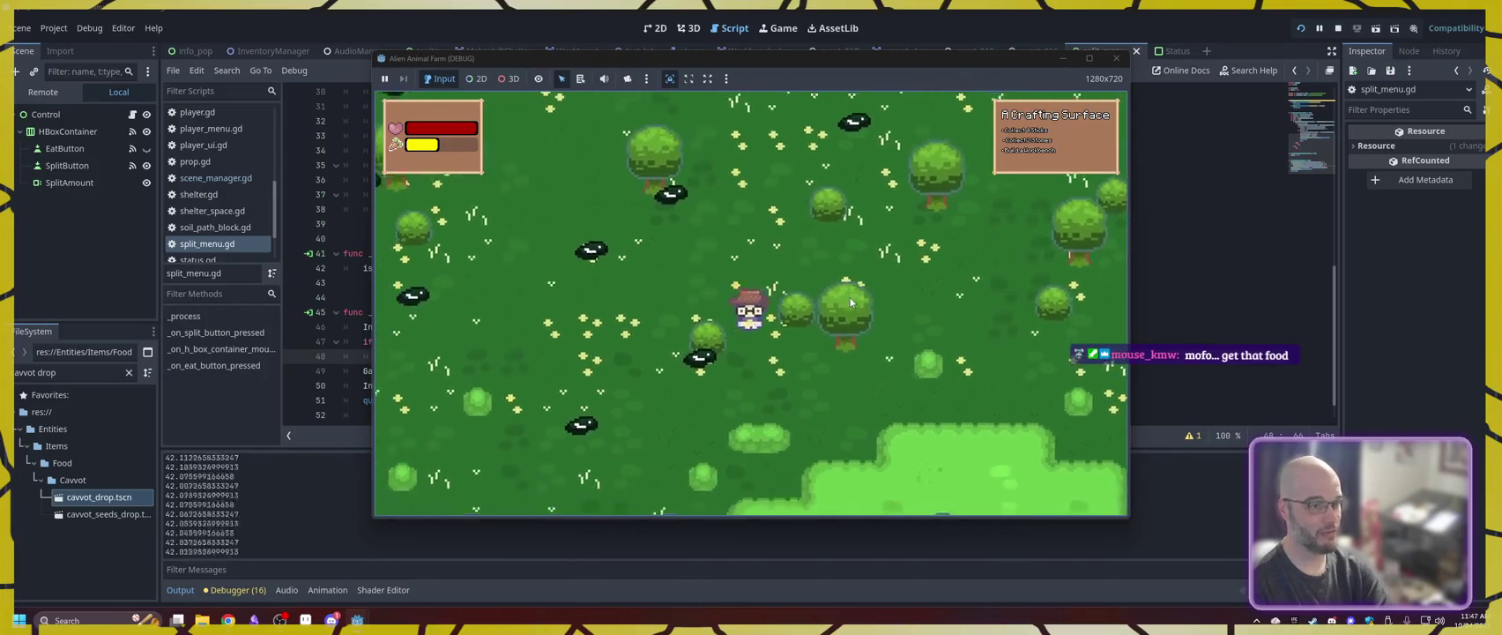
{"action": "key", "text": "w+a"}
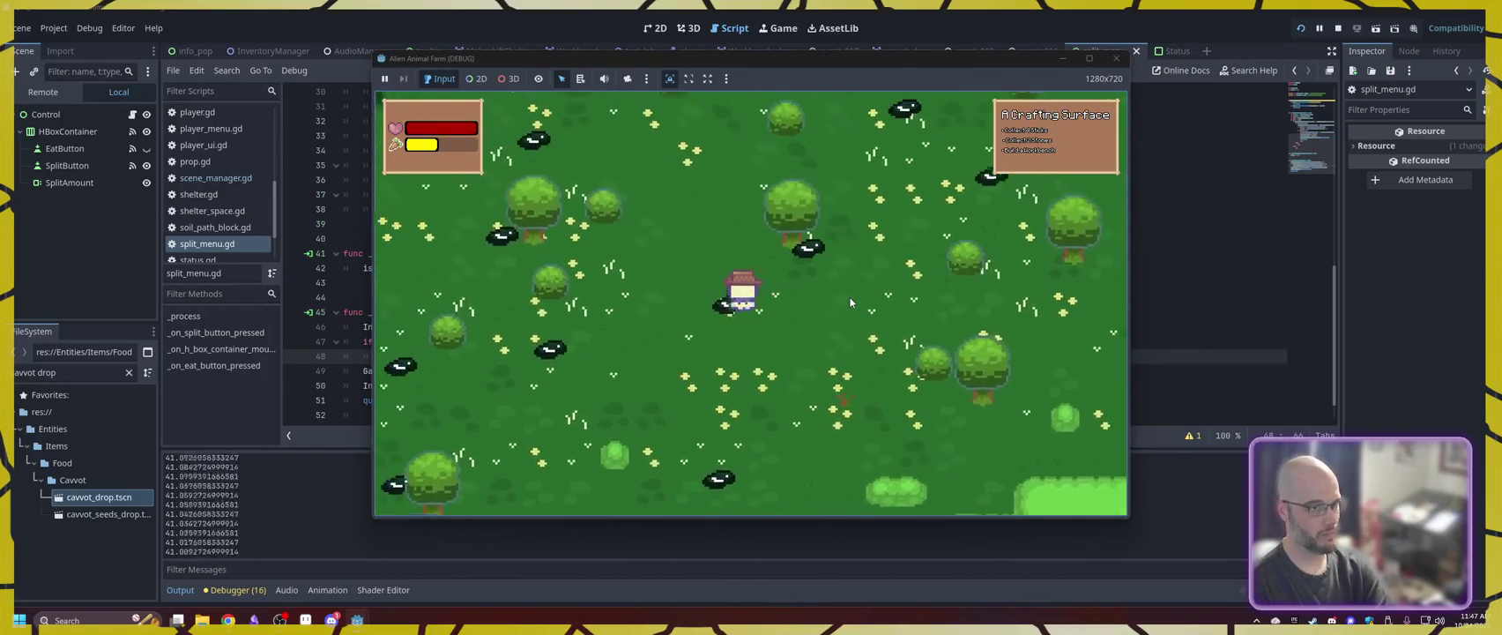
{"action": "key", "text": "s+a"}
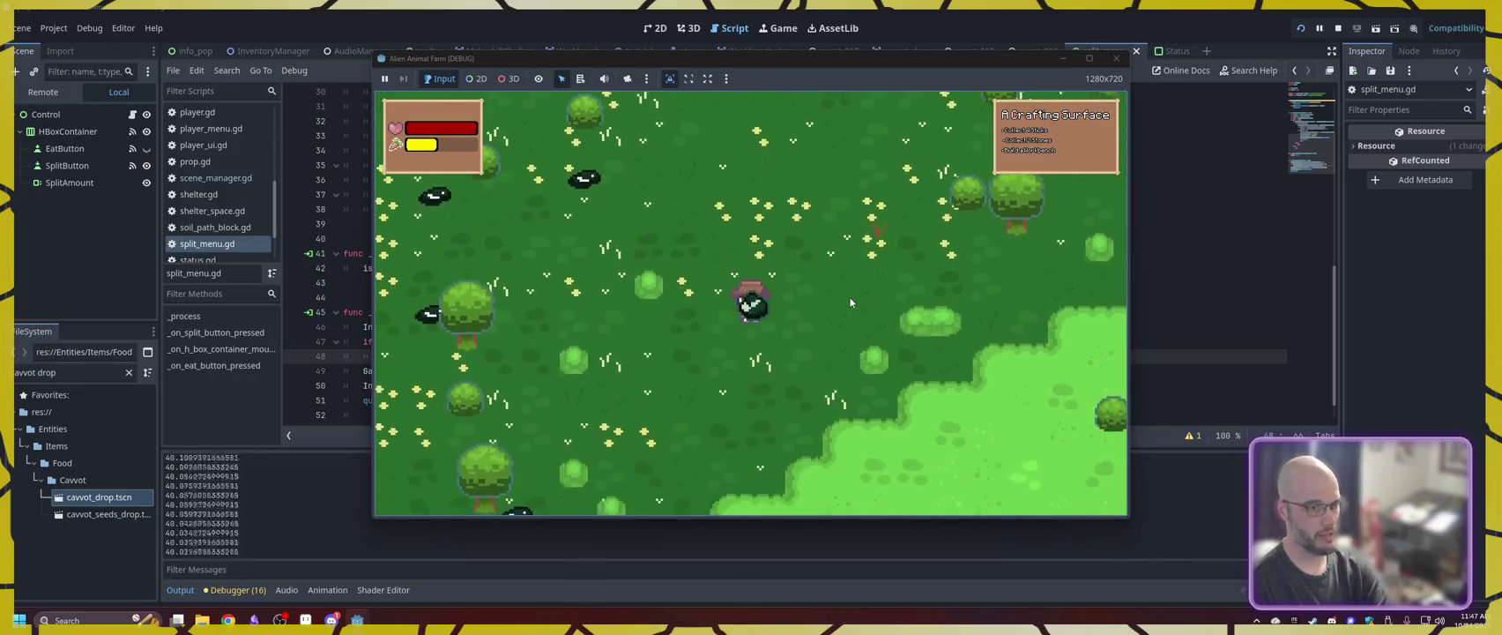
{"action": "key", "text": "s+a"}
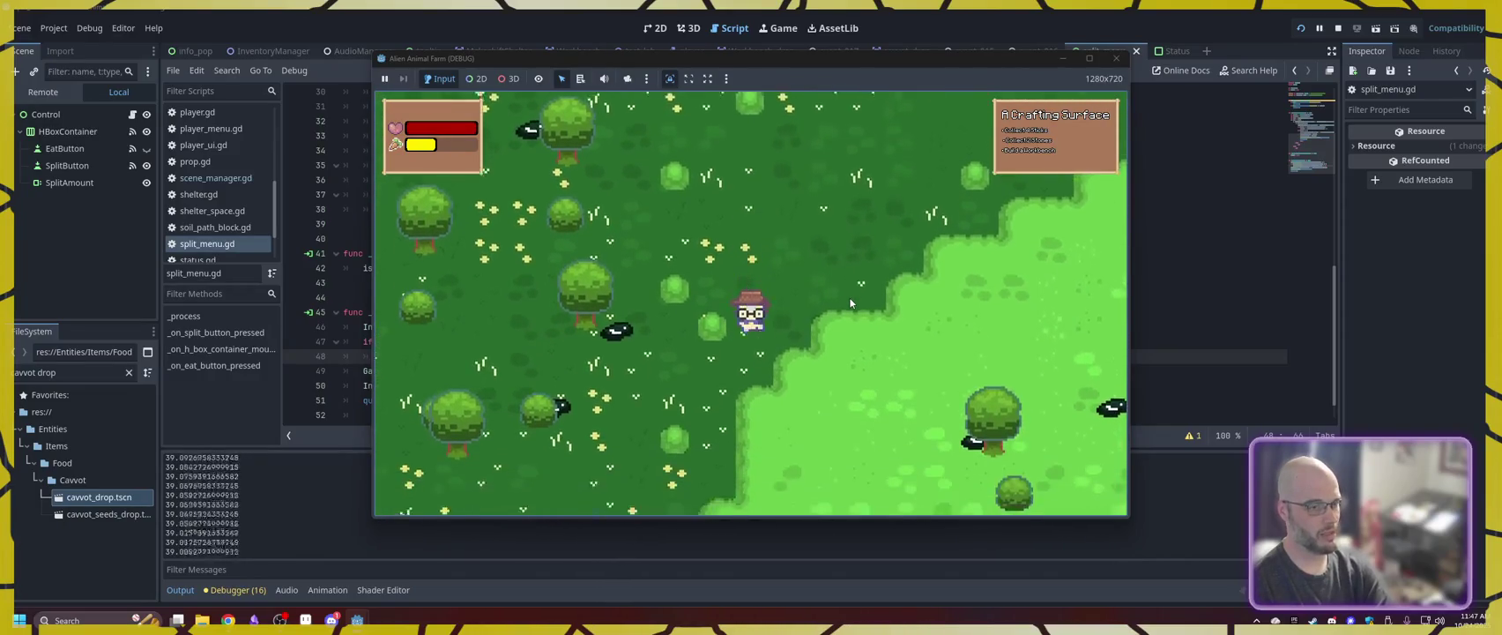
{"action": "key", "text": "s"}
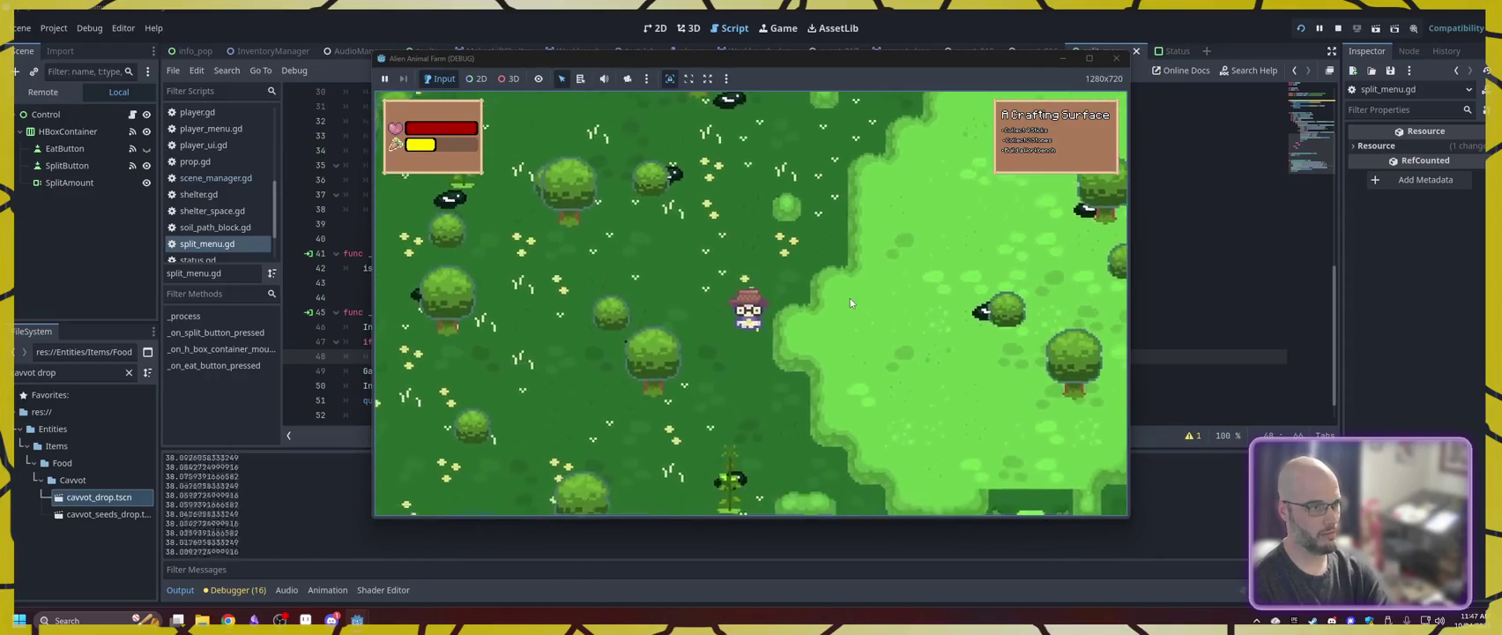
{"action": "key", "text": "s+d"}
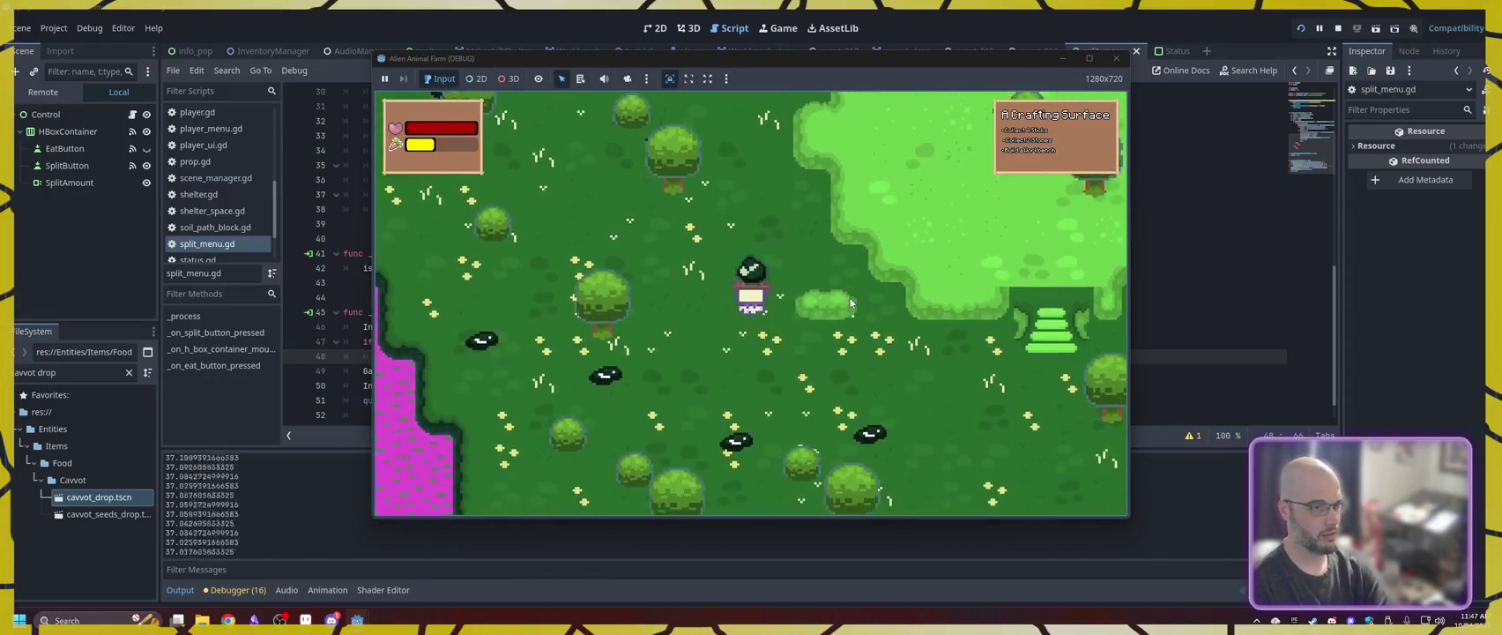
{"action": "key", "text": "s+d"}
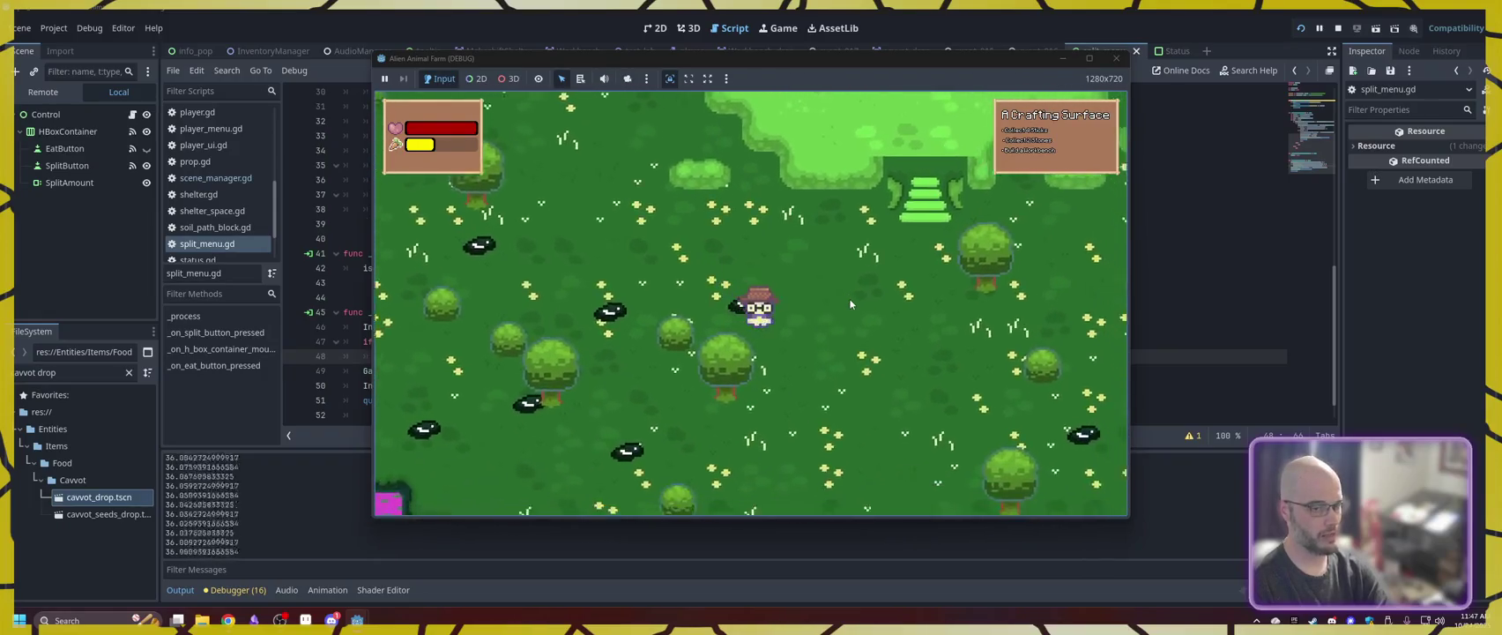
- Walk along the pink area and eat stacked food from the second backpack slot until one remains
{"action": "key", "text": "s"}
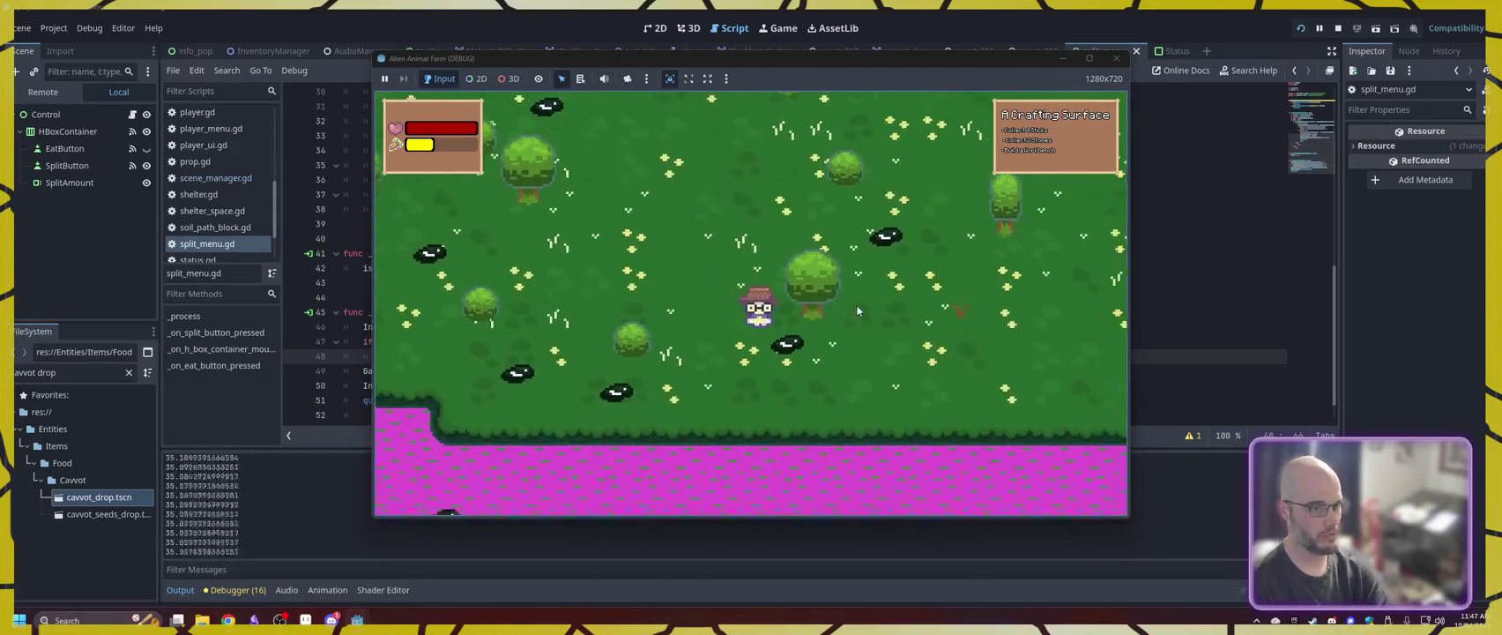
{"action": "key", "text": "d"}
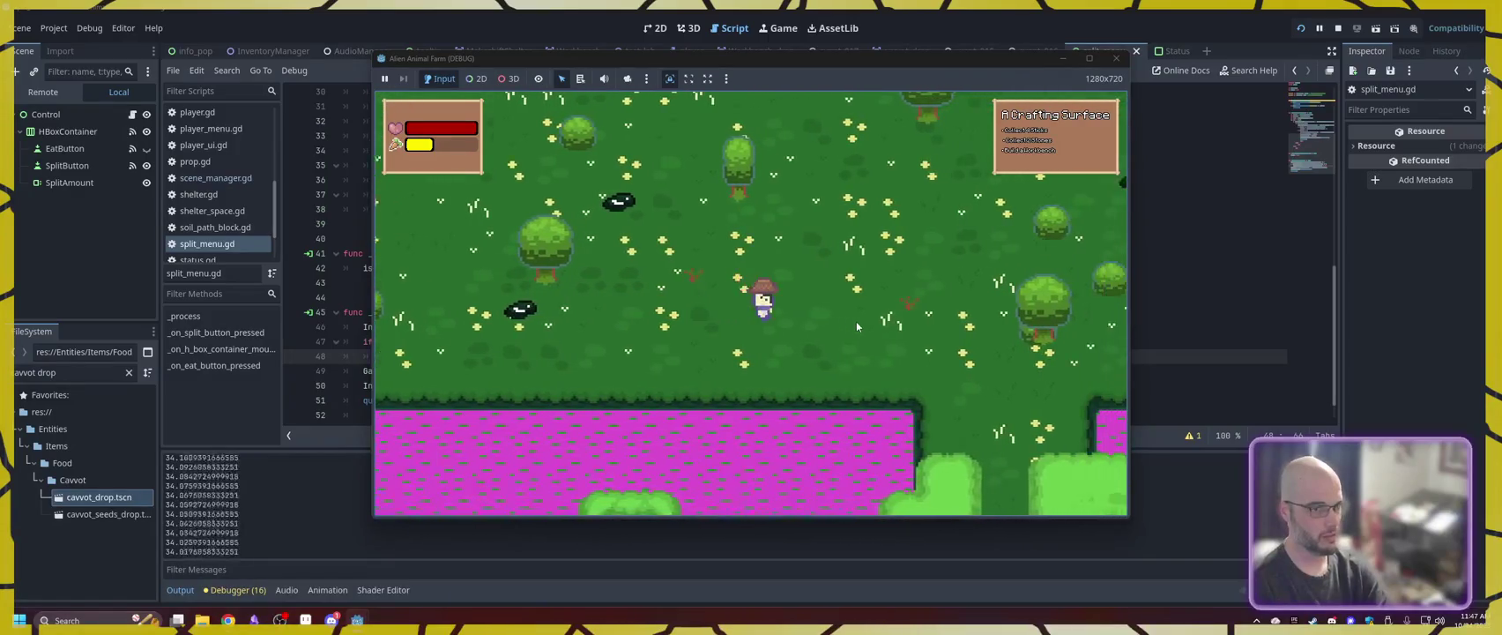
{"action": "key", "text": "s"}
{"action": "key", "text": "i"}
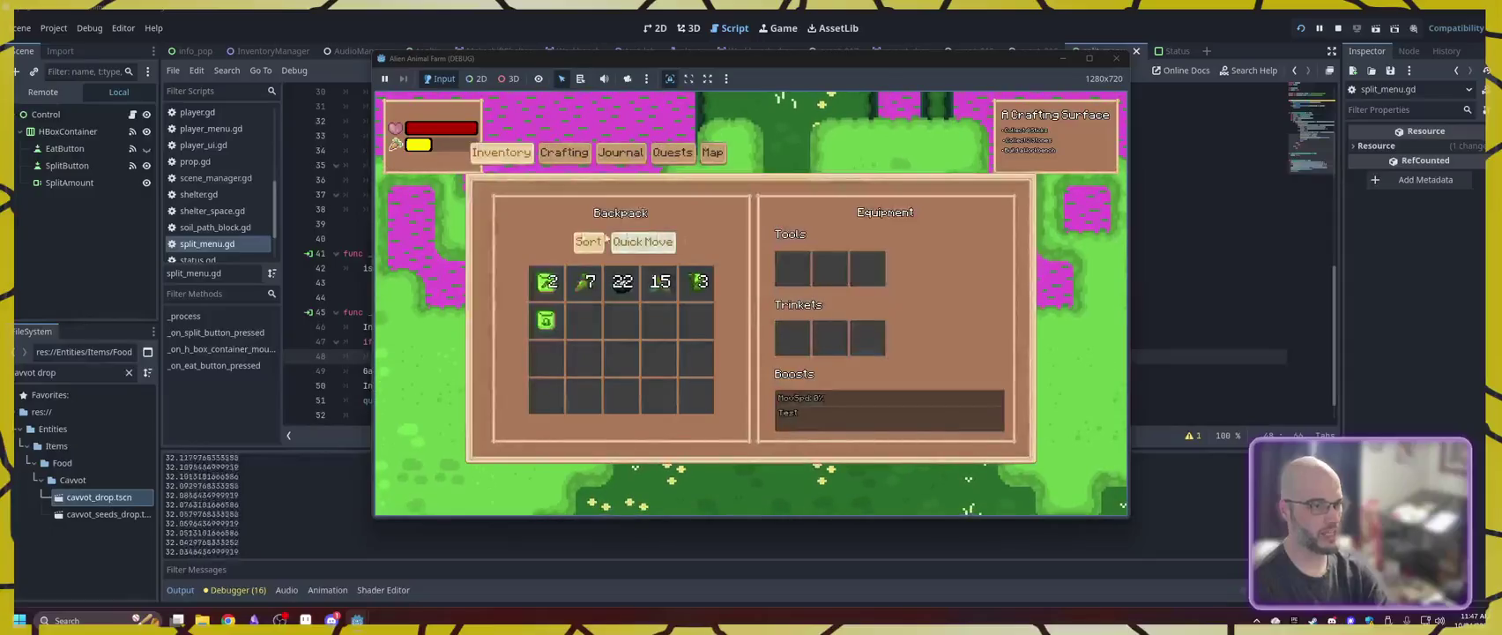
{"action": "left_click", "coordinate": [590, 299]}
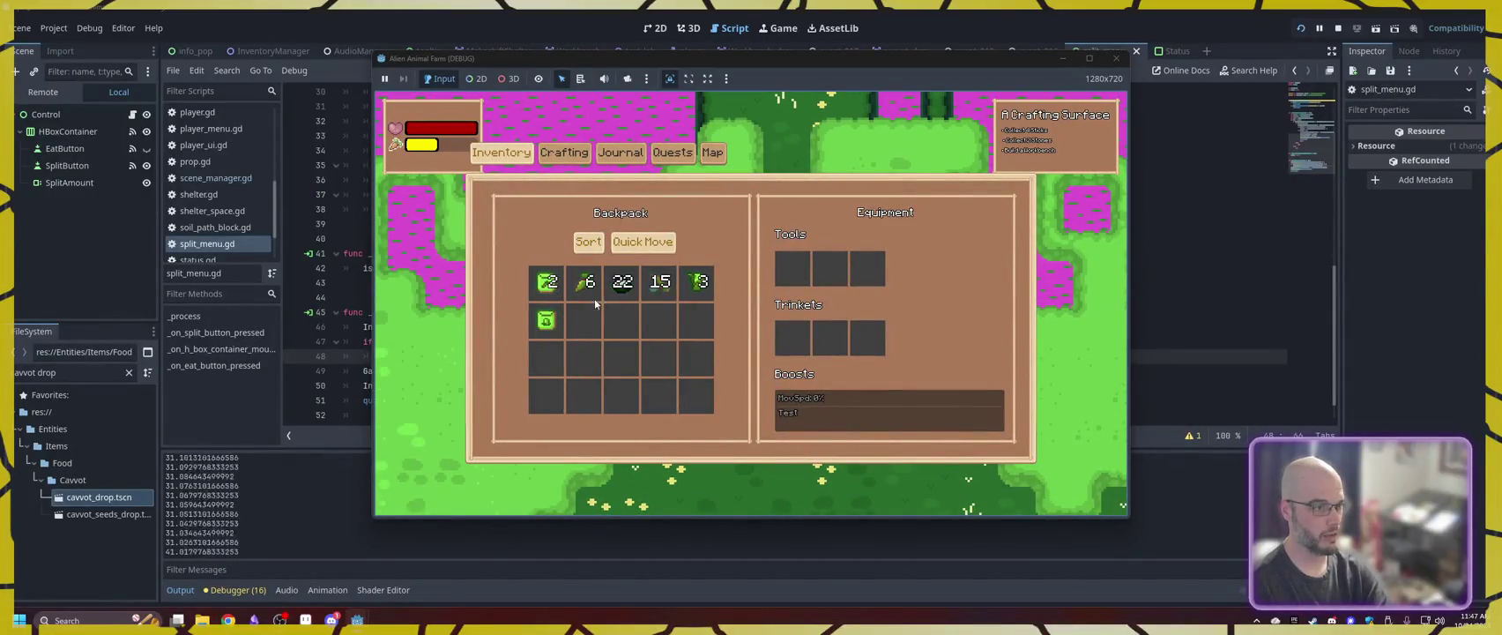
{"action": "left_click", "coordinate": [597, 298]}
{"action": "left_click", "coordinate": [605, 301]}
{"action": "left_click", "coordinate": [597, 298]}
{"action": "left_click", "coordinate": [600, 303]}
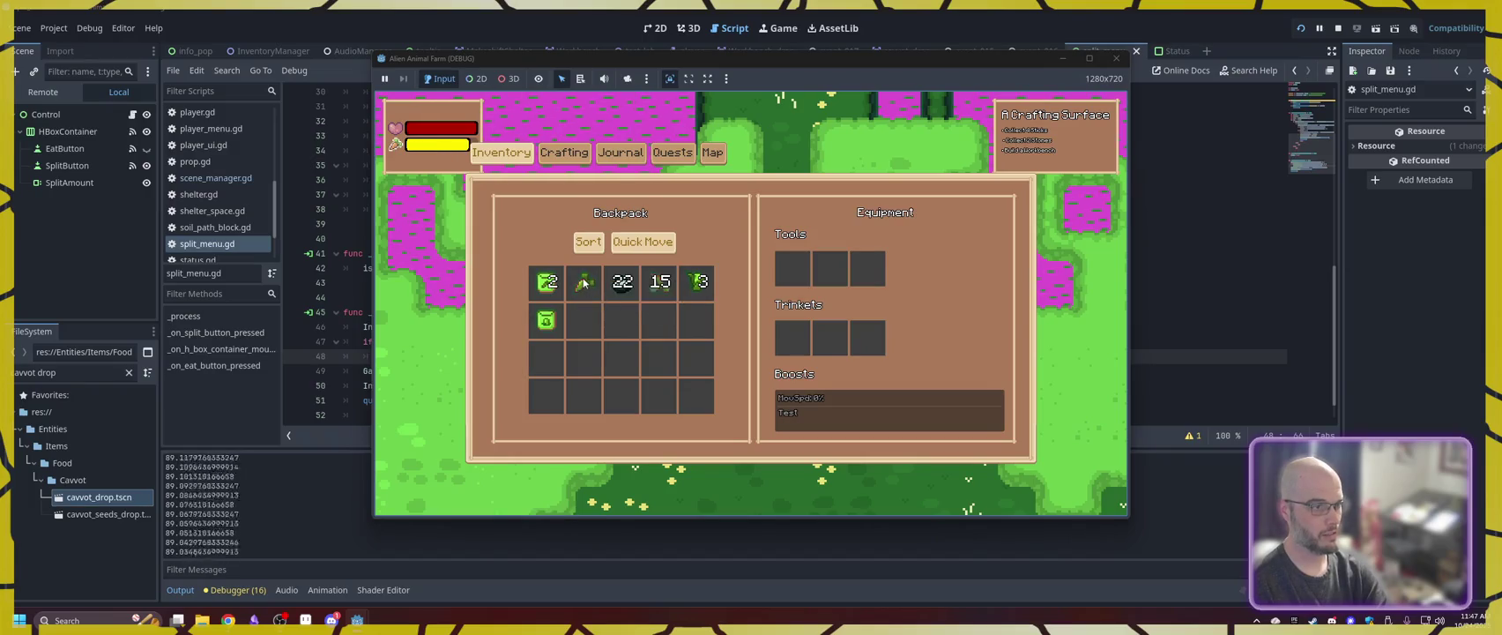
- Walk down to the hut and craft a Workbench from the Furniture recipes
{"action": "key", "text": "i"}
{"action": "key", "text": "s"}
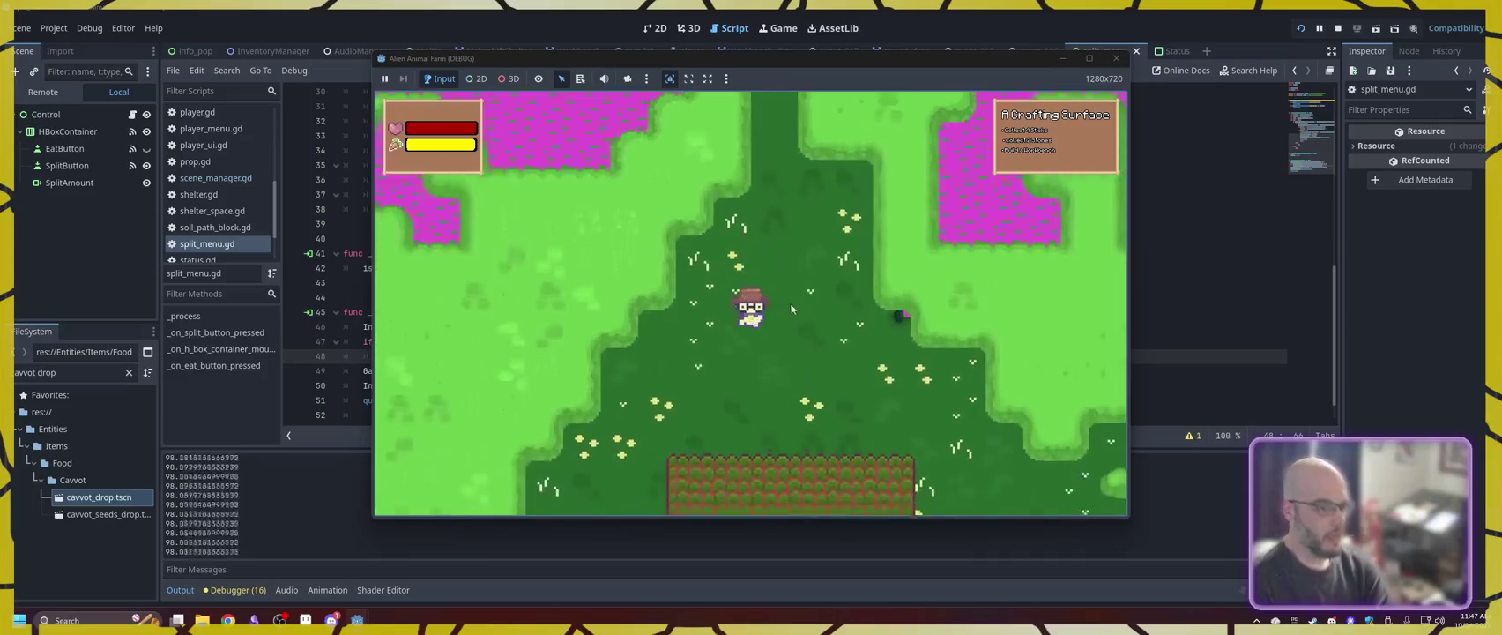
{"action": "key", "text": "s"}
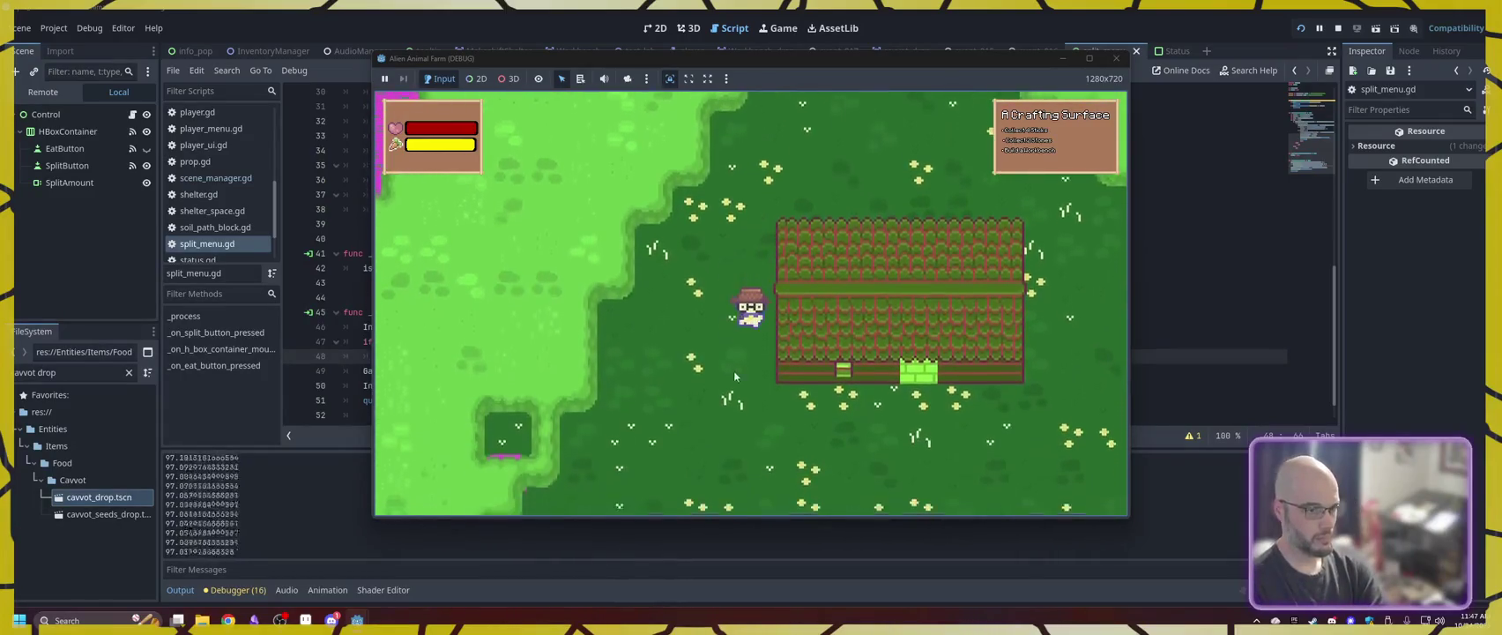
{"action": "key", "text": "i"}
{"action": "left_click", "coordinate": [564, 157]}
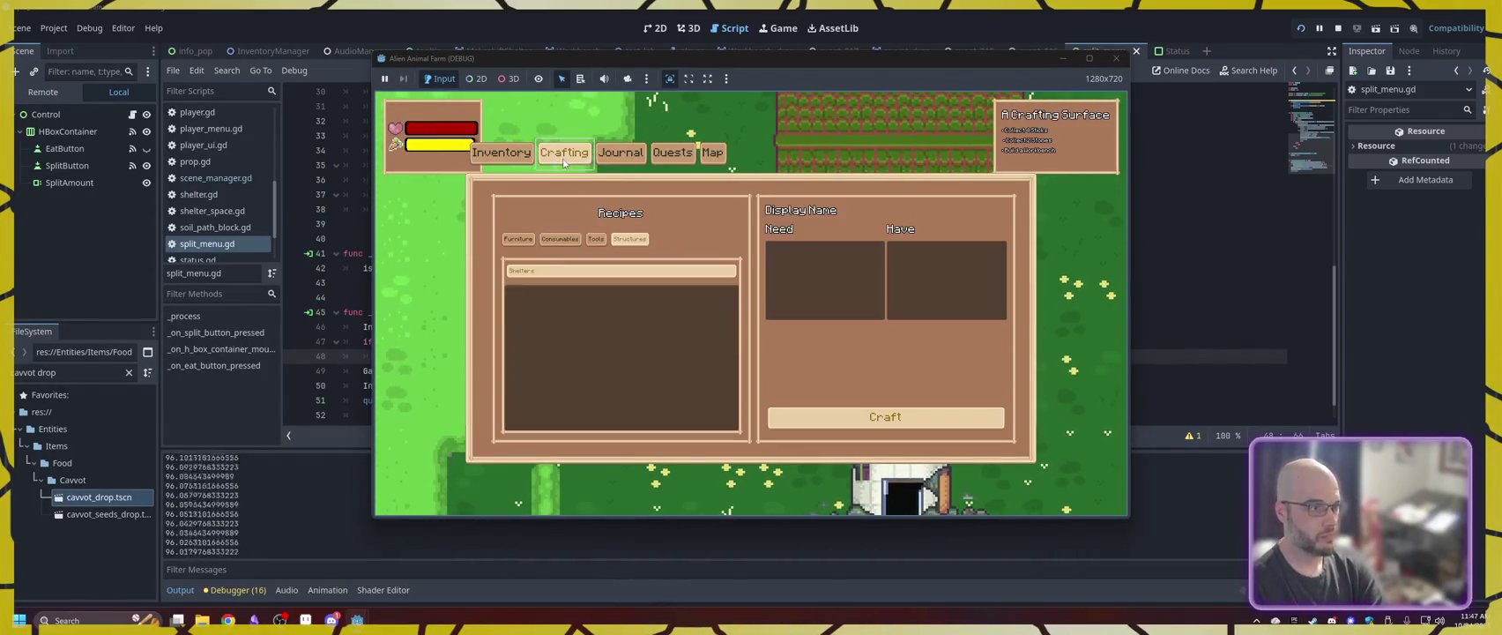
{"action": "left_click", "coordinate": [519, 240]}
{"action": "left_click", "coordinate": [546, 297]}
{"action": "left_click", "coordinate": [833, 419]}
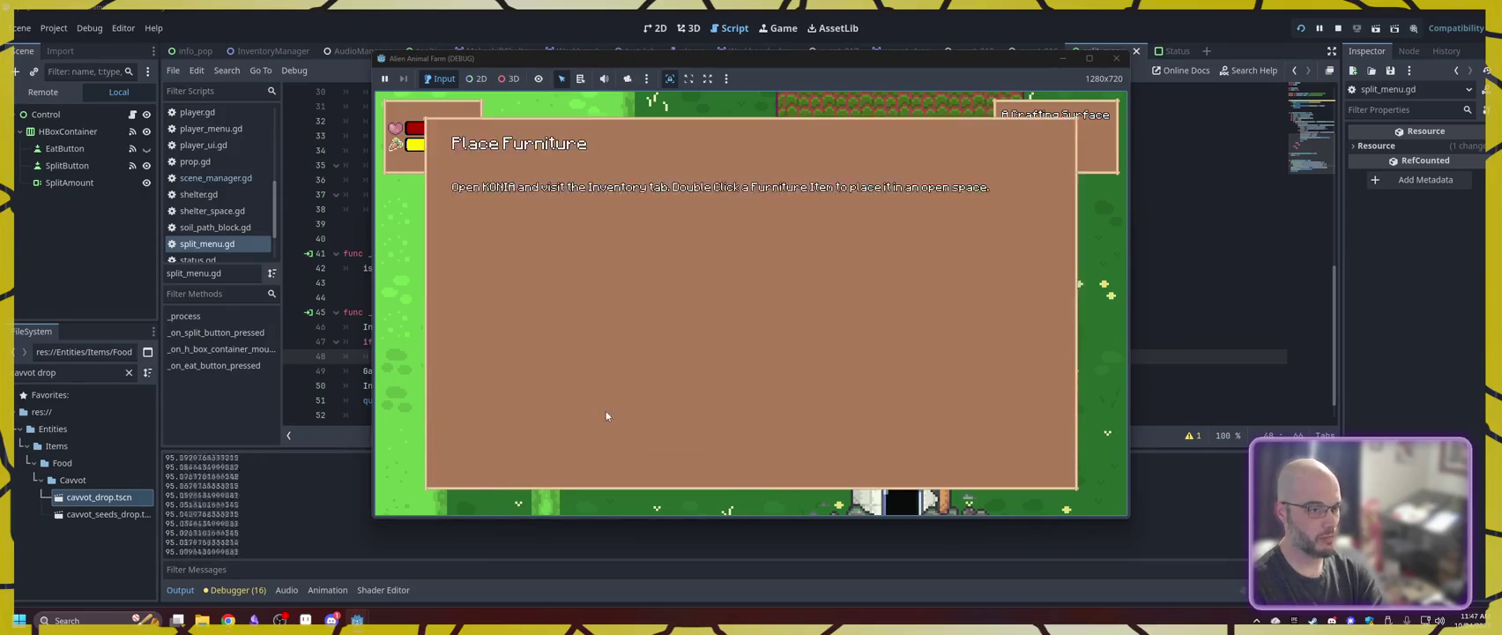
- Look over the Basic Hoepick recipe under Tools, then close the menu
{"action": "left_click", "coordinate": [596, 239]}
{"action": "left_click", "coordinate": [557, 299]}
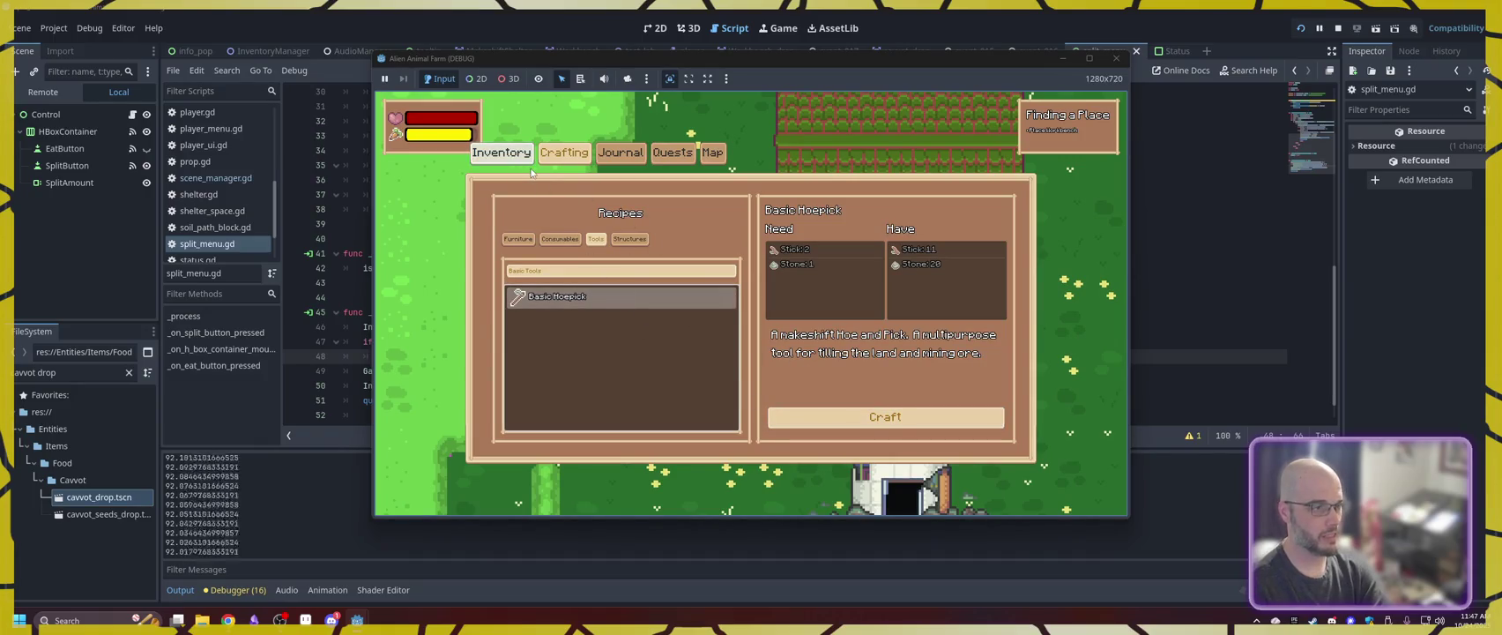
{"action": "key", "text": "i"}
{"action": "key", "text": "i"}
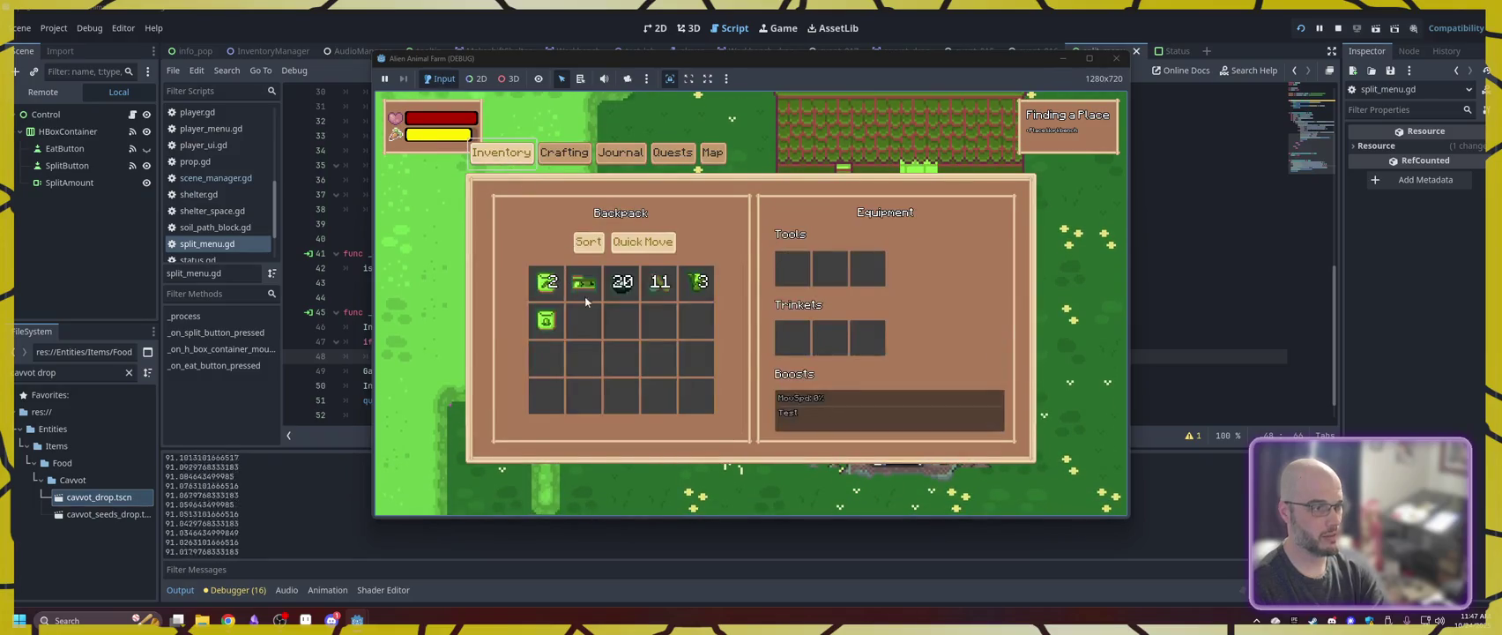
{"action": "key", "text": "i"}
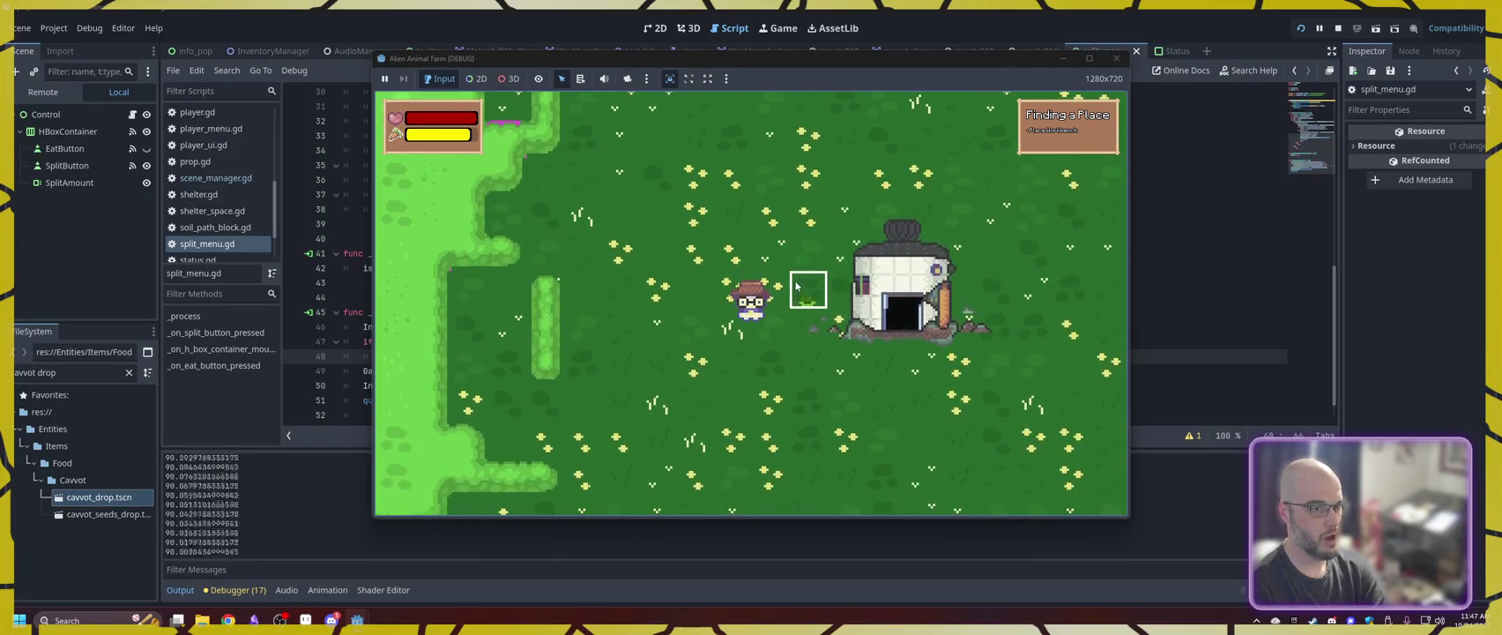
- Interact with the bench beside the shelter and dismiss the player's dialogue line
{"action": "key", "text": "i"}
{"action": "key", "text": "i"}
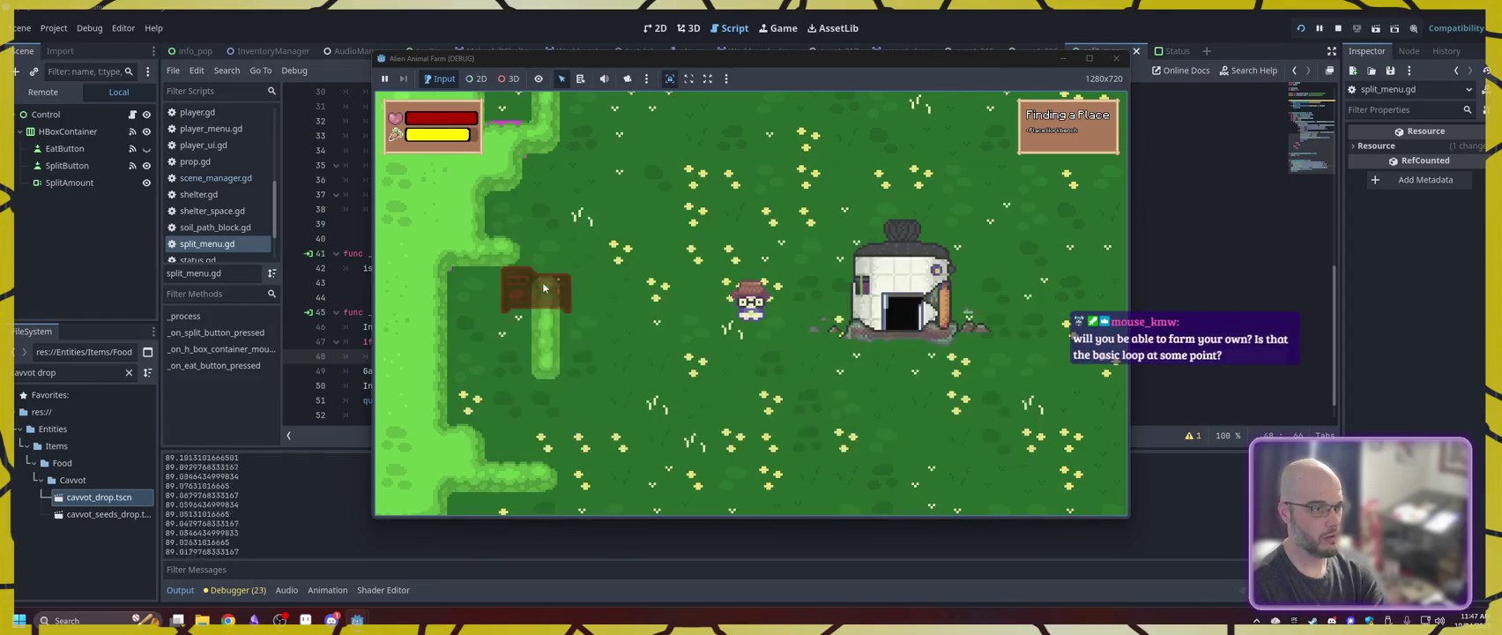
{"action": "left_click", "coordinate": [802, 253]}
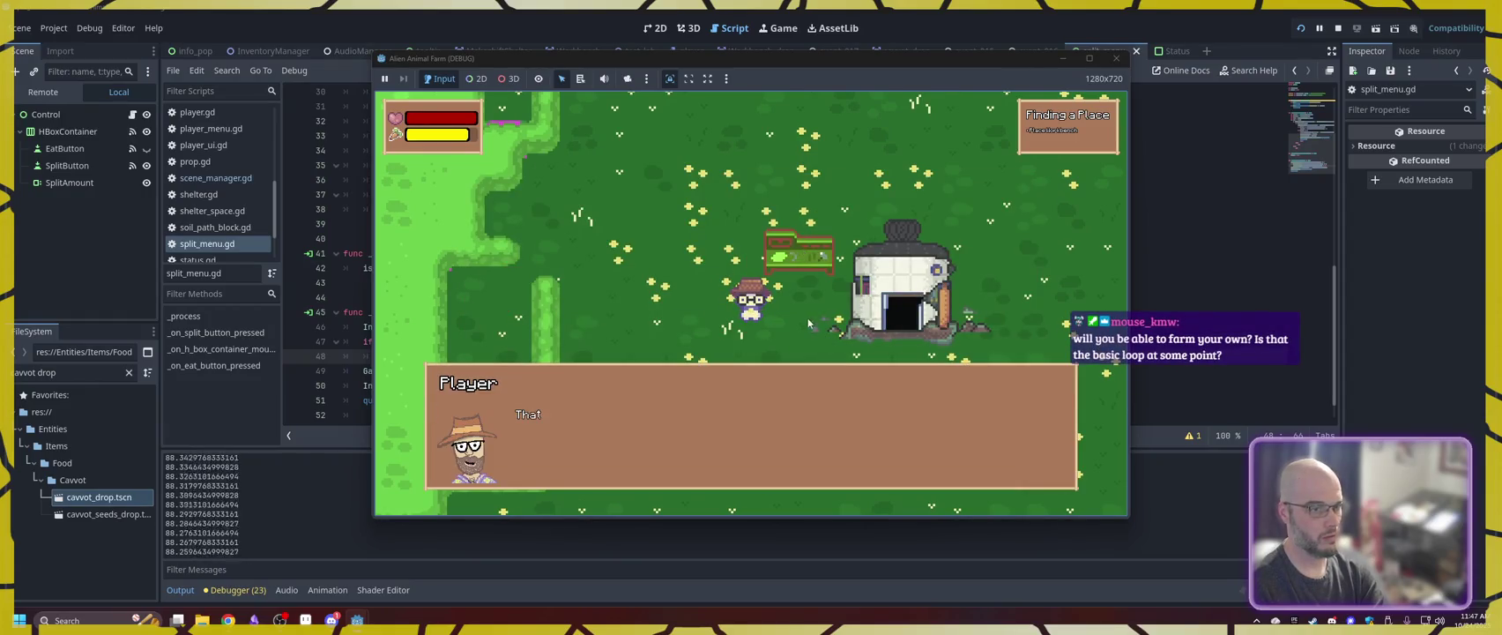
{"action": "left_click", "coordinate": [772, 397]}
- Craft Basic Axes from the Crafting recipes, view the Basic Hoepick, and check the equipped tool
{"action": "key", "text": "i"}
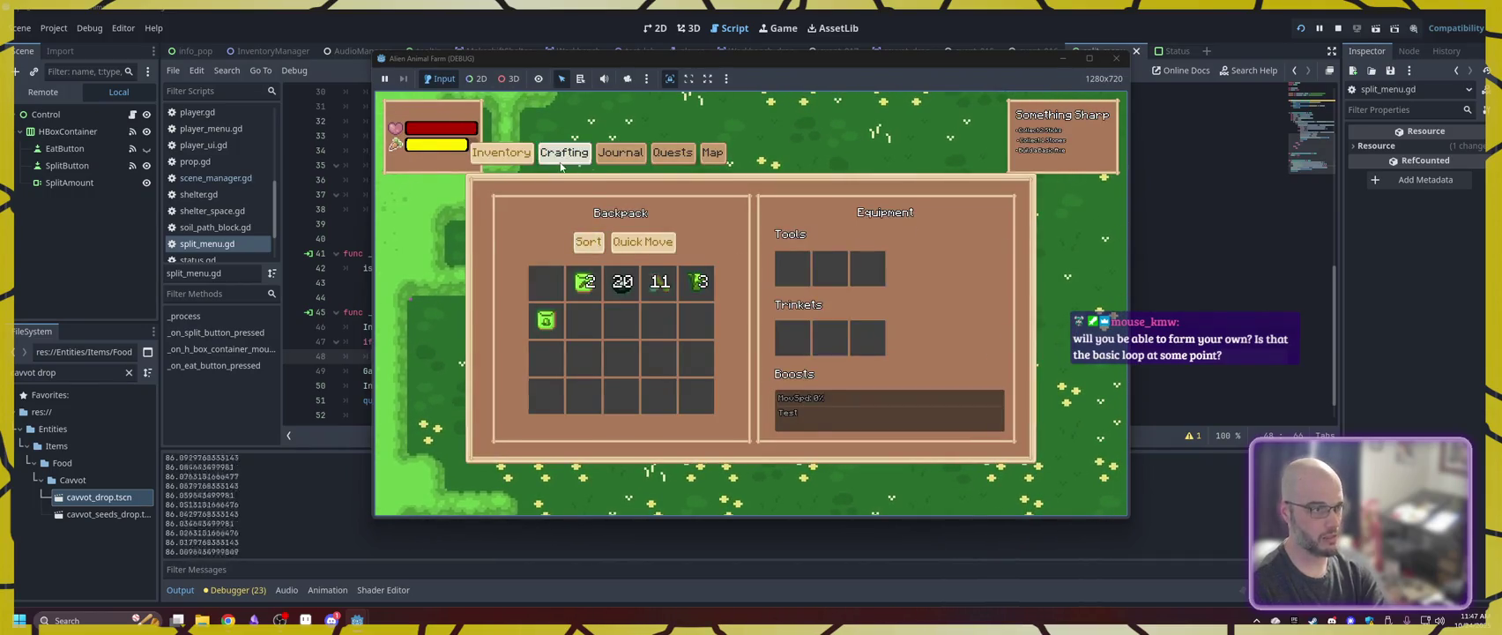
{"action": "left_click", "coordinate": [562, 157]}
{"action": "left_click", "coordinate": [572, 300]}
{"action": "left_click", "coordinate": [793, 417]}
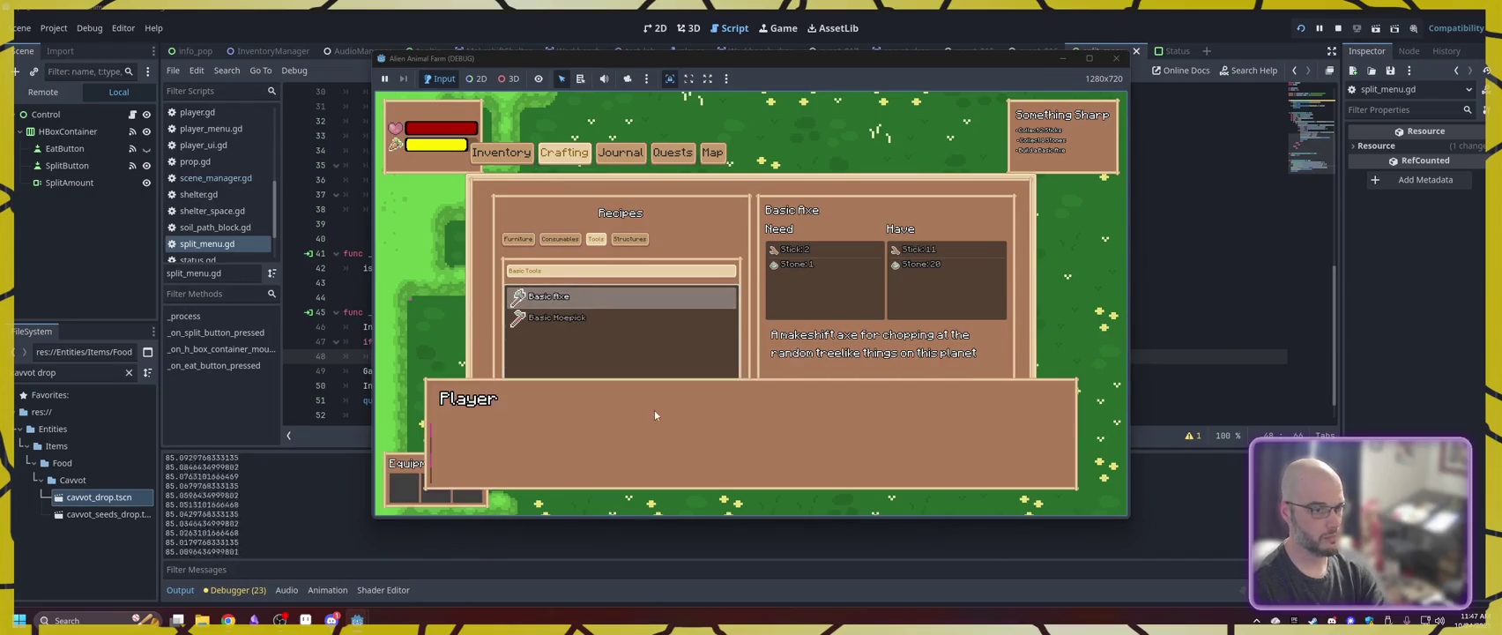
{"action": "left_click", "coordinate": [640, 414]}
{"action": "left_click", "coordinate": [575, 328]}
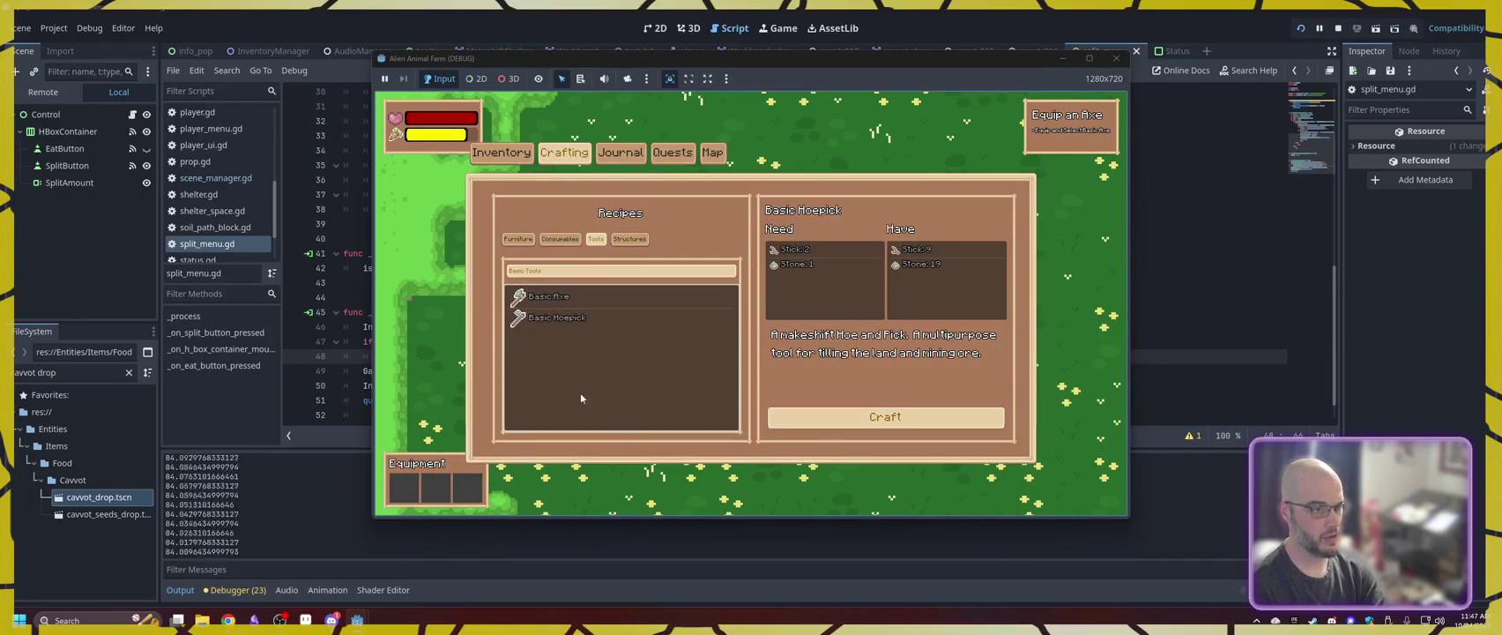
{"action": "key", "text": "i"}
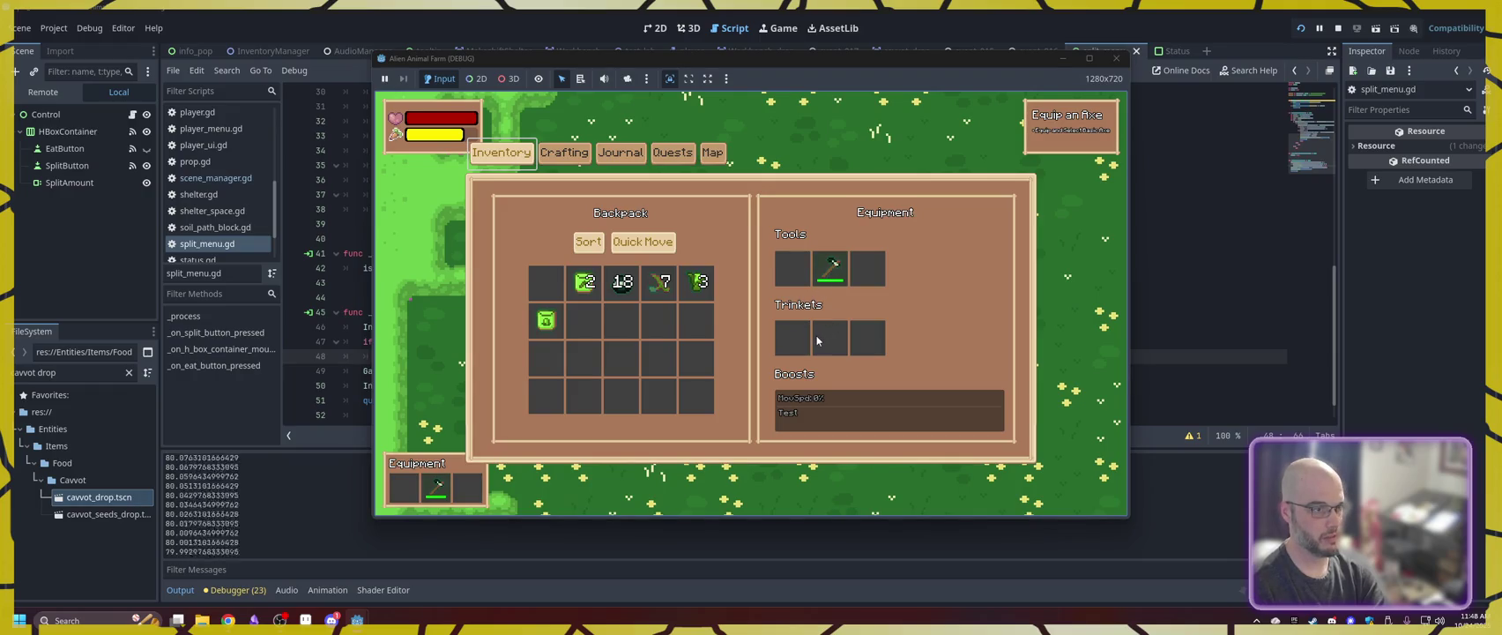
{"action": "key", "text": "i"}
{"action": "key", "text": "s"}
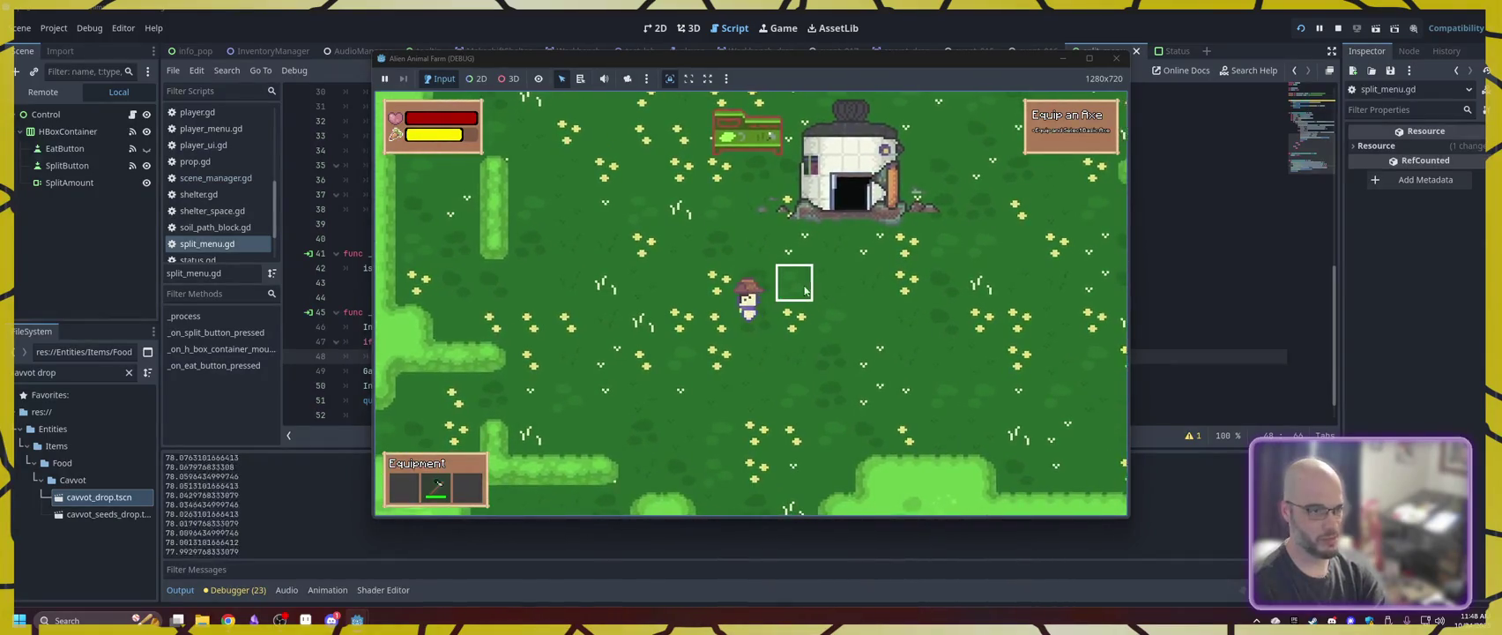
- Till several soil tiles beside the character near the shelter
{"action": "left_click", "coordinate": [805, 295]}
{"action": "key", "text": "w"}
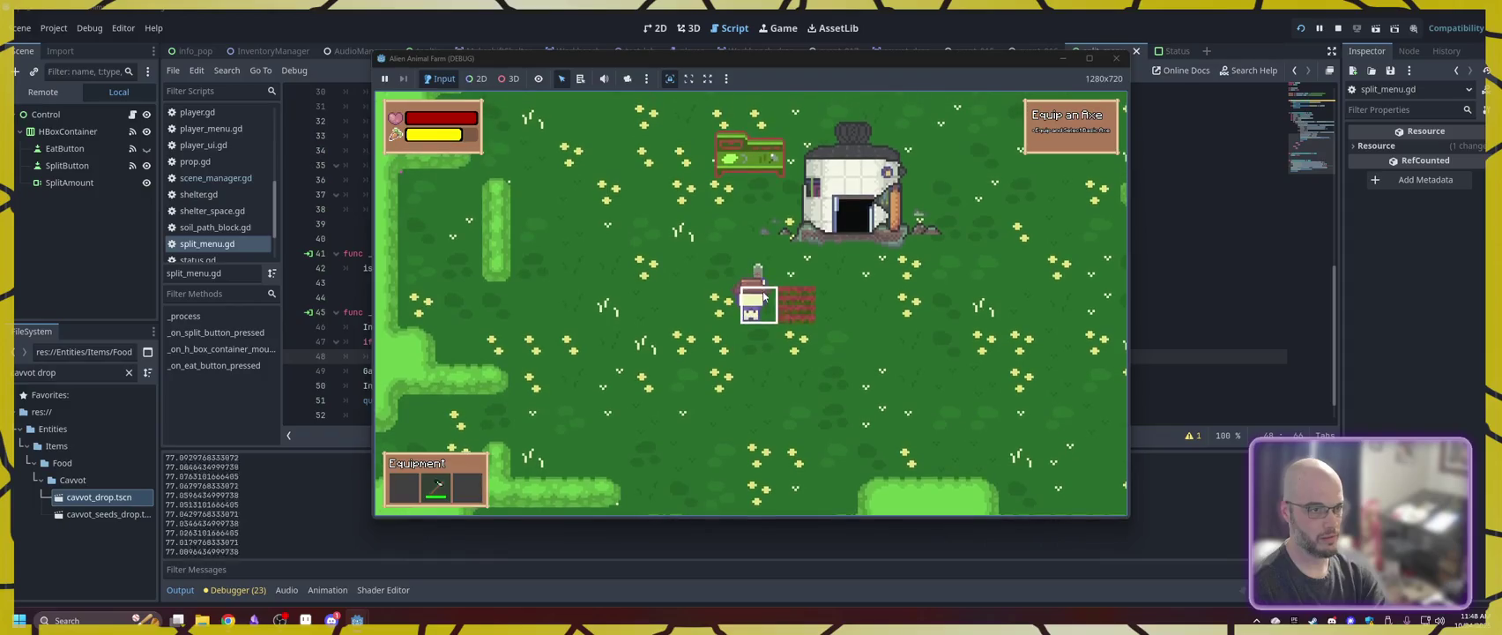
{"action": "key", "text": "d"}
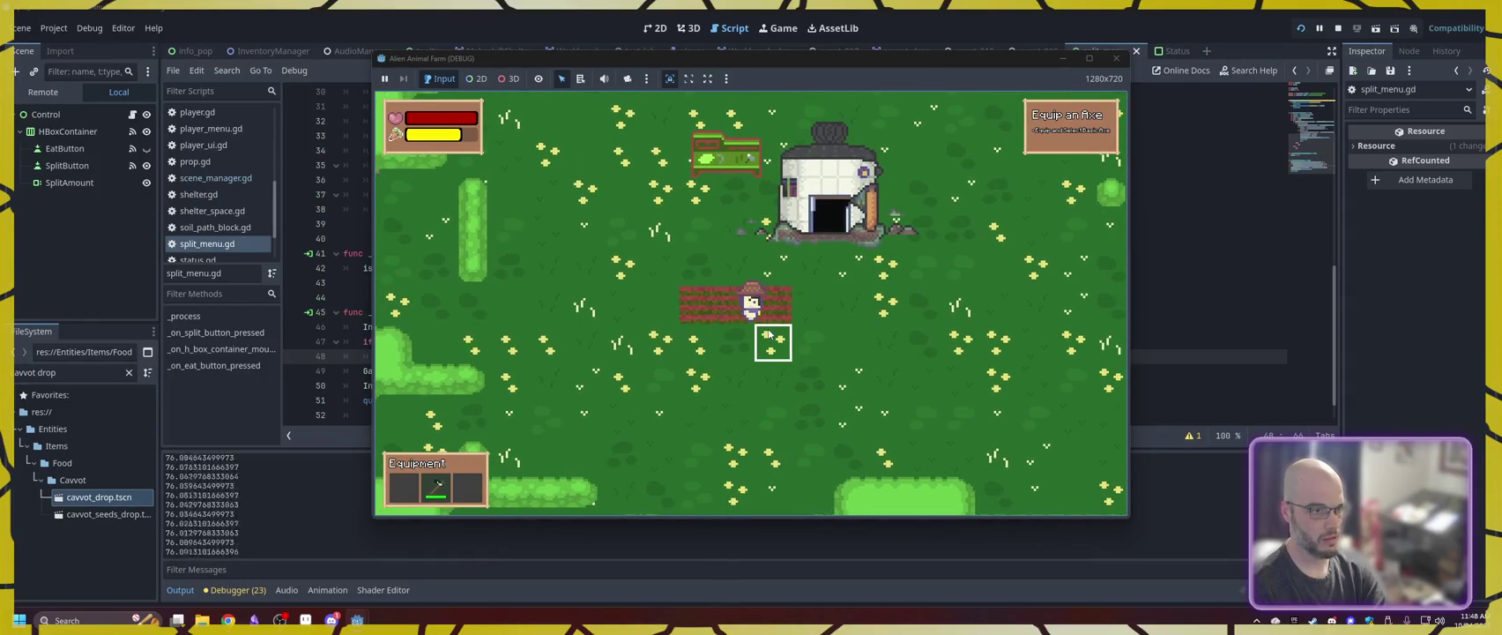
{"action": "key", "text": "a"}
{"action": "left_click", "coordinate": [758, 335]}
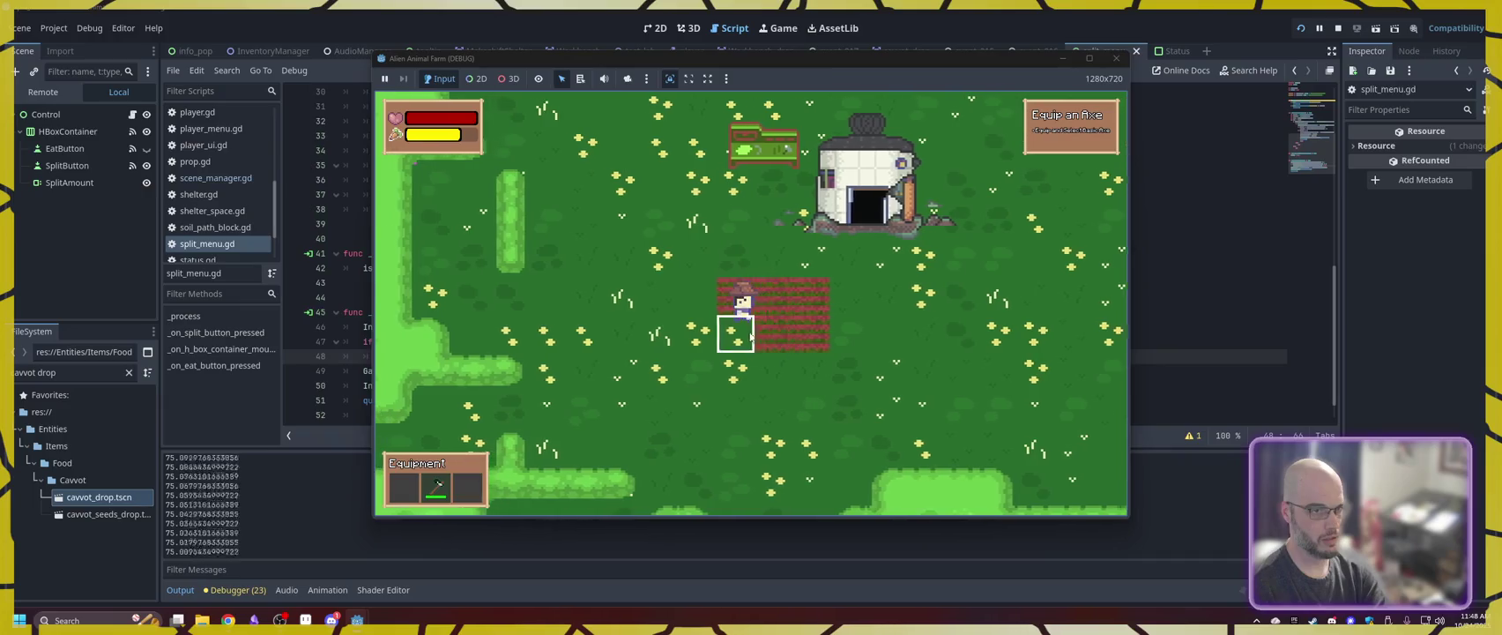
{"action": "left_click", "coordinate": [745, 335]}
{"action": "key", "text": "w"}
{"action": "key", "text": "a"}
- Walk onto the tilled plot to plant seeds, checking item counts in the inventory
{"action": "key", "text": "i"}
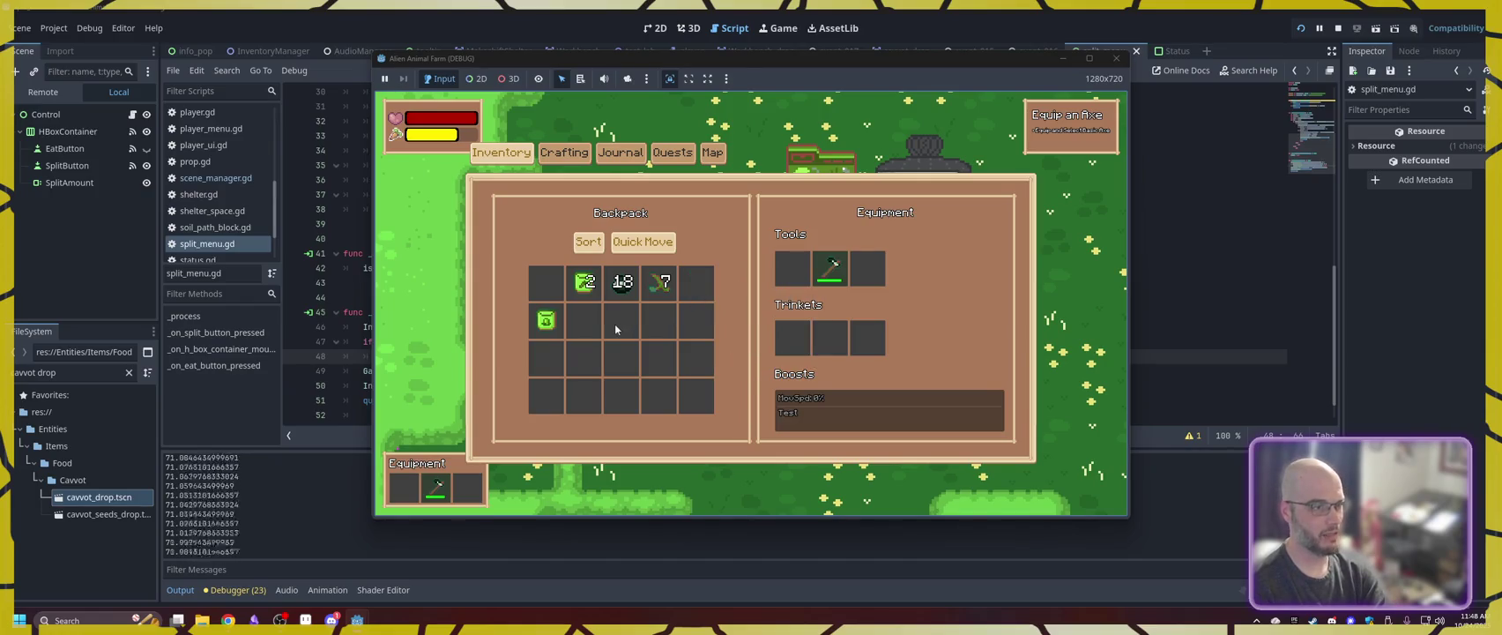
{"action": "key", "text": "i"}
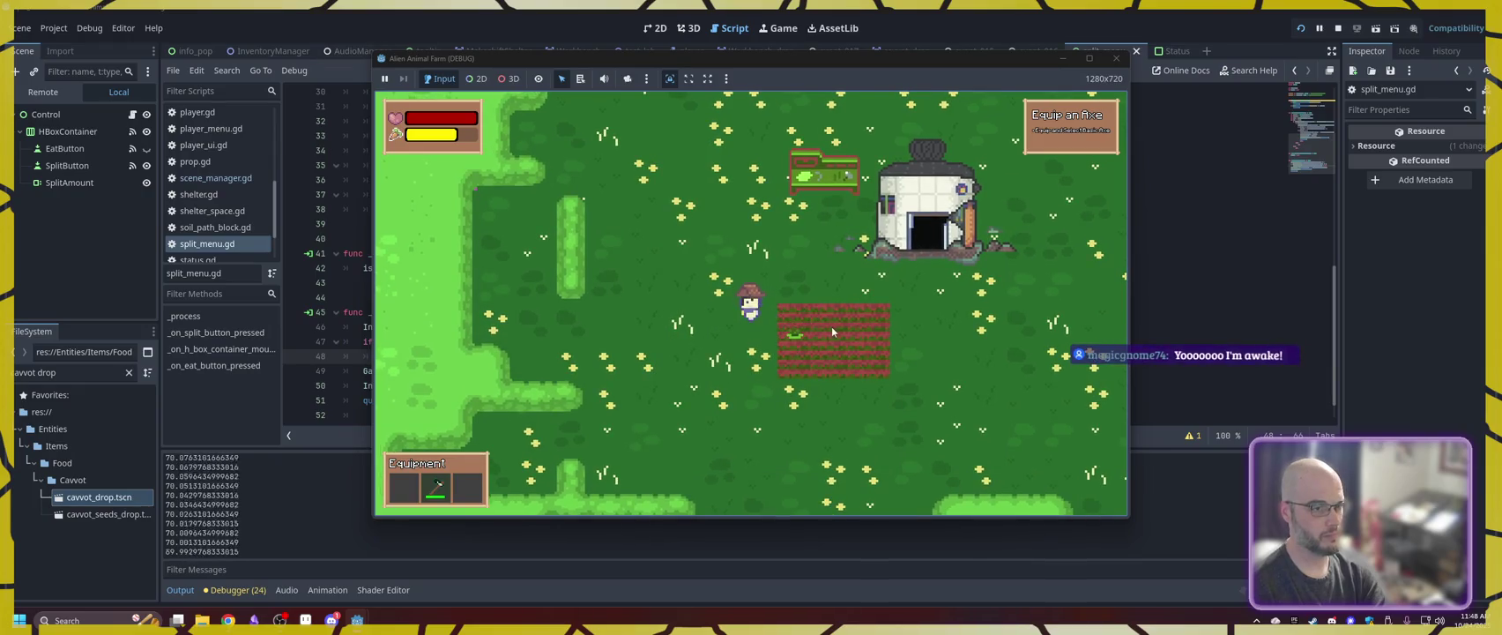
{"action": "key", "text": "i"}
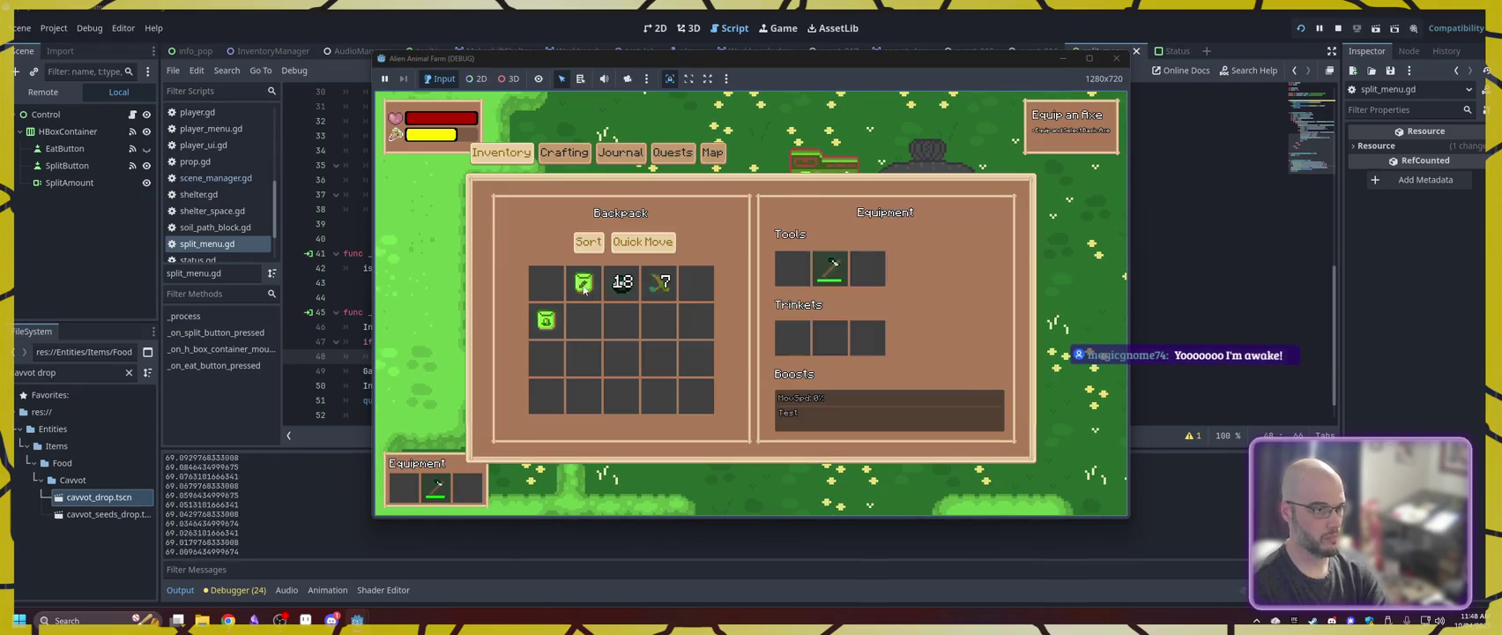
{"action": "key", "text": "i"}
{"action": "key", "text": "d"}
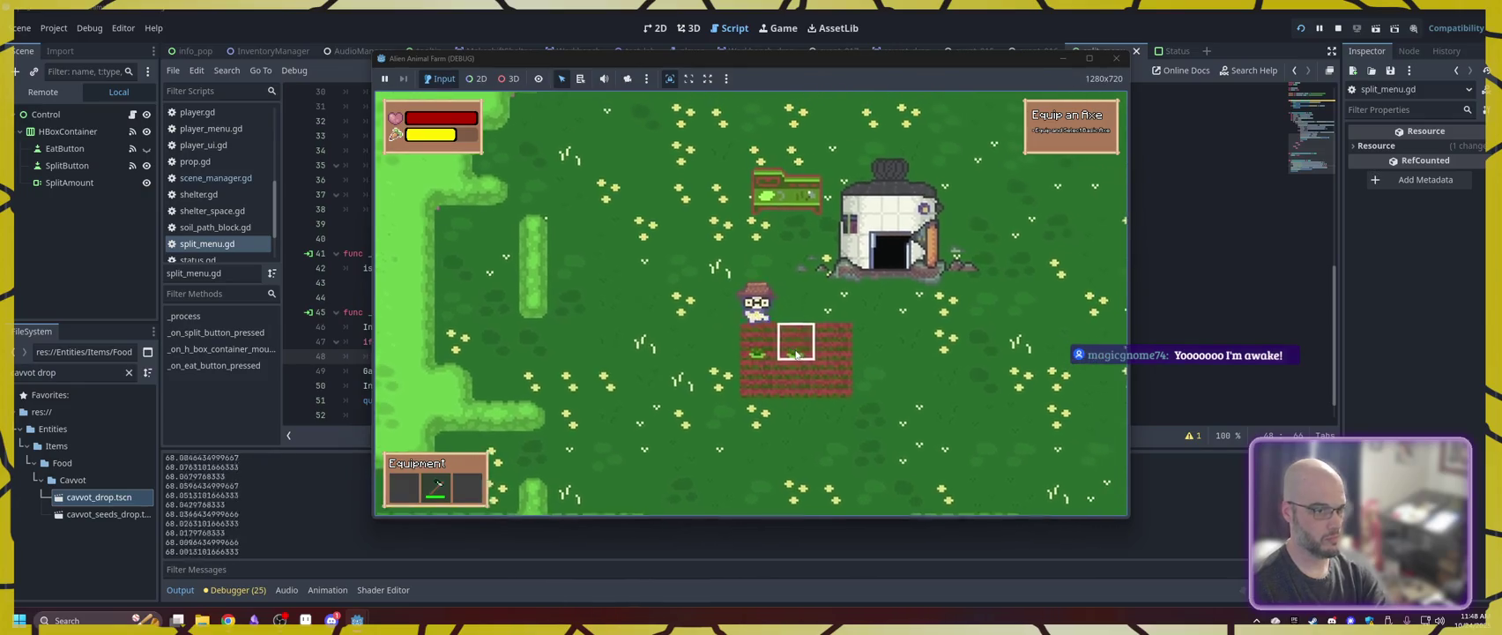
{"action": "key", "text": "i"}
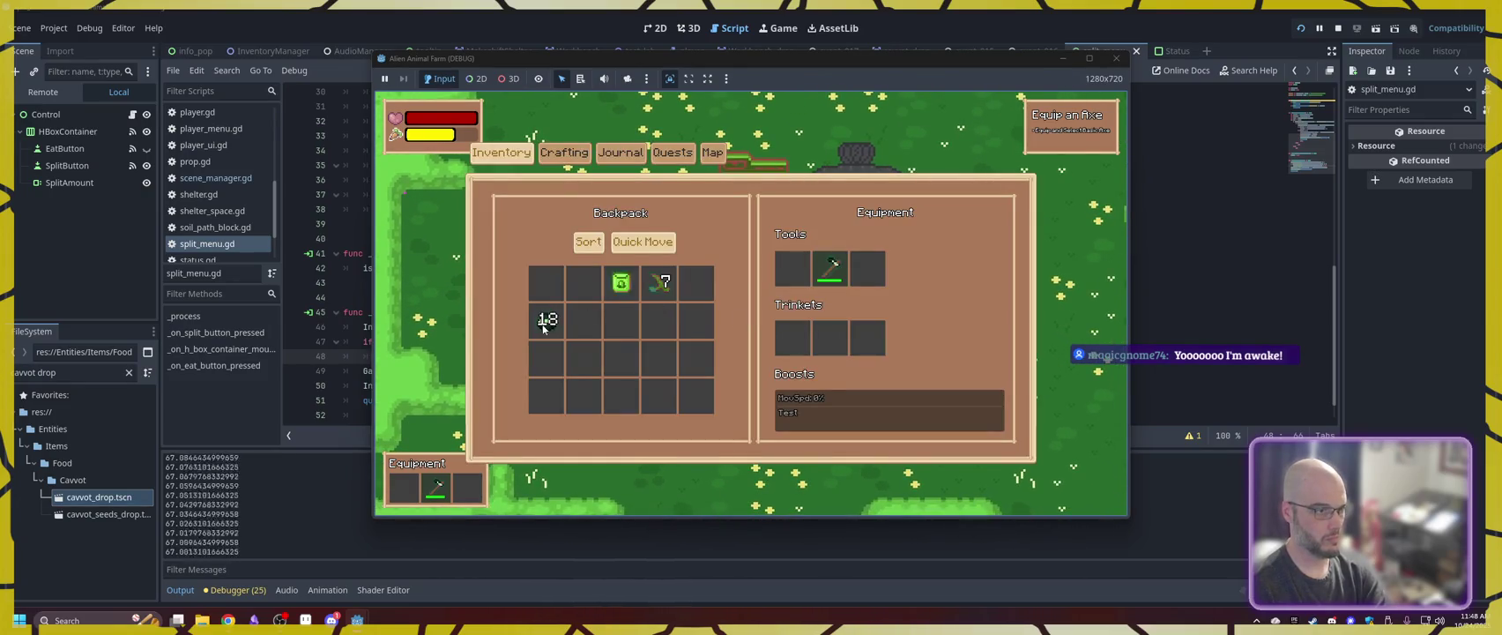
{"action": "key", "text": "i"}
{"action": "key", "text": "d"}
{"action": "key", "text": "s"}
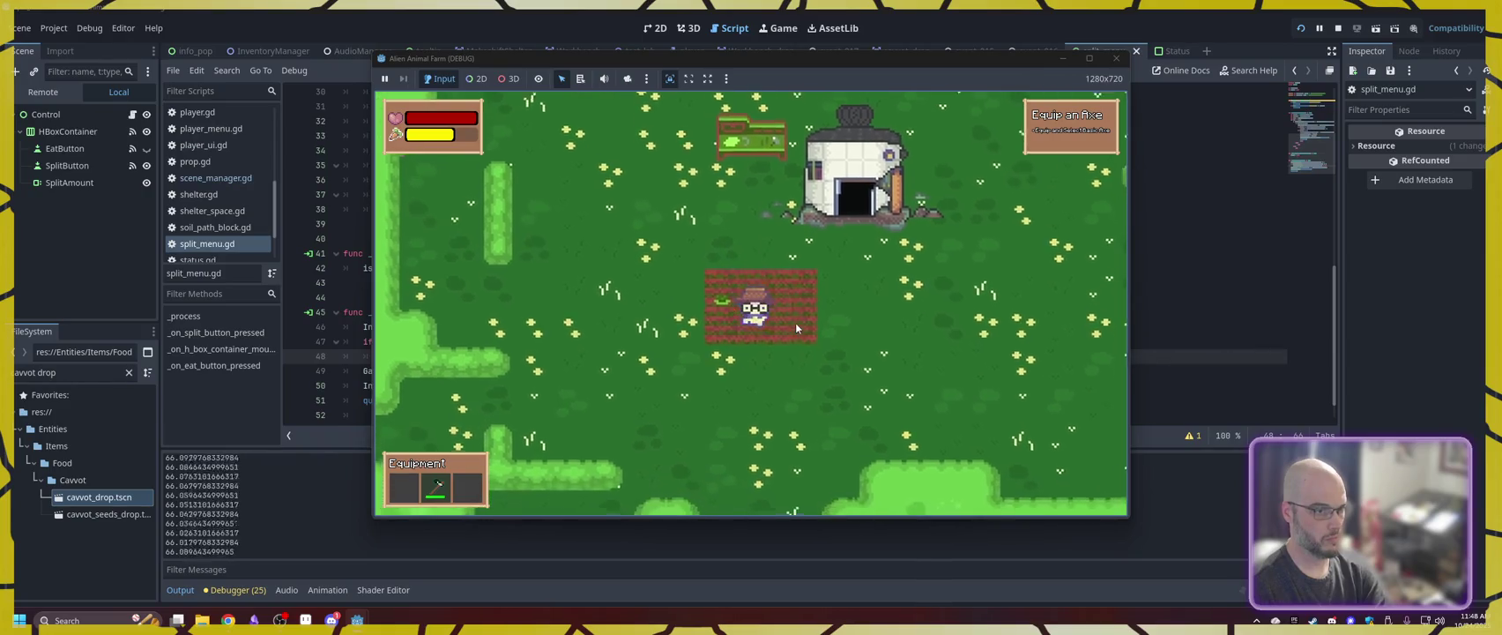
- Check the inventory once more, walk up-right, then select the old FileSystem filter text
{"action": "key", "text": "i"}
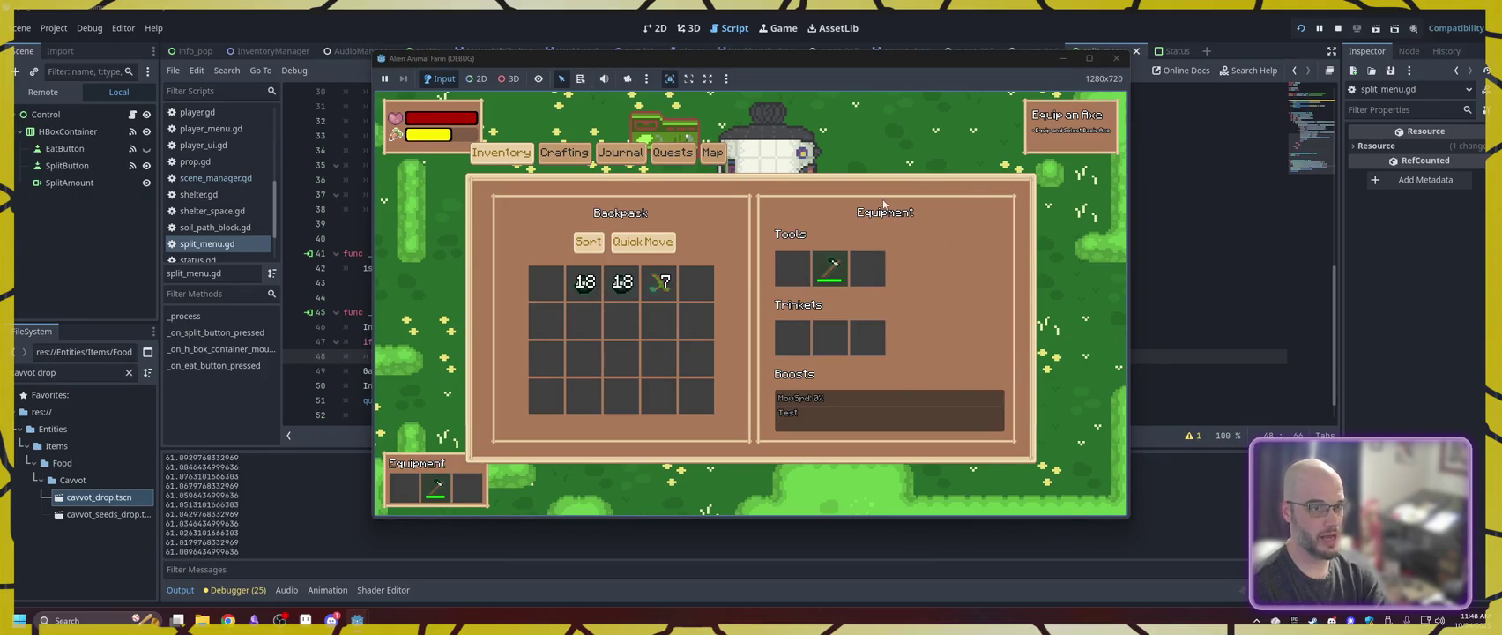
{"action": "key", "text": "Escape"}
{"action": "key", "text": "w"}
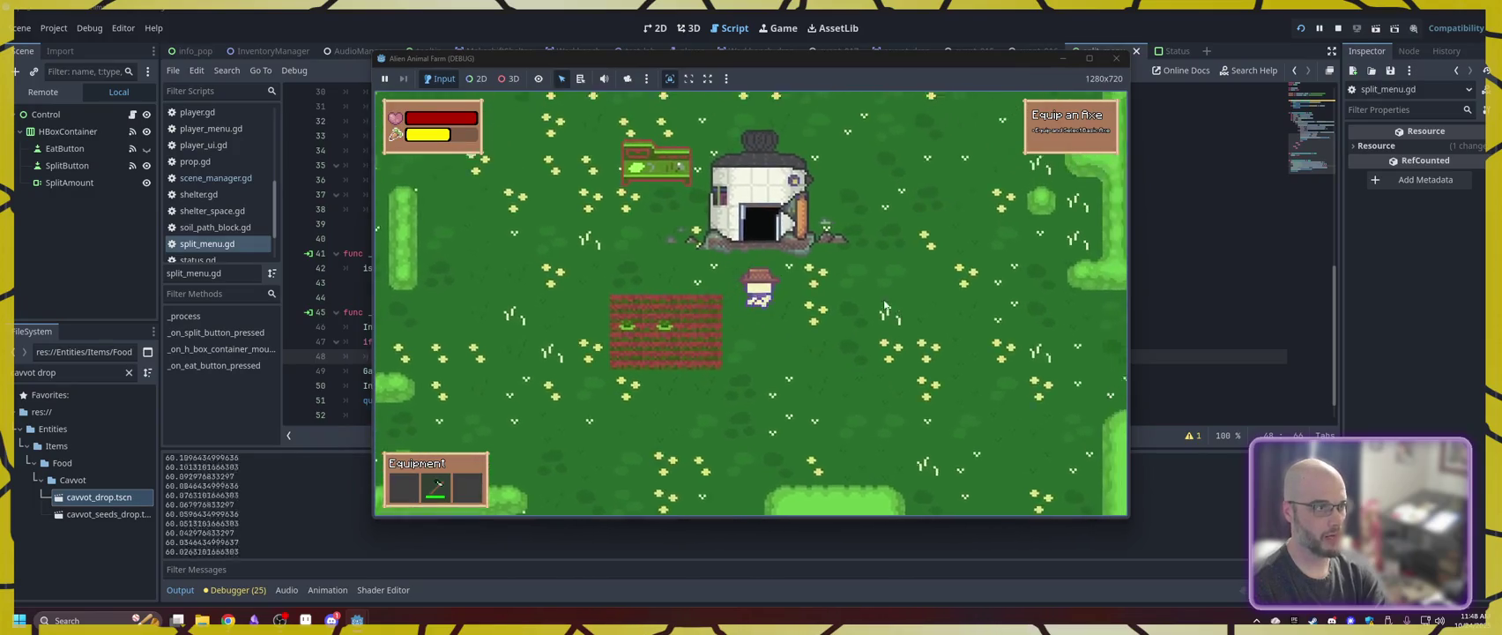
{"action": "key", "text": "d"}
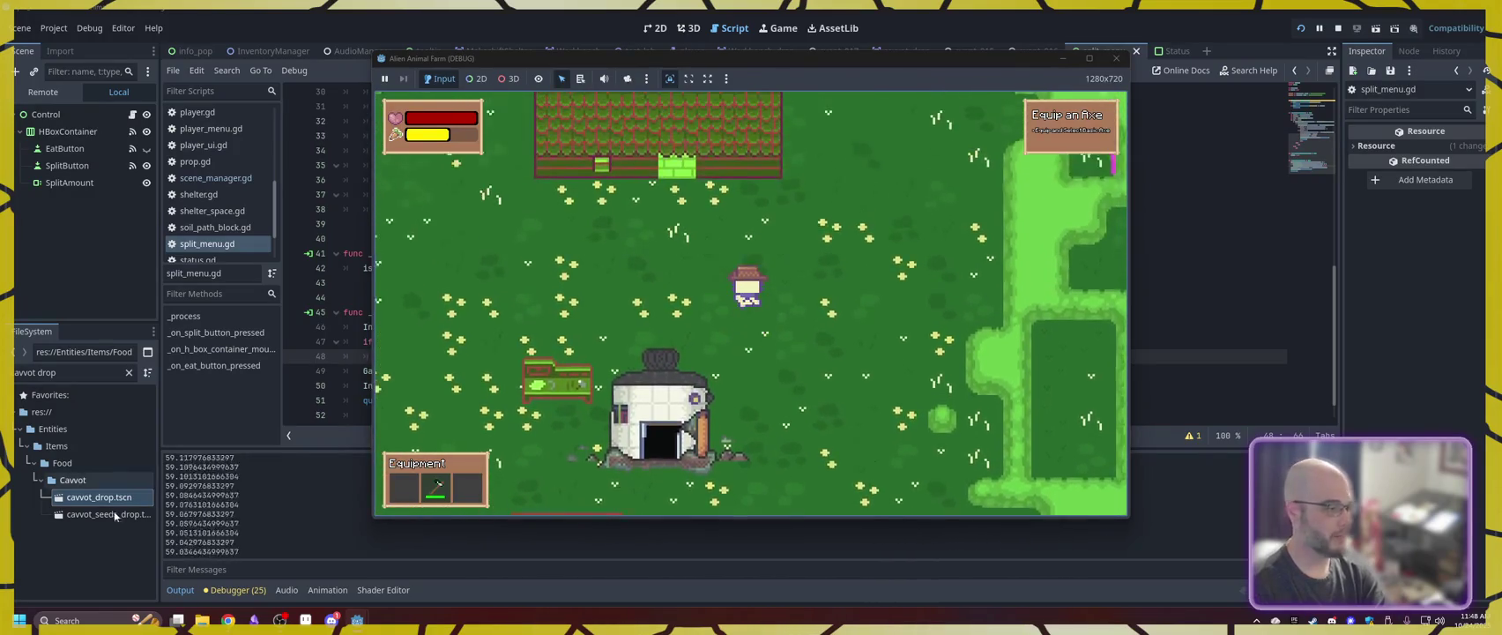
{"action": "double_click", "coordinate": [65, 372]}
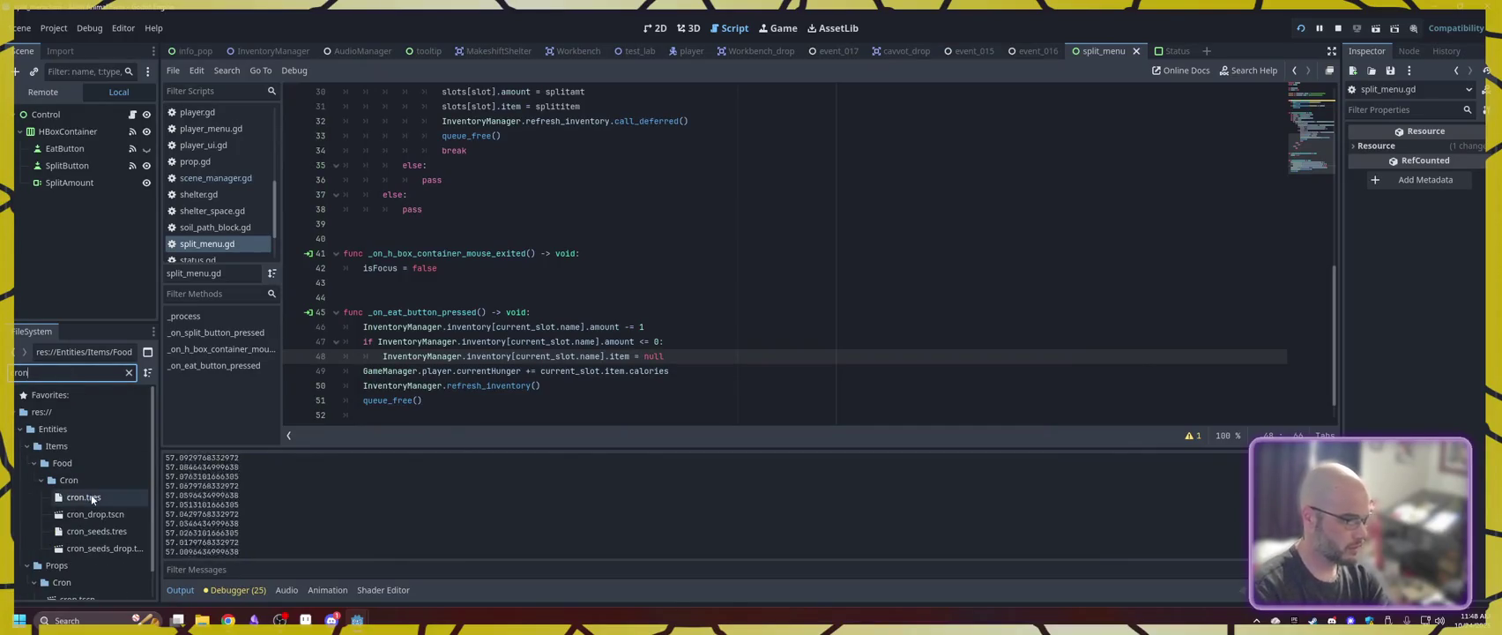
- Open cron.tres, set its Calories to 10.0 in the Inspector, and return to the game
{"action": "left_click", "coordinate": [83, 498]}
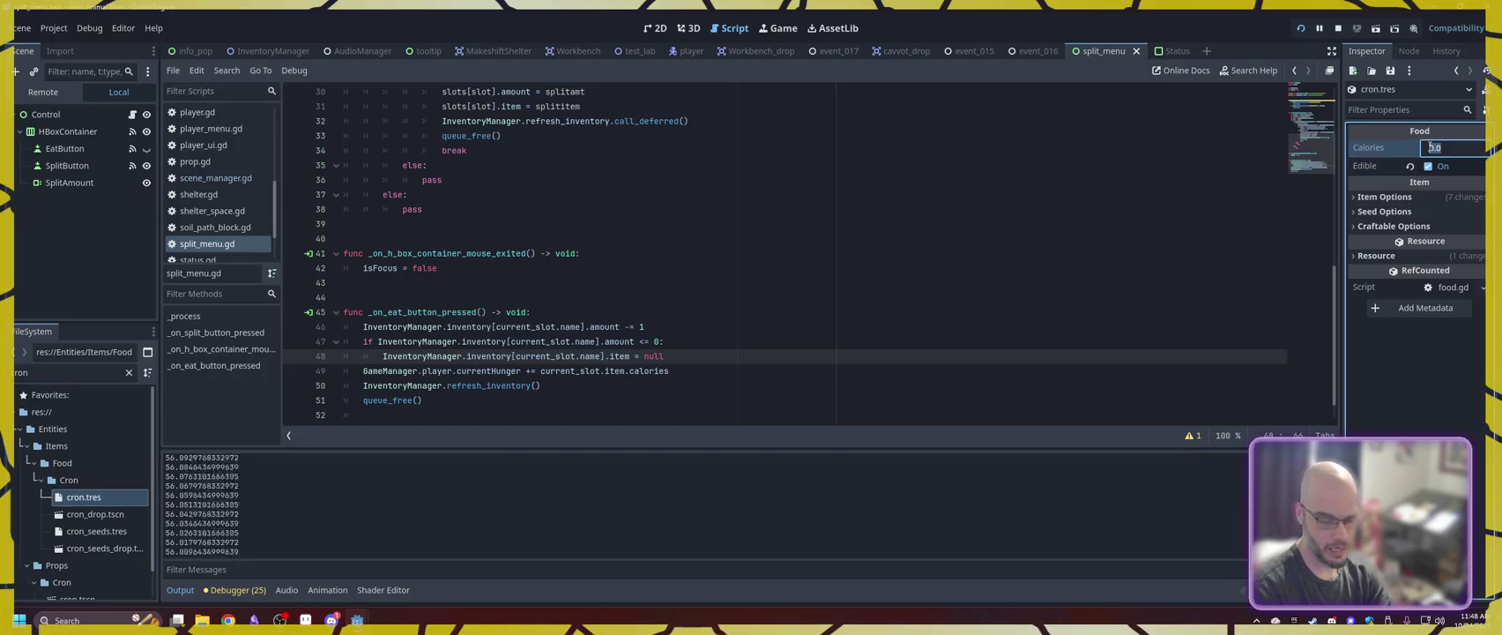
{"action": "type", "text": "10"}
{"action": "left_click", "coordinate": [1194, 215]}
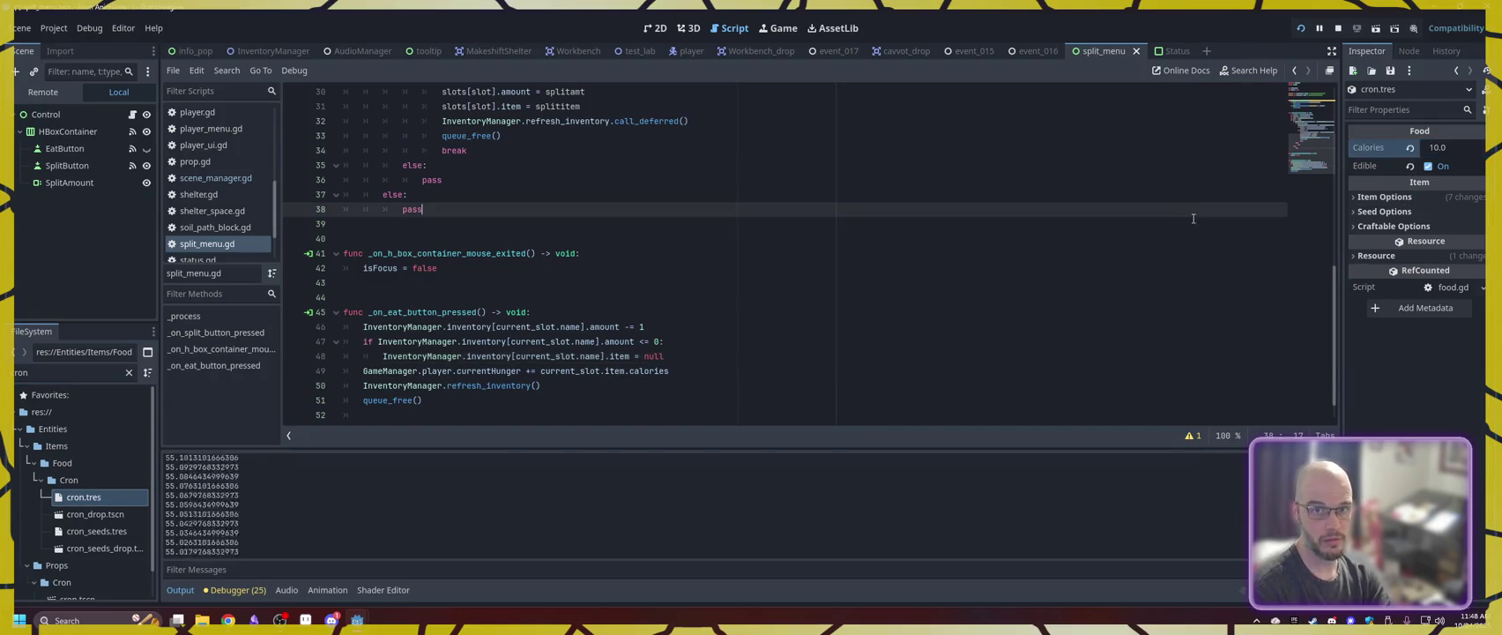
{"action": "mouse_move", "coordinate": [333, 625]}
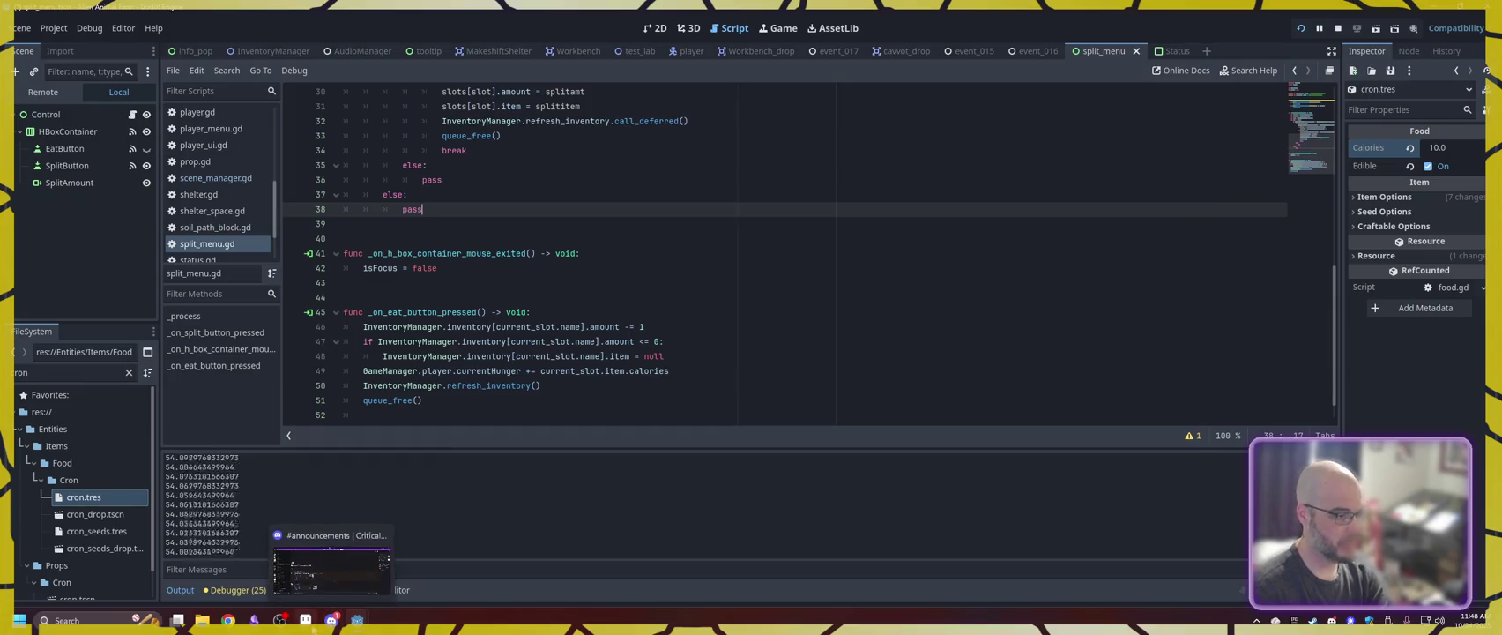
{"action": "left_click", "coordinate": [357, 620]}
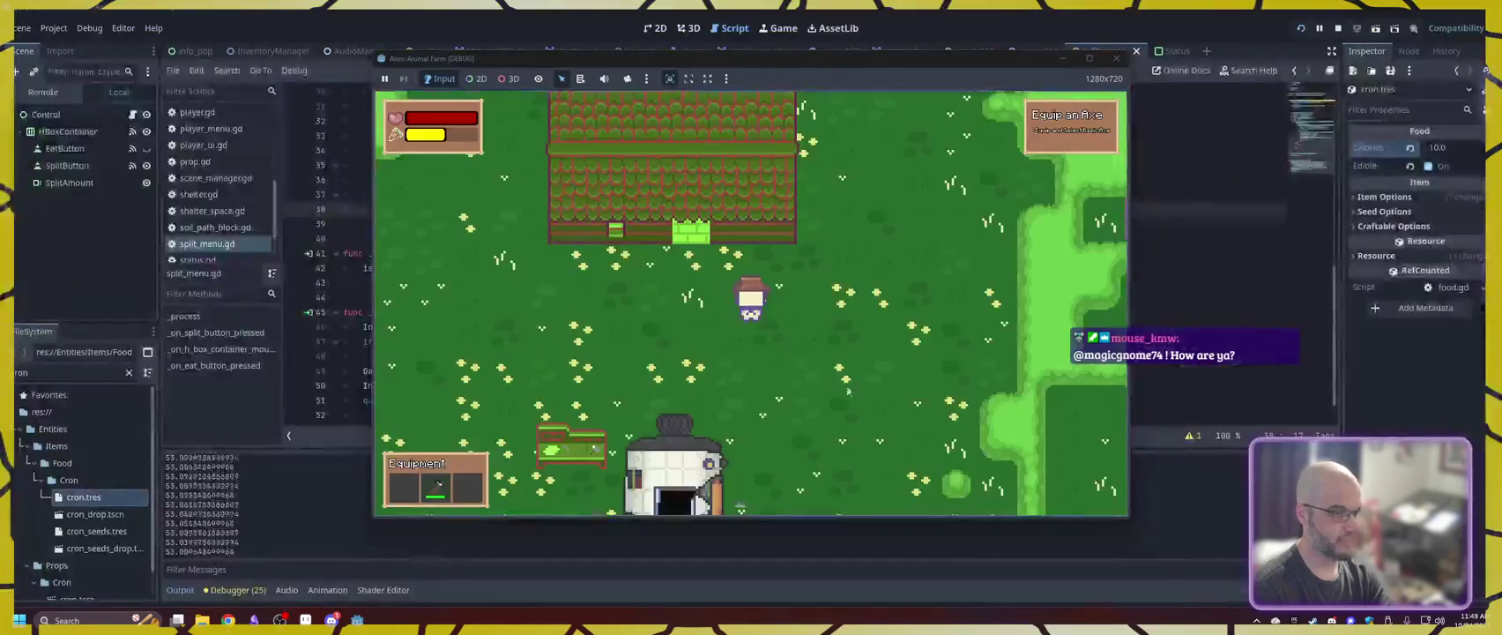
- Walk north past the farm plot and north-east through the forest toward the pink fields
{"action": "key", "text": "w"}
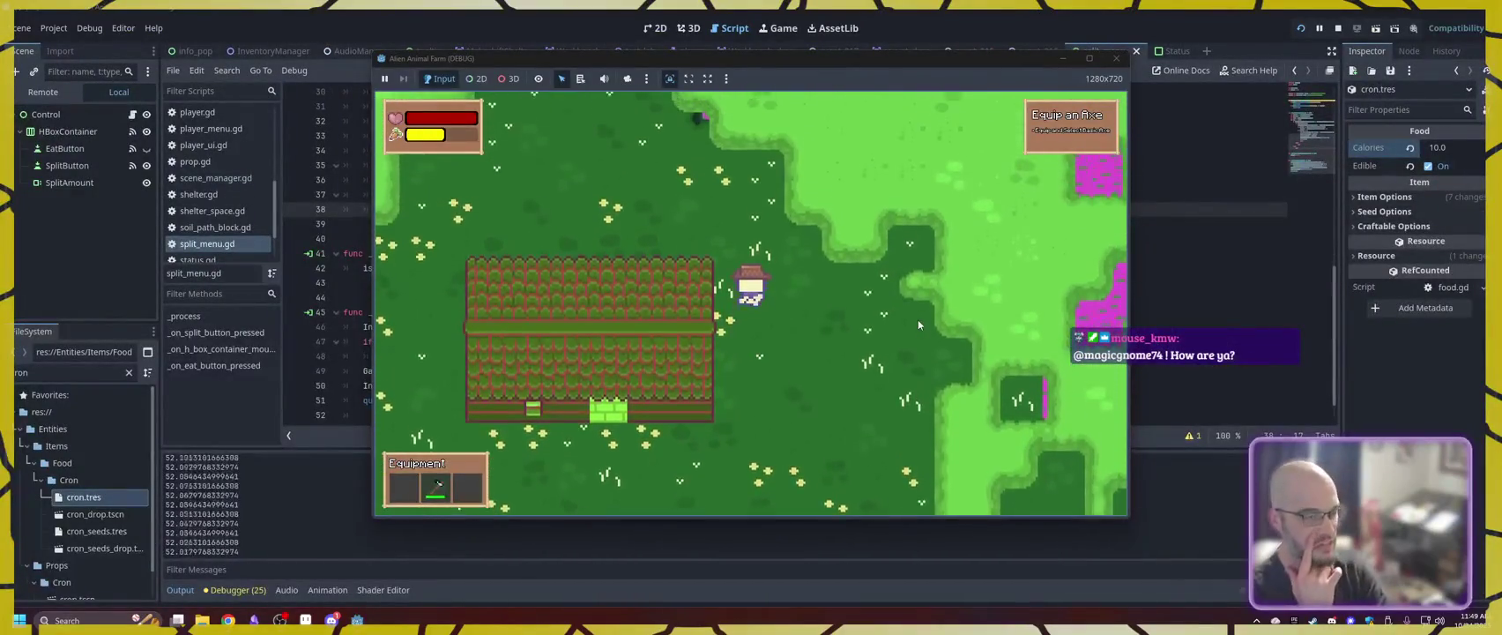
{"action": "key", "text": "w"}
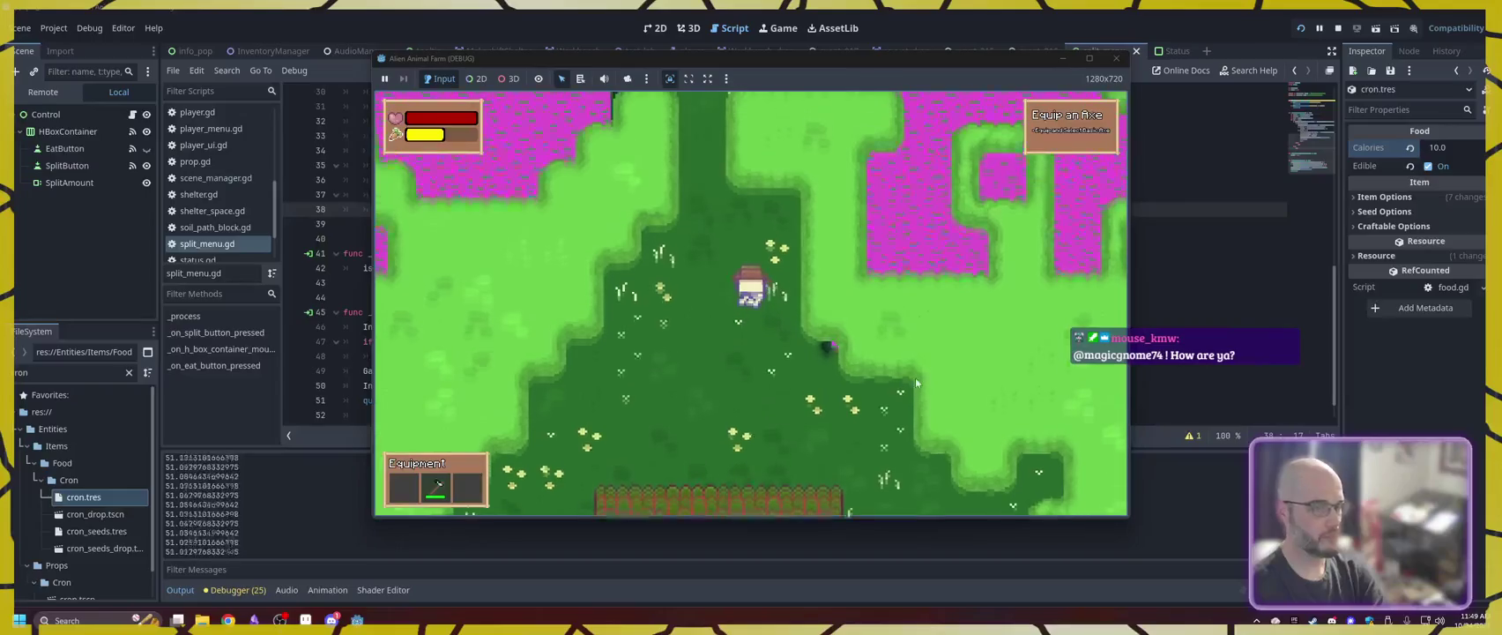
{"action": "key", "text": "w"}
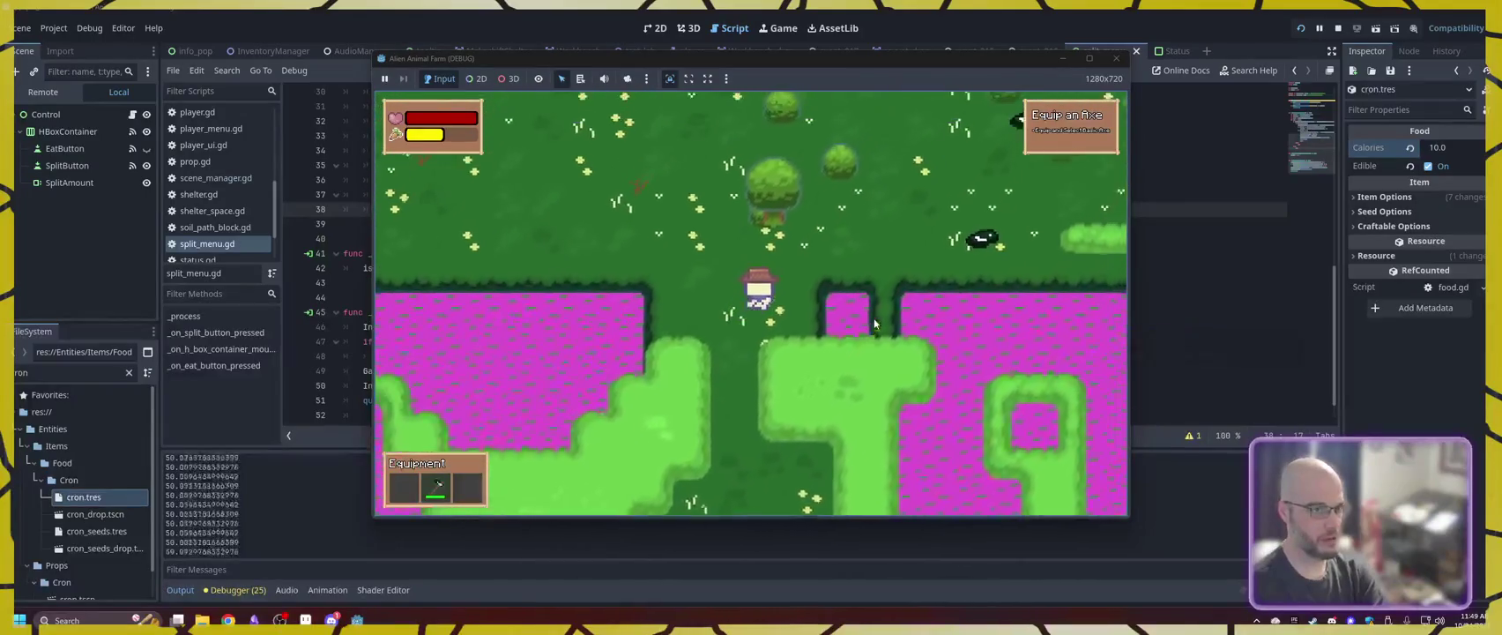
{"action": "key", "text": "w"}
{"action": "key", "text": "d"}
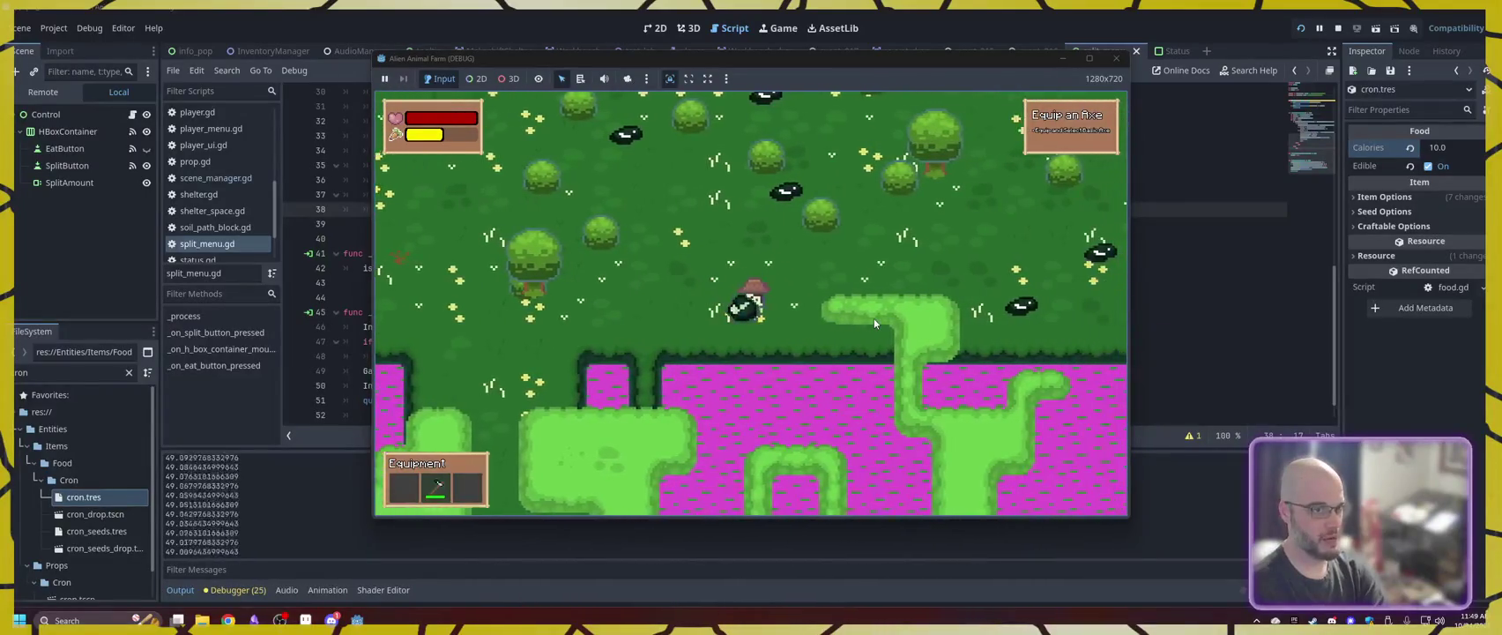
{"action": "key", "text": "d"}
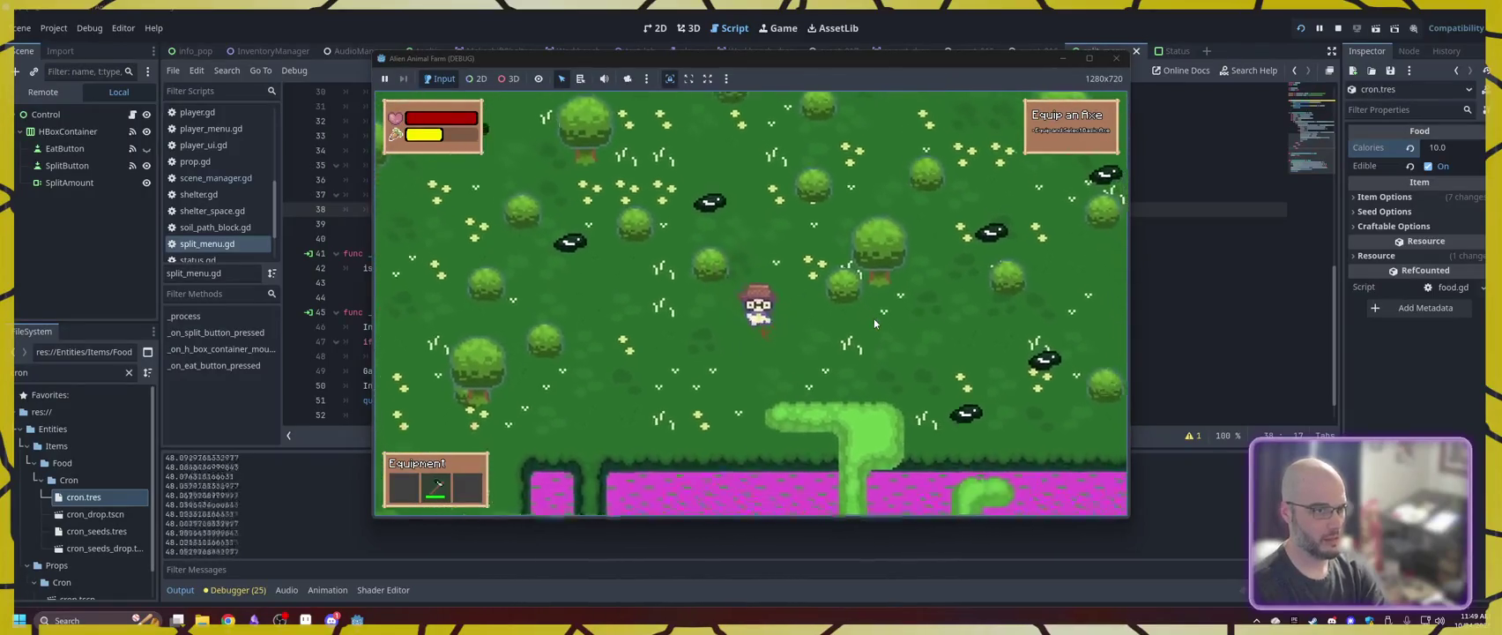
{"action": "key", "text": "w"}
{"action": "key", "text": "d"}
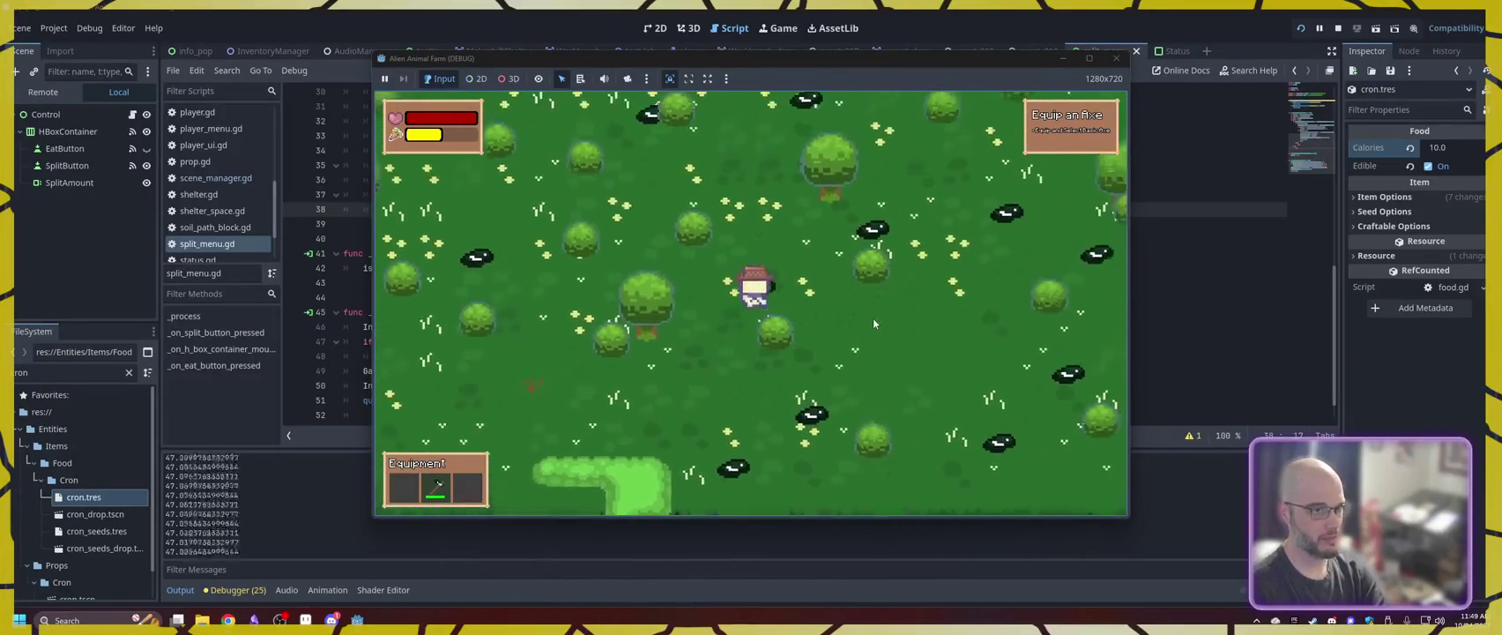
{"action": "key", "text": "w"}
{"action": "key", "text": "d"}
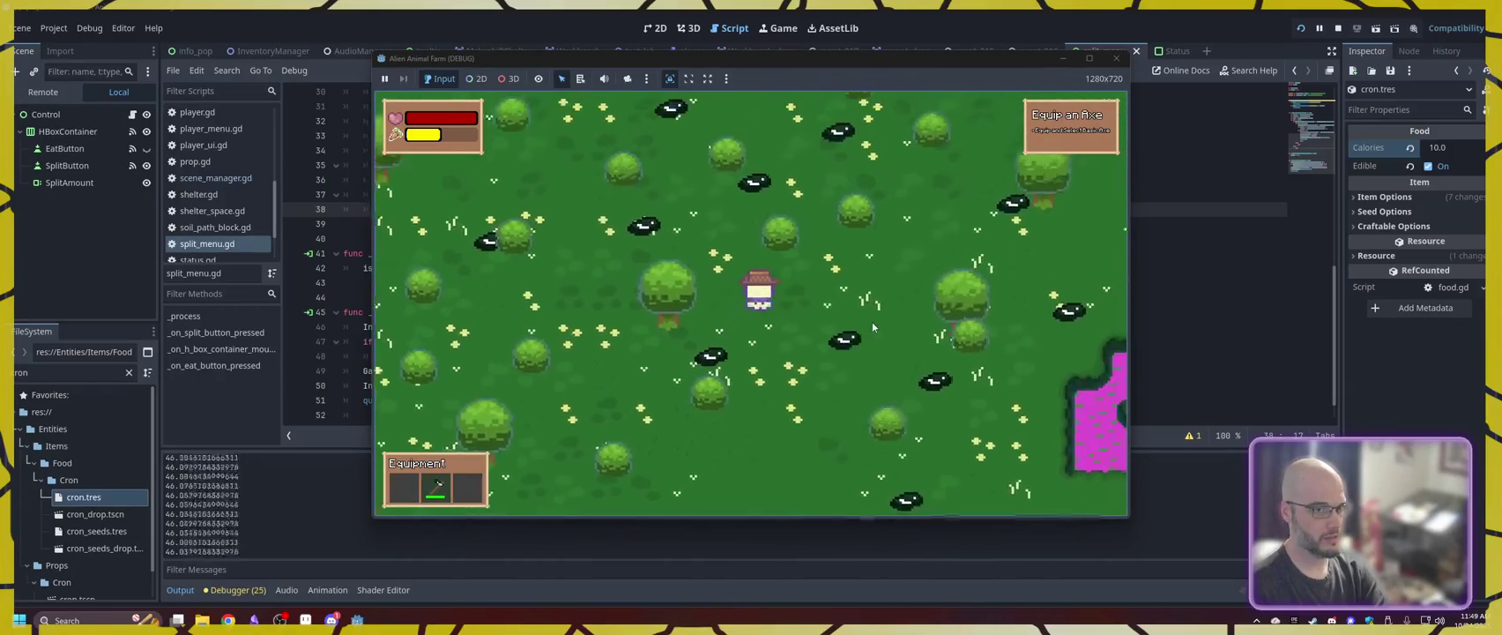
{"action": "key", "text": "w"}
{"action": "key", "text": "d"}
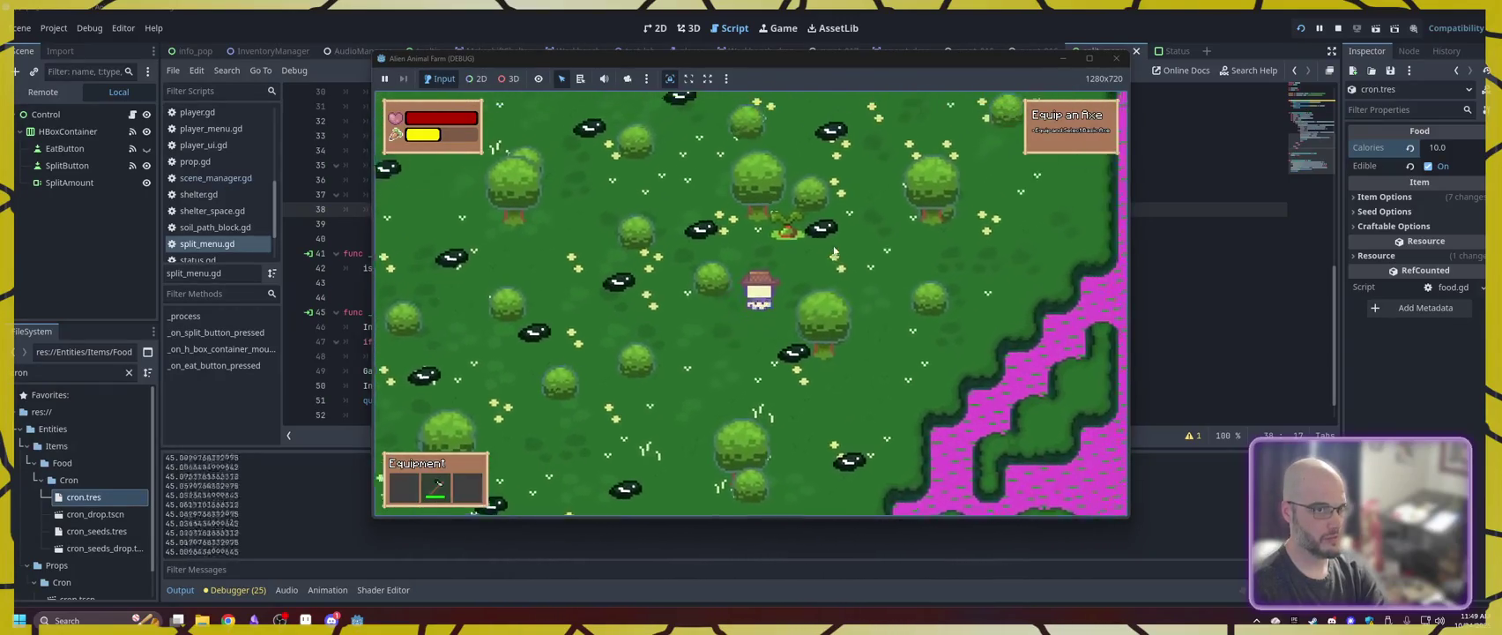
{"action": "key", "text": "w"}
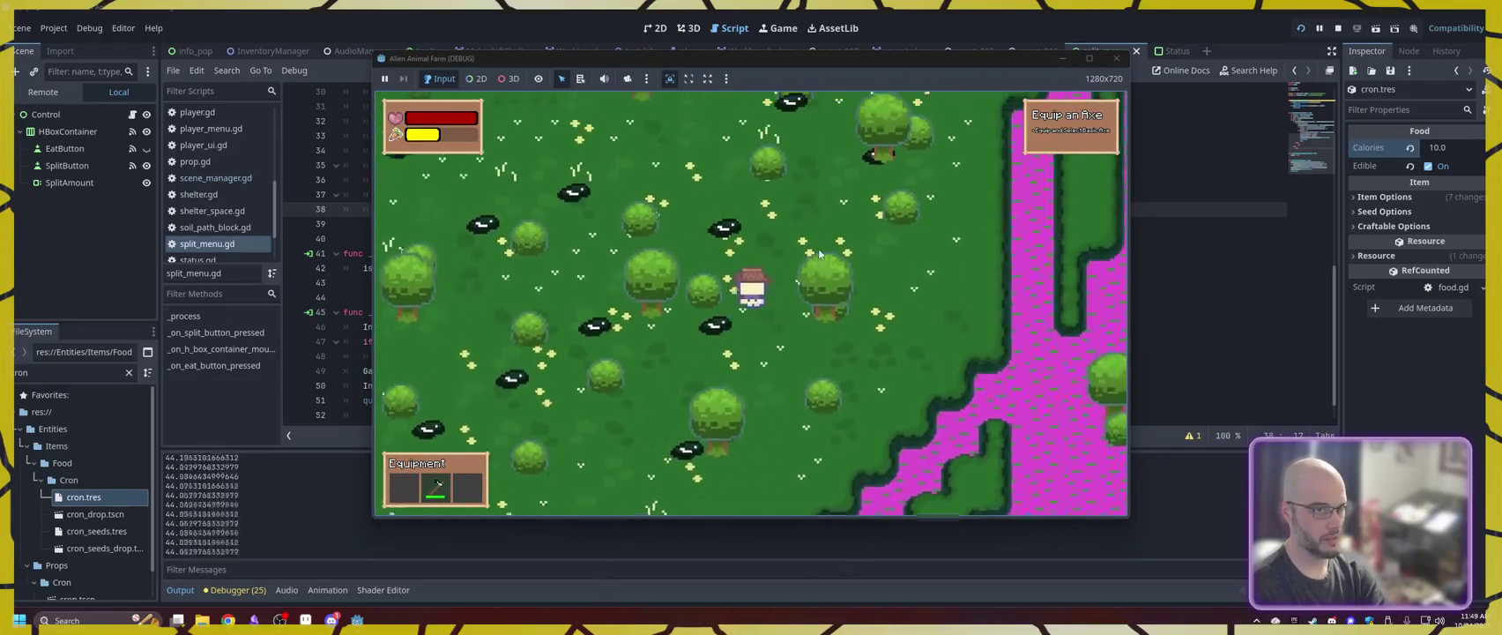
{"action": "key", "text": "w"}
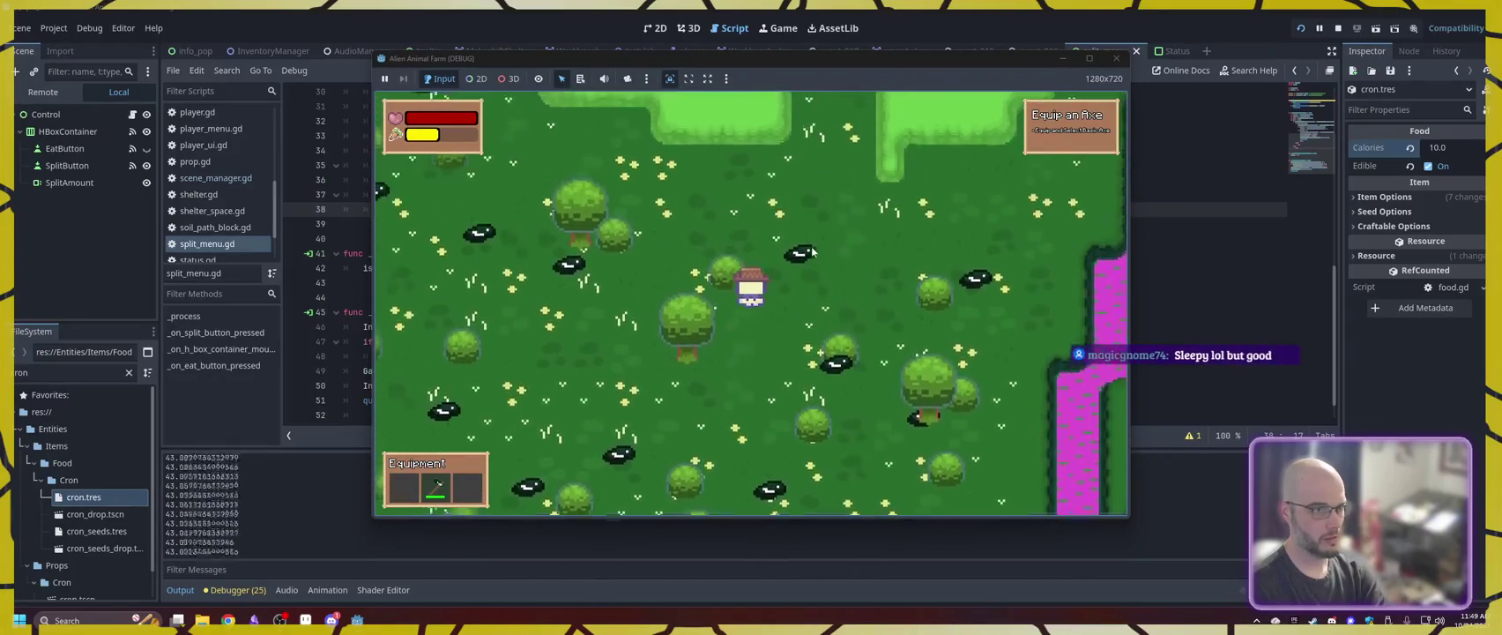
- Check the backpack, walk north to harvest the berry bush, then select the file filter text
{"action": "key", "text": "i"}
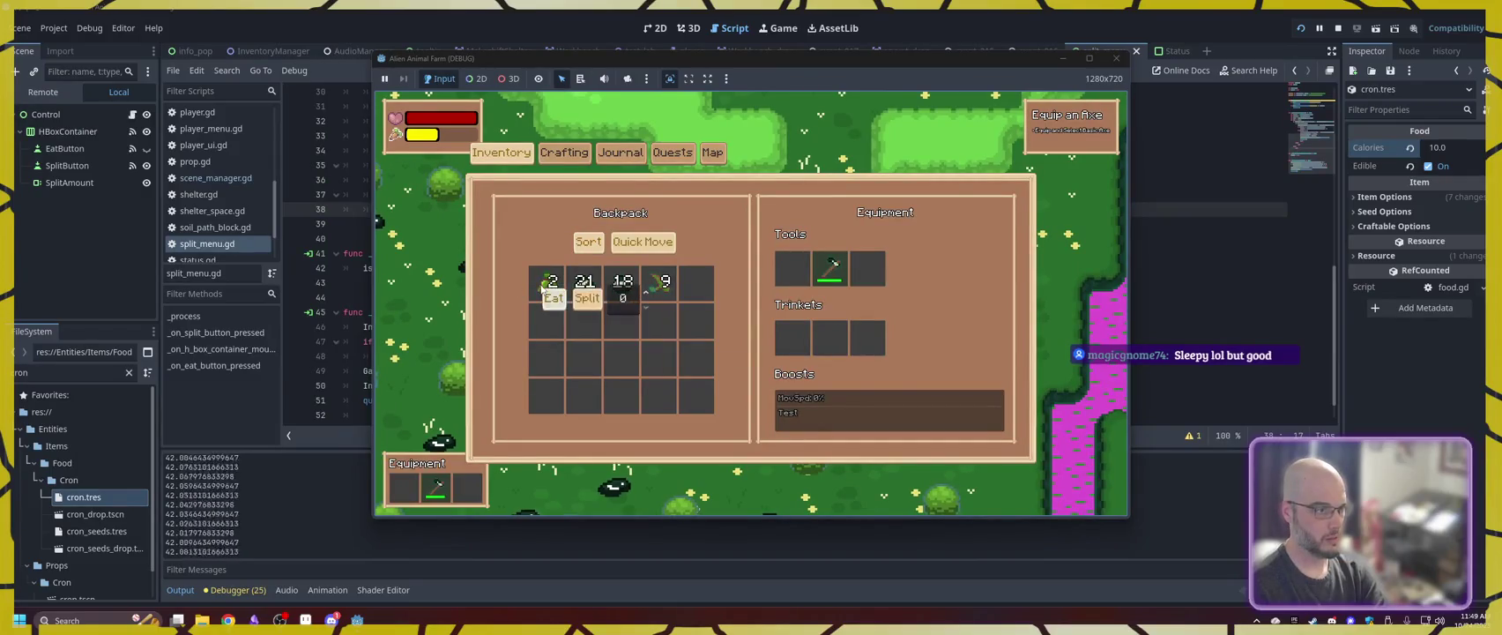
{"action": "key", "text": "i"}
{"action": "key", "text": "w"}
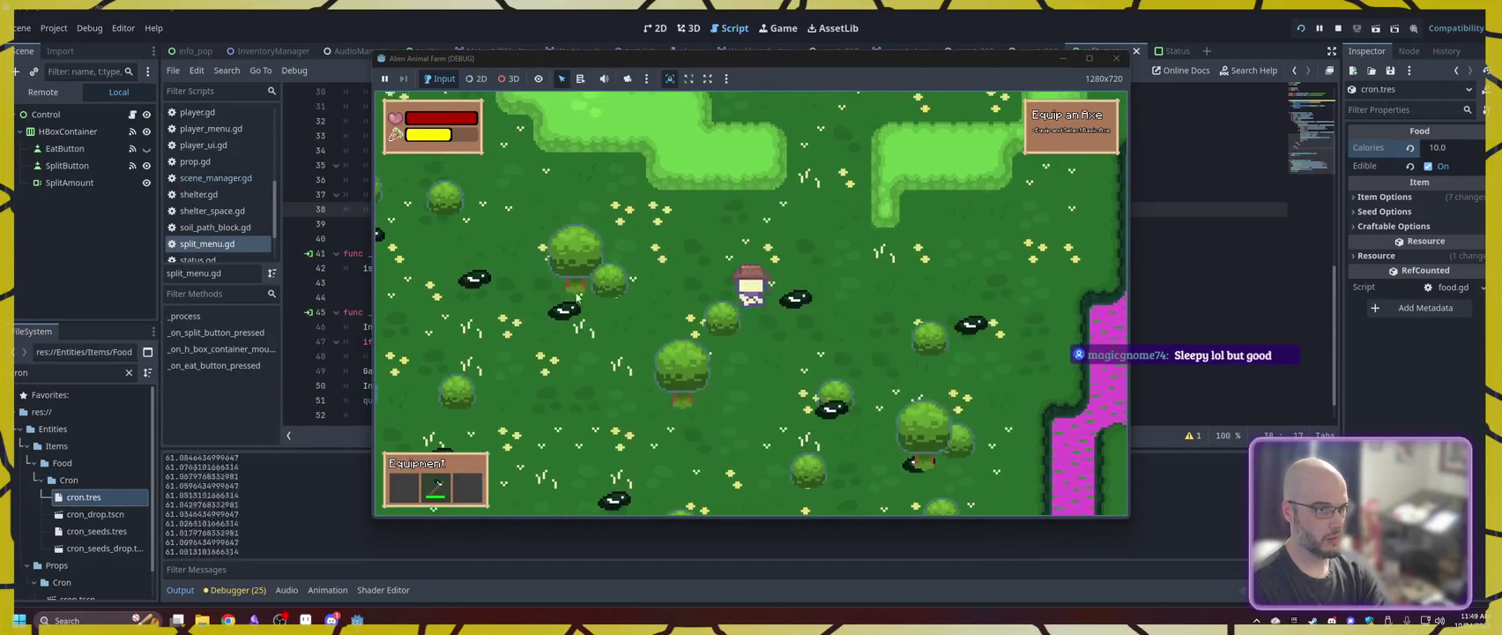
{"action": "key", "text": "w"}
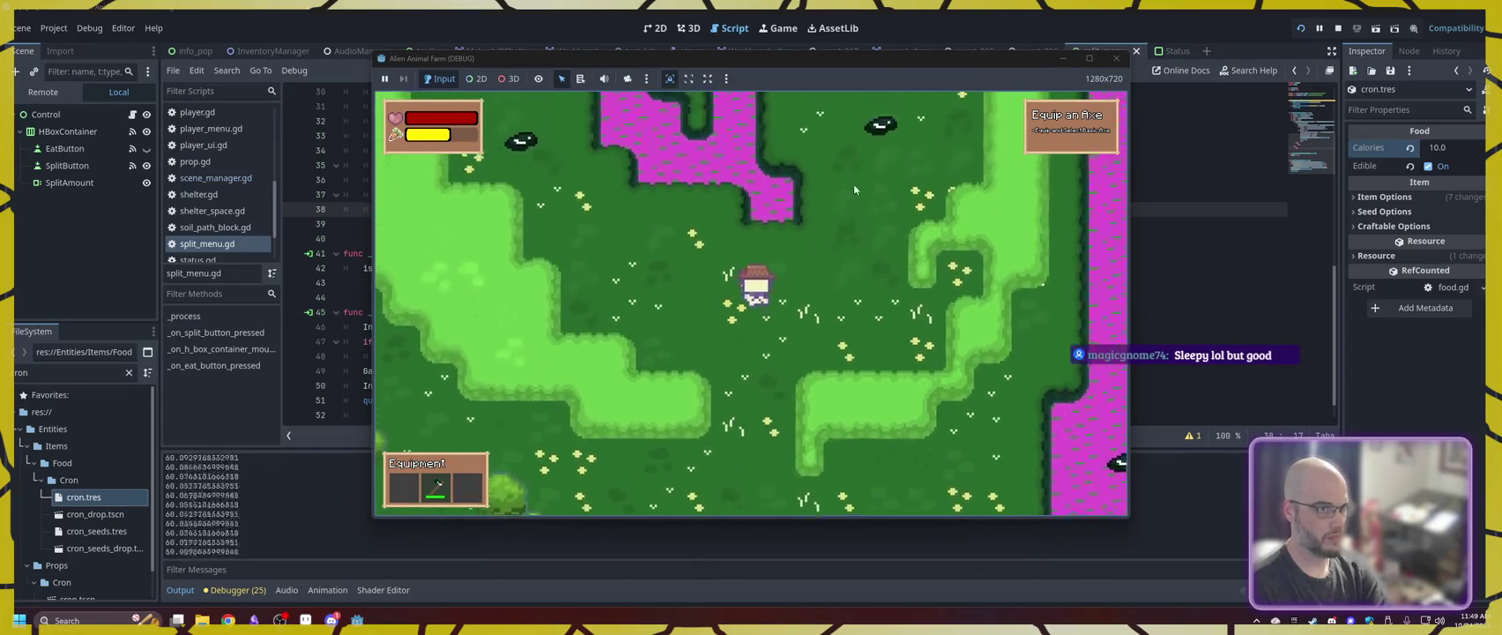
{"action": "key", "text": "w"}
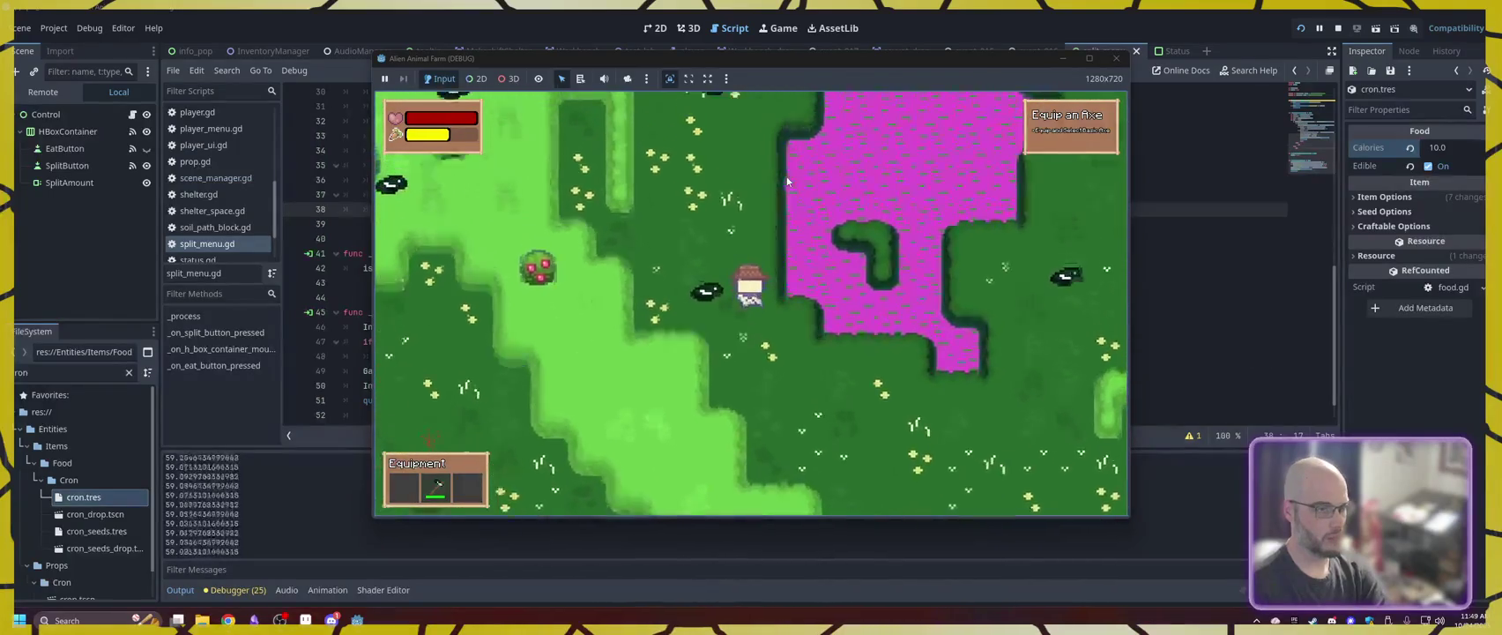
{"action": "key", "text": "w"}
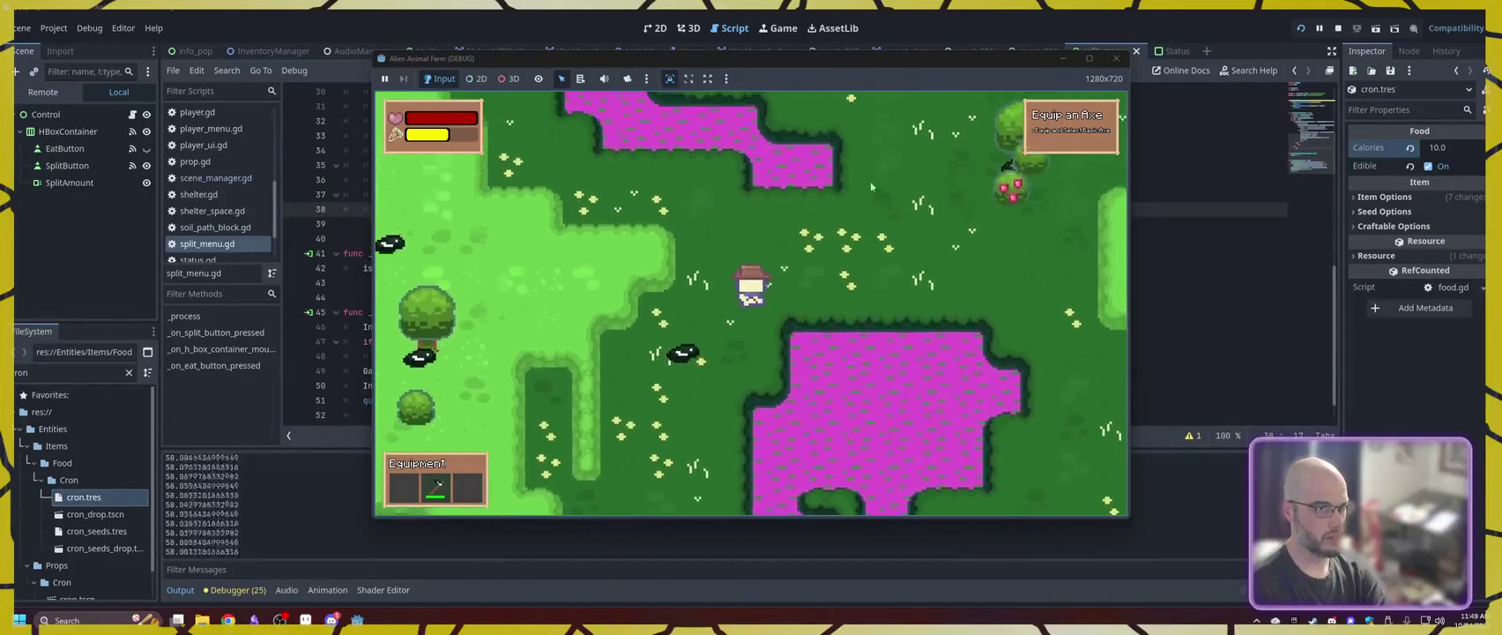
{"action": "key", "text": "d"}
{"action": "key", "text": "d"}
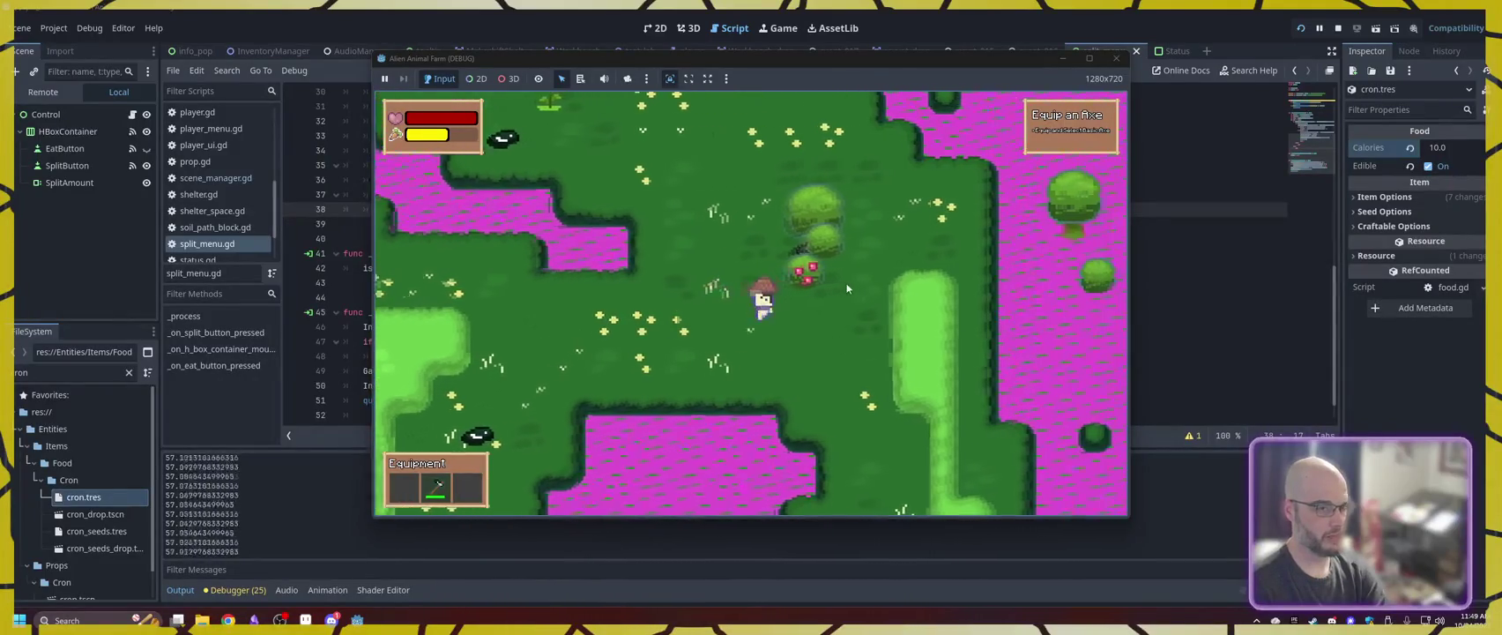
{"action": "key", "text": "w"}
{"action": "key", "text": "s"}
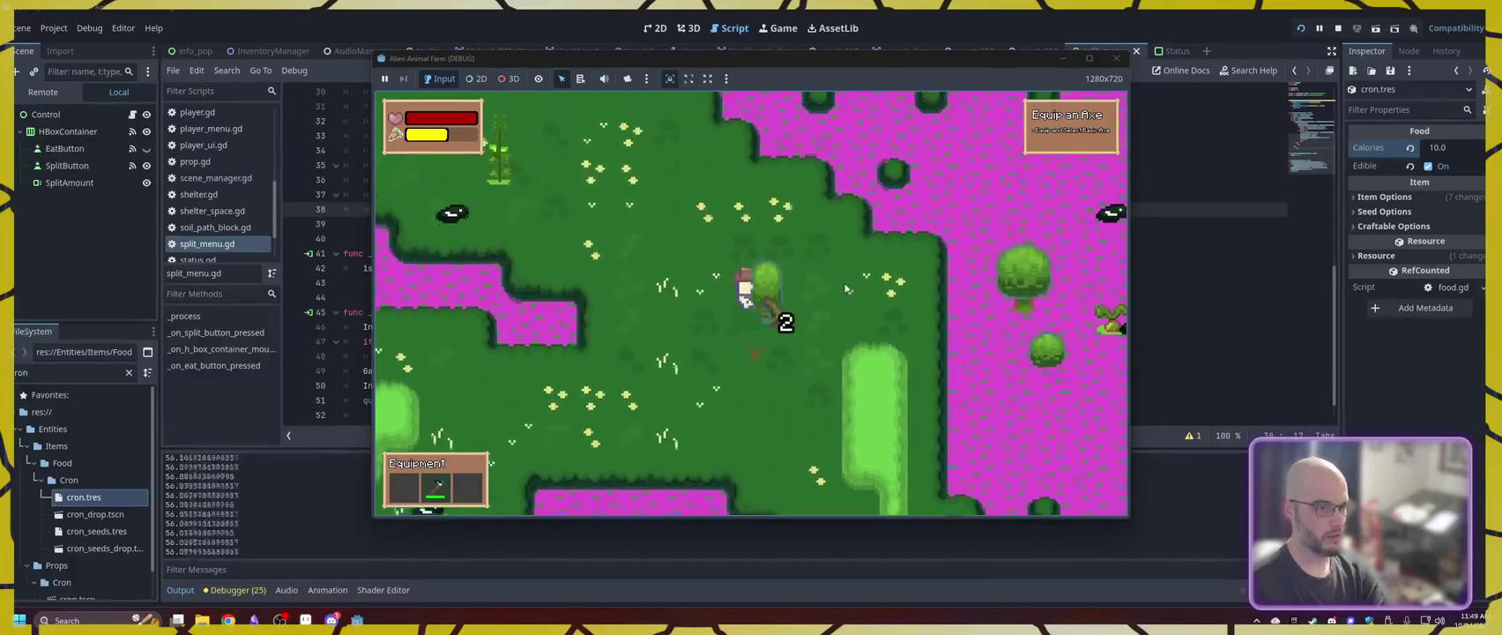
{"action": "key", "text": "d"}
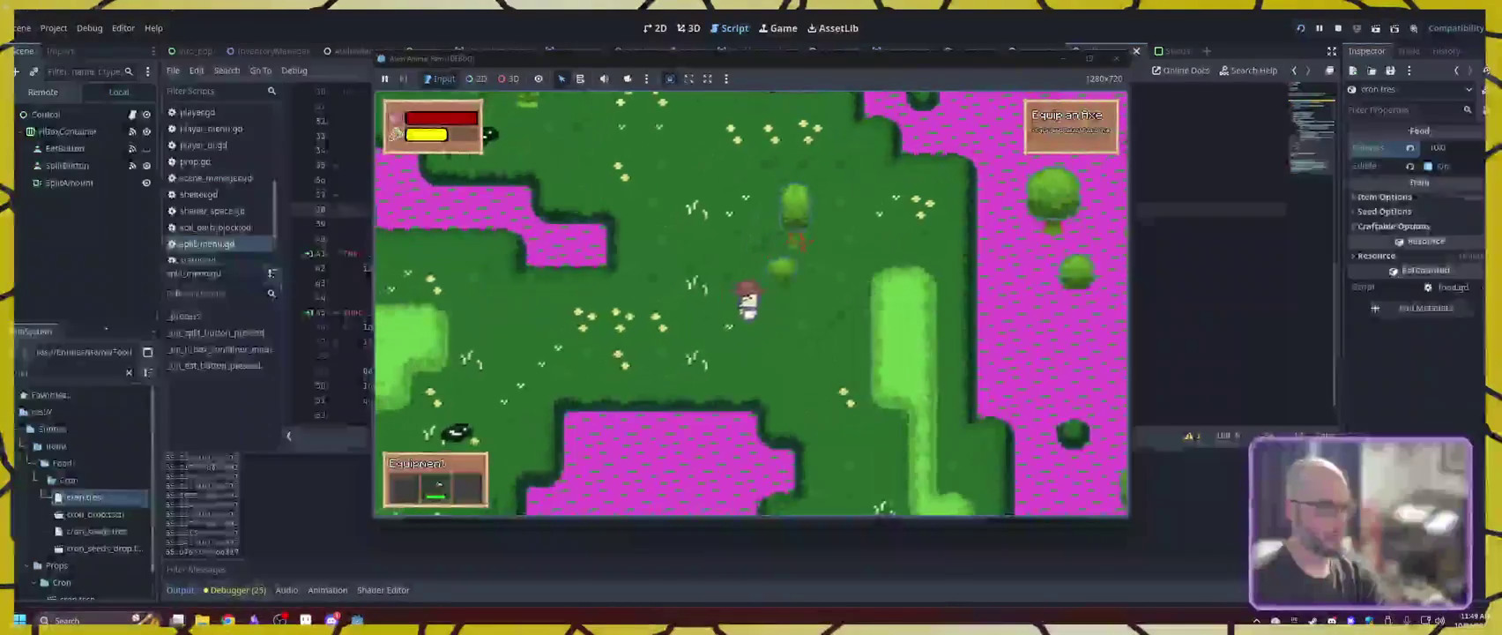
{"action": "double_click", "coordinate": [89, 374]}
- Look up caneberry.tres (5.0 calories), then bring up the Eat option for the caneberries in the game inventory
{"action": "type", "text": "aneb"}
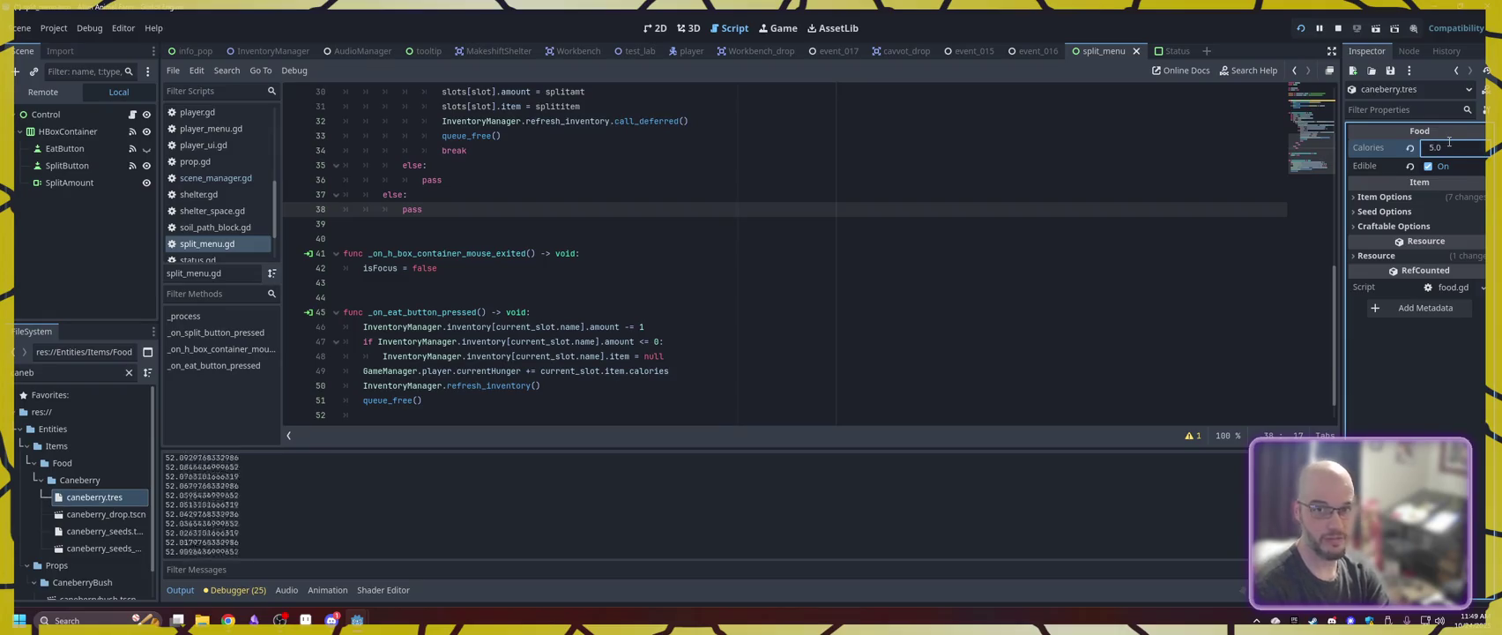
{"action": "left_click", "coordinate": [357, 620]}
{"action": "key", "text": "i"}
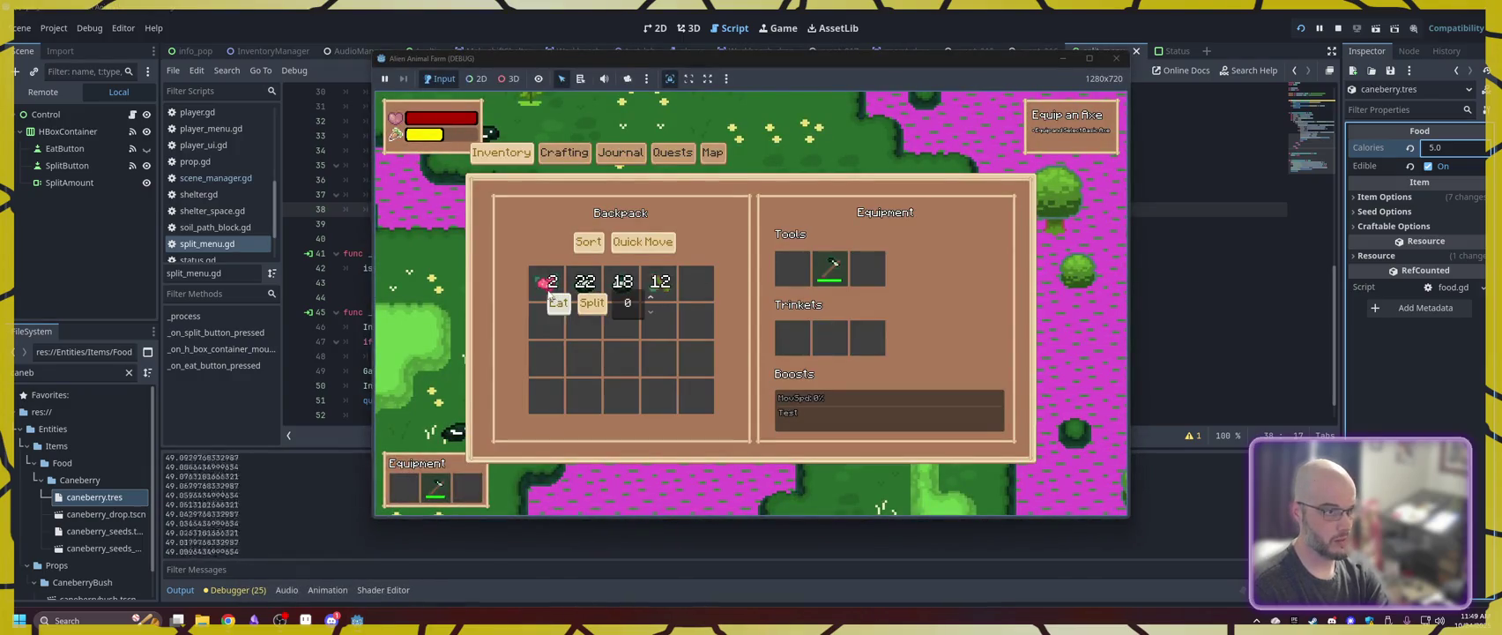
{"action": "right_click", "coordinate": [556, 299]}
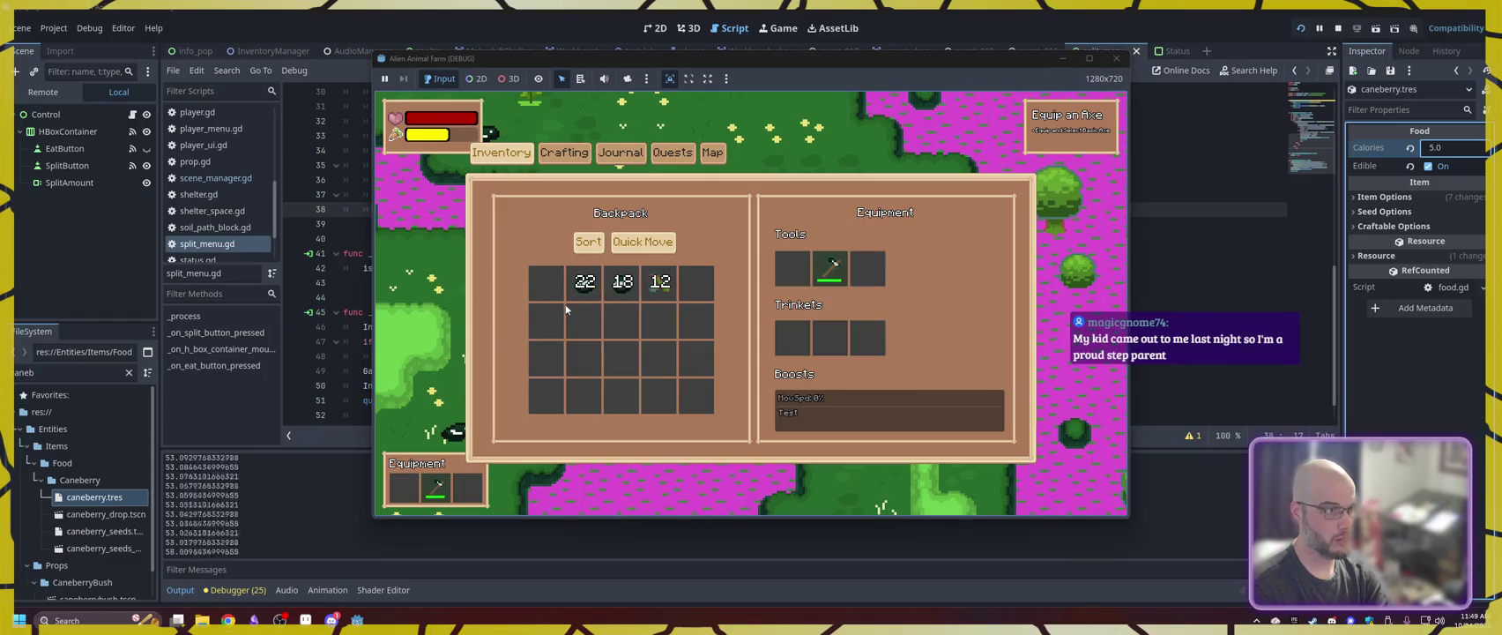
- Close the inventory, wander around the forest, and walk into a plant to harvest it
{"action": "key", "text": "i"}
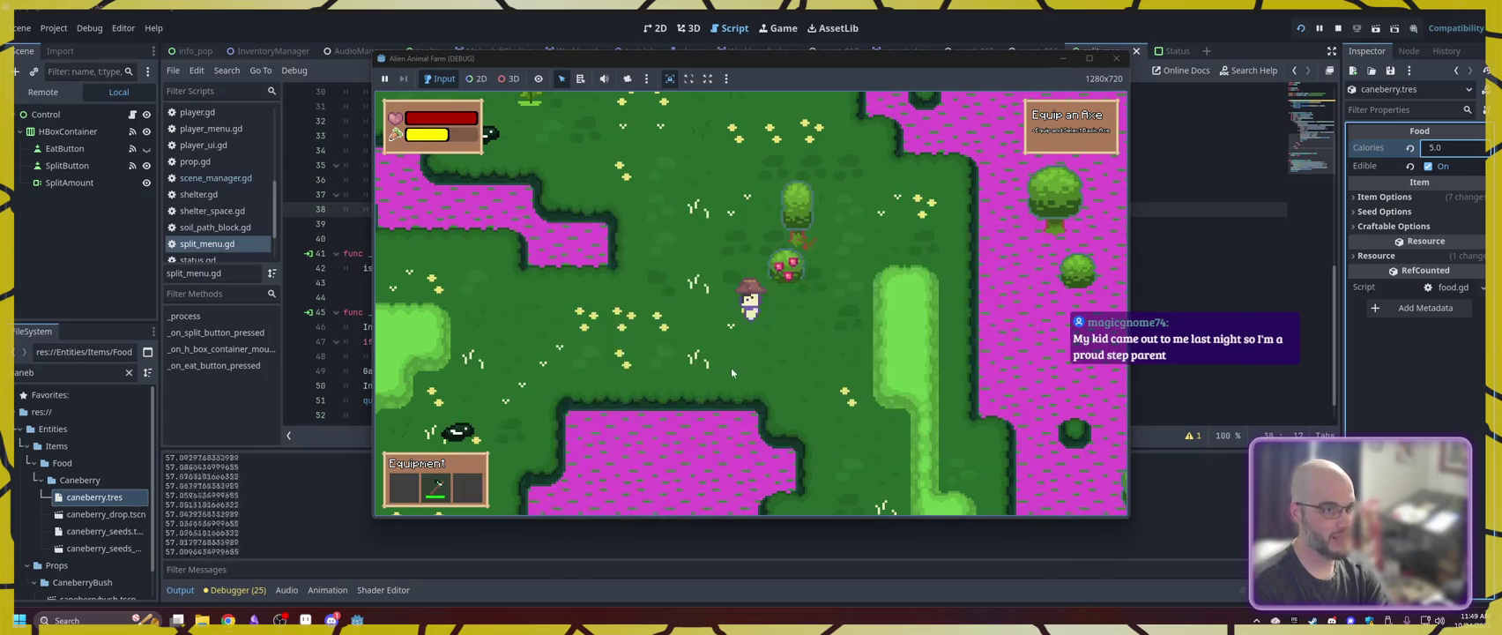
{"action": "key", "text": "w"}
{"action": "key", "text": "a"}
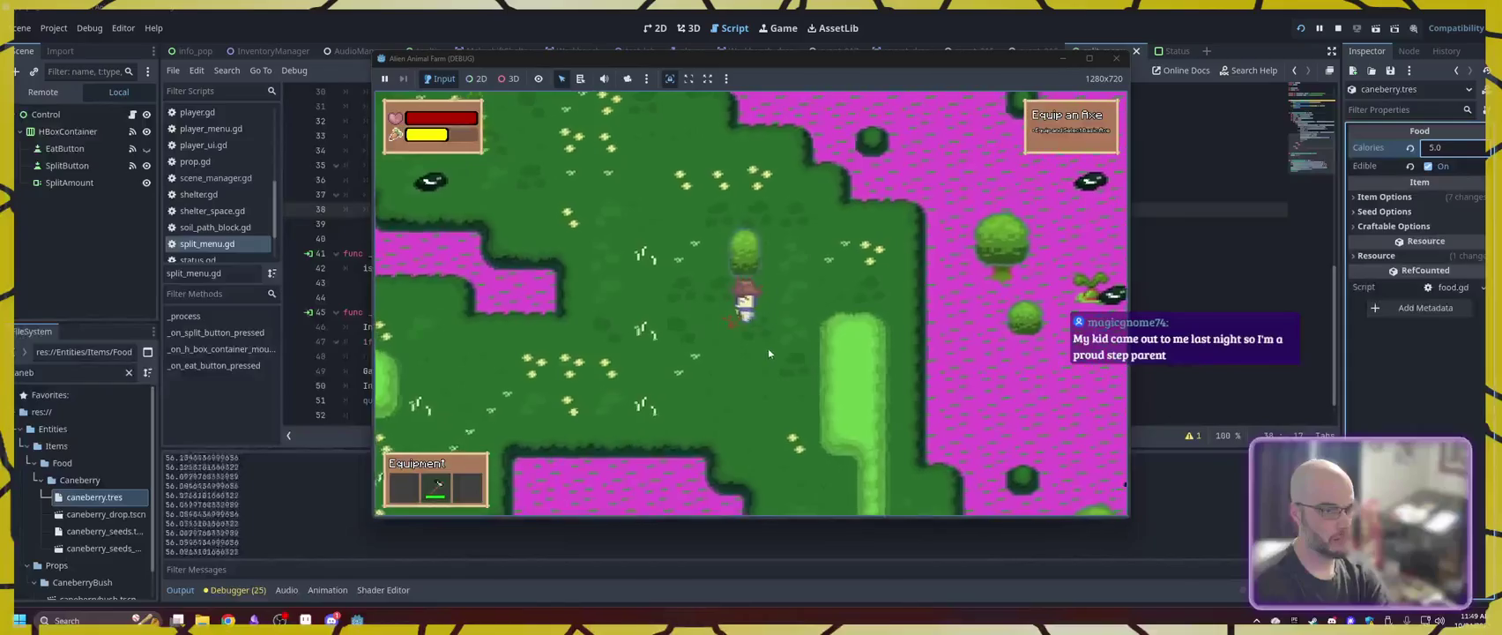
{"action": "key", "text": "d"}
{"action": "key", "text": "s"}
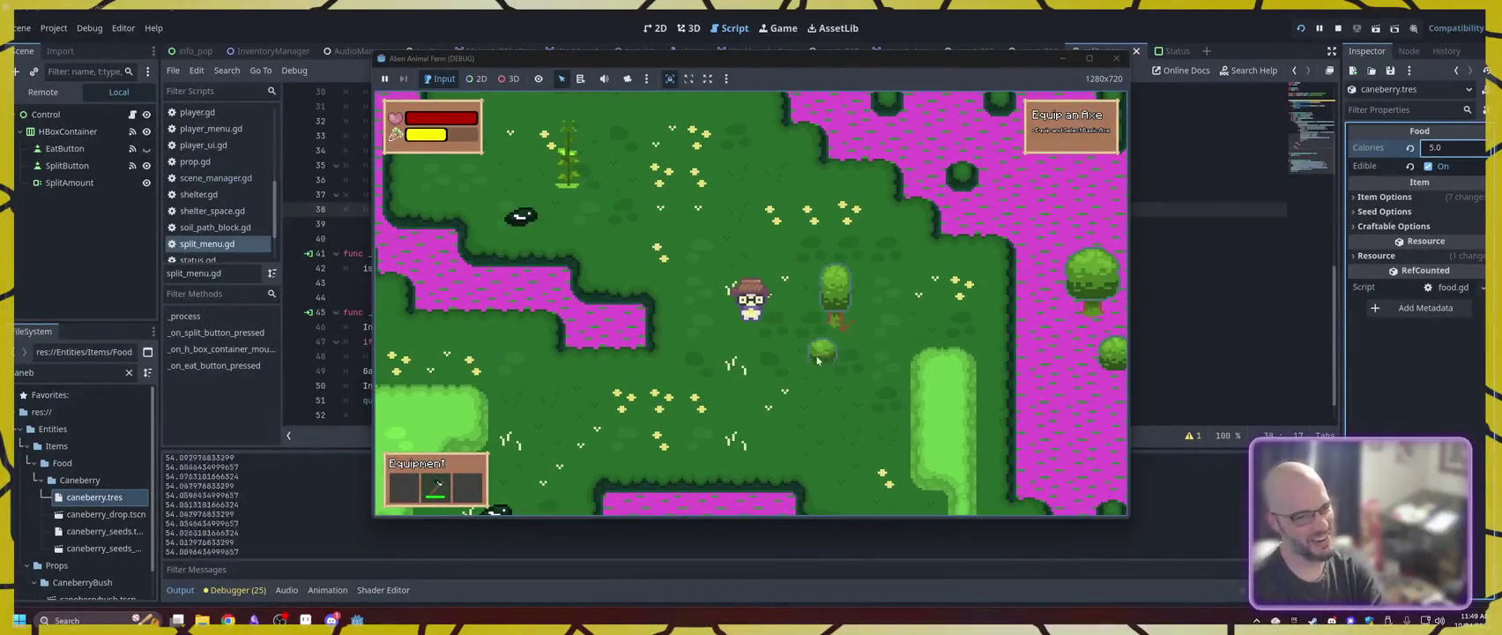
{"action": "key", "text": "a"}
{"action": "key", "text": "s"}
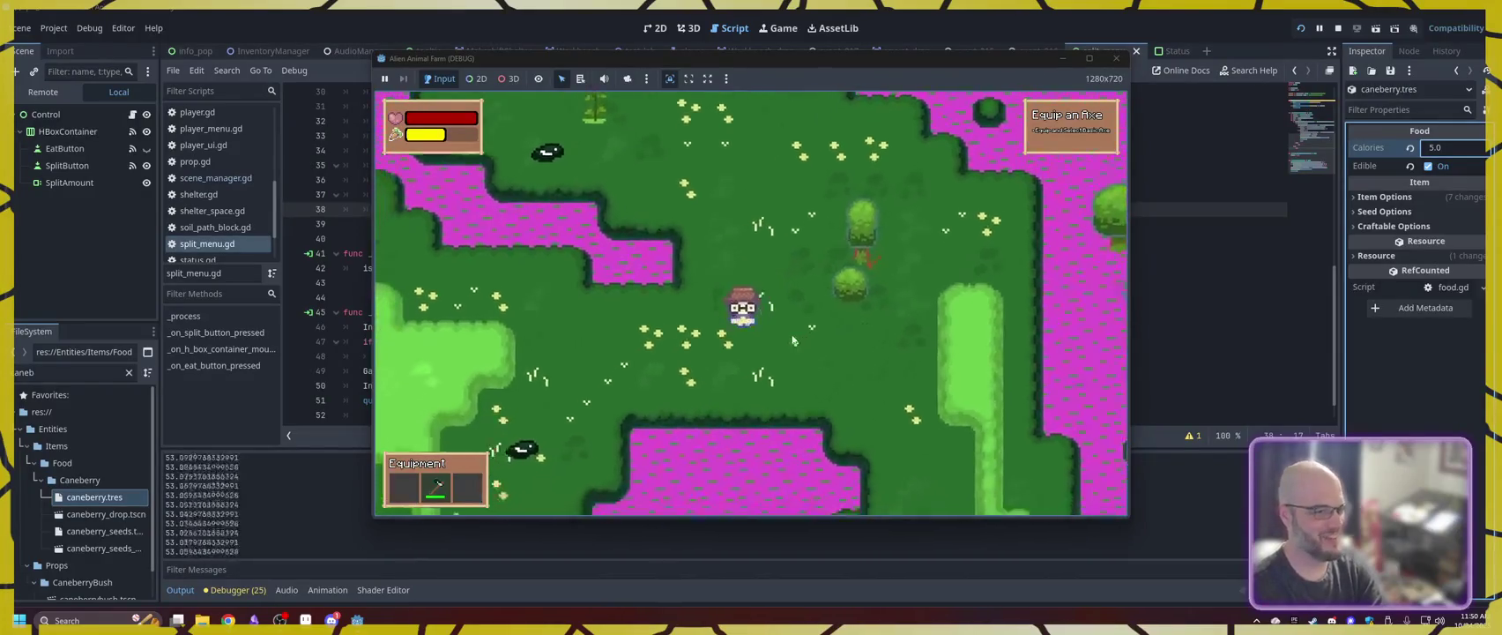
{"action": "key", "text": "w"}
{"action": "key", "text": "a"}
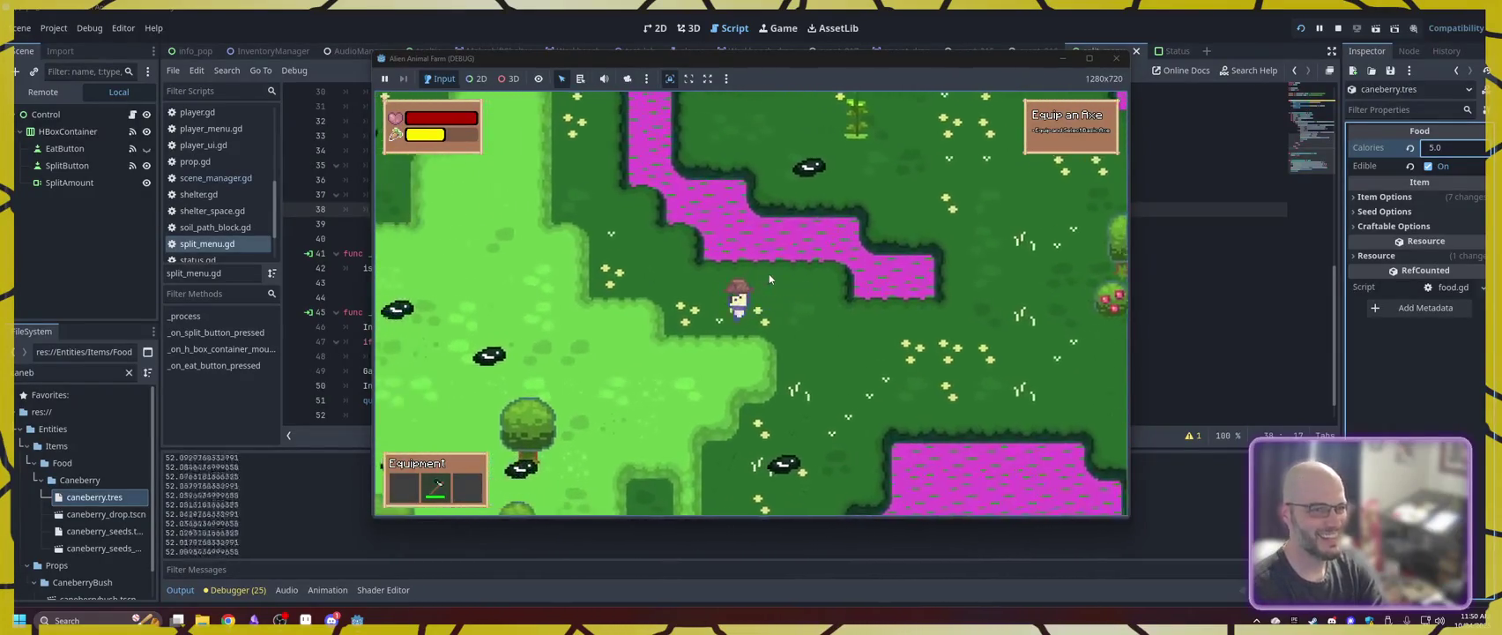
{"action": "key", "text": "d"}
{"action": "key", "text": "s"}
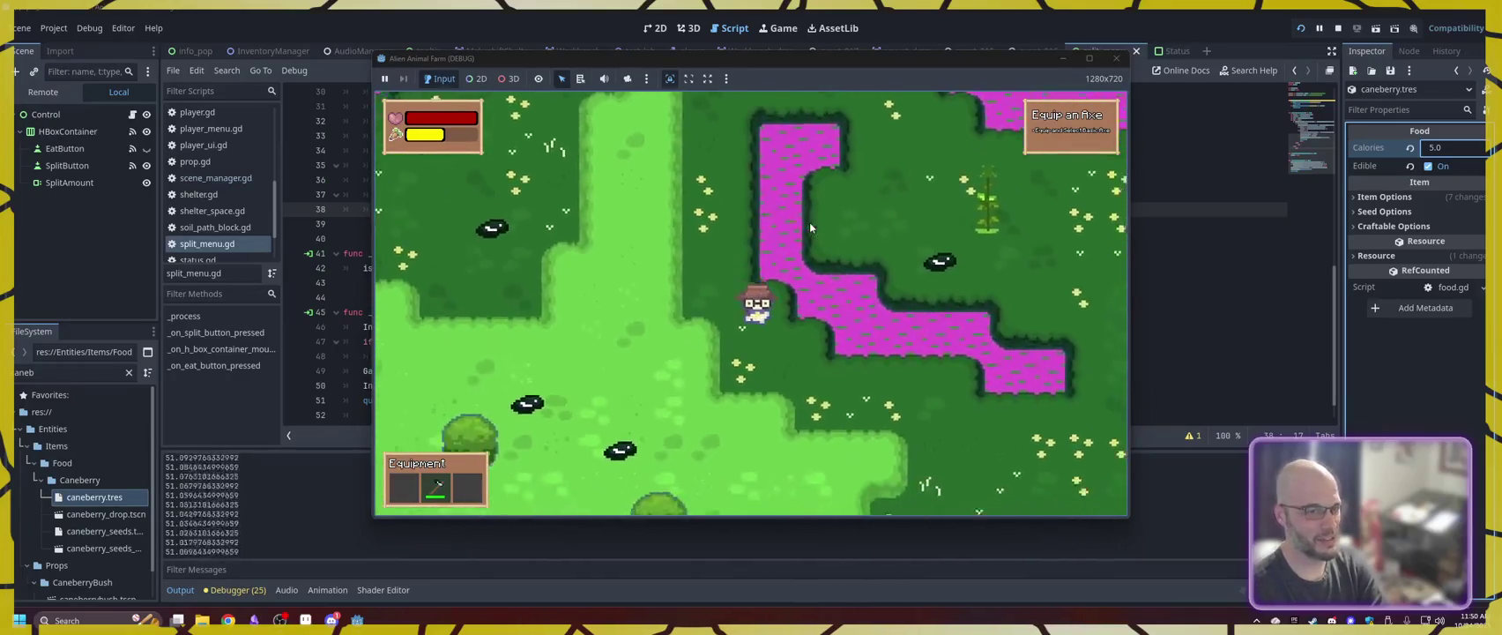
{"action": "key", "text": "d"}
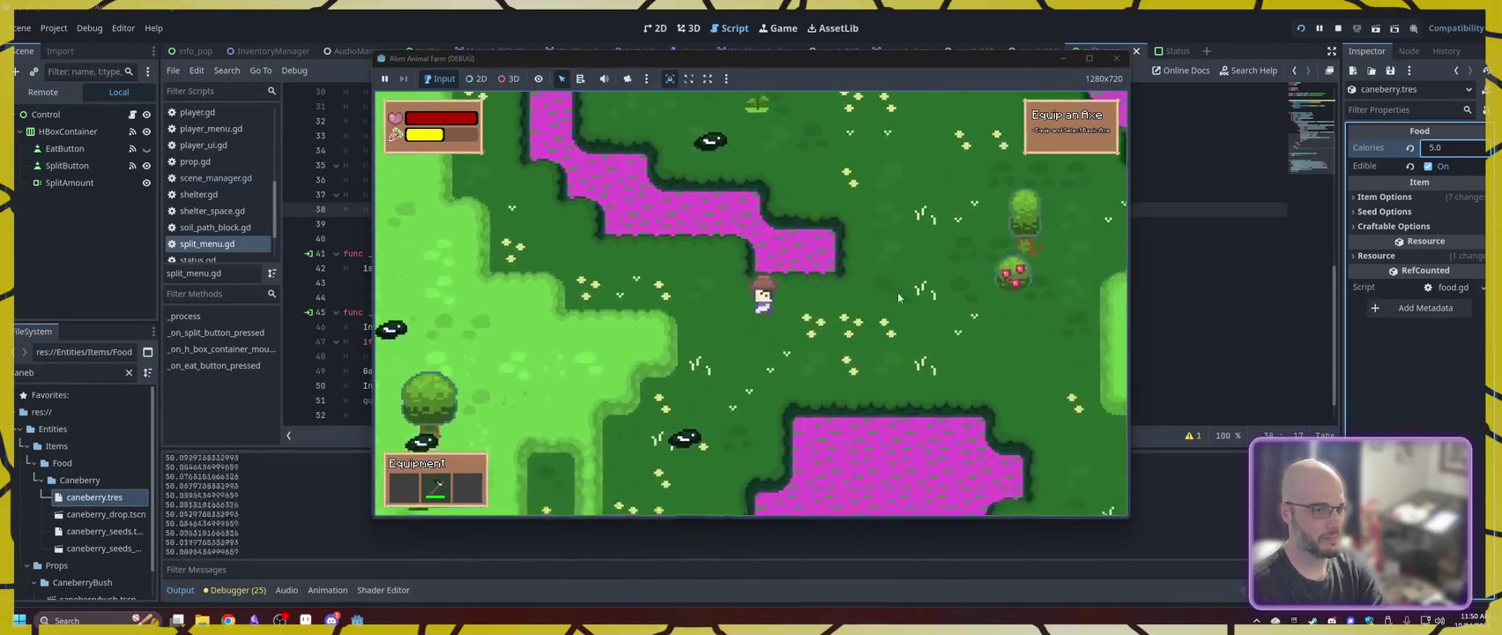
{"action": "key", "text": "w"}
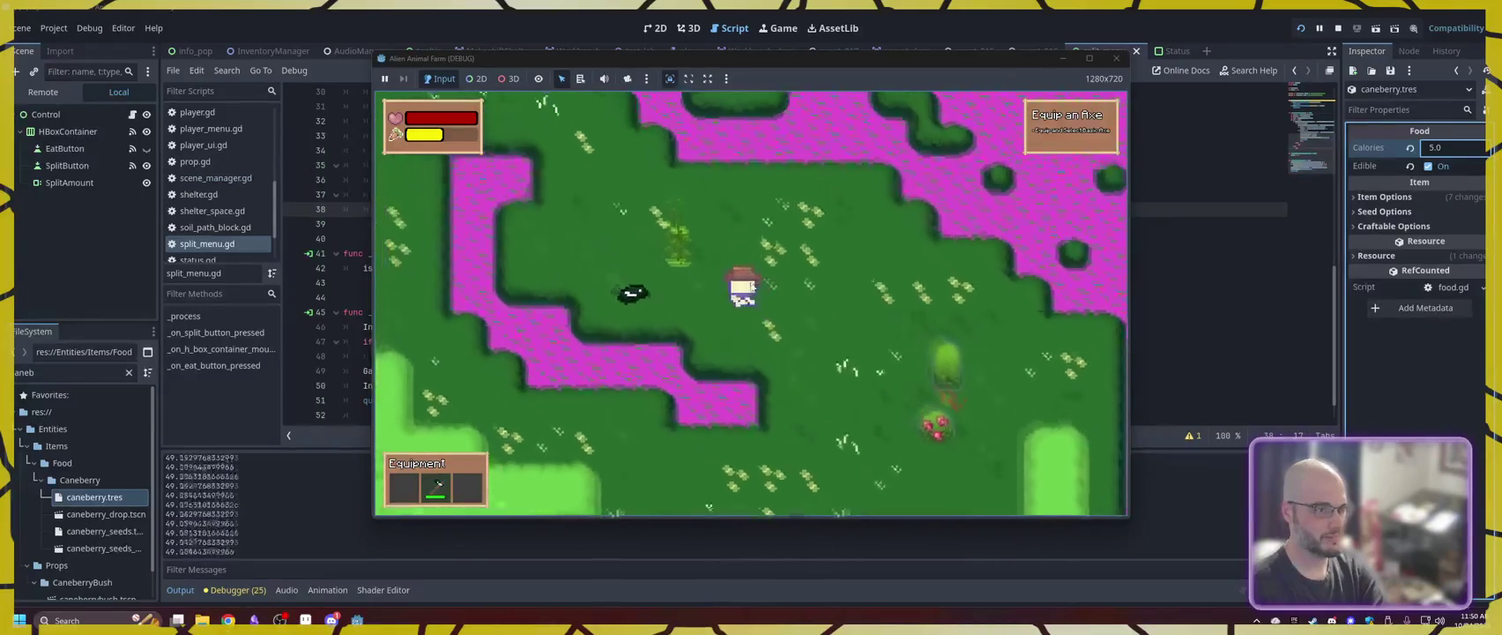
{"action": "key", "text": "d"}
{"action": "key", "text": "s"}
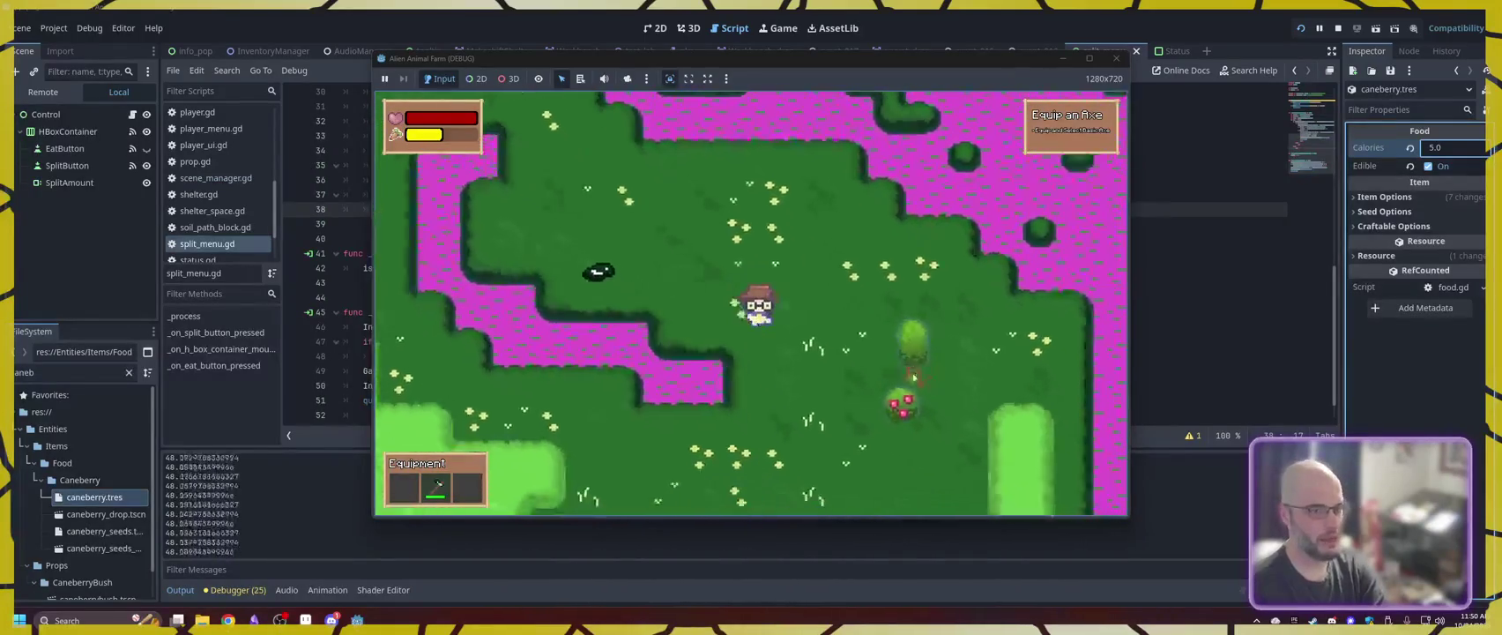
- Walk the character south through the forest to the magenta water and left along it
{"action": "key", "text": "s"}
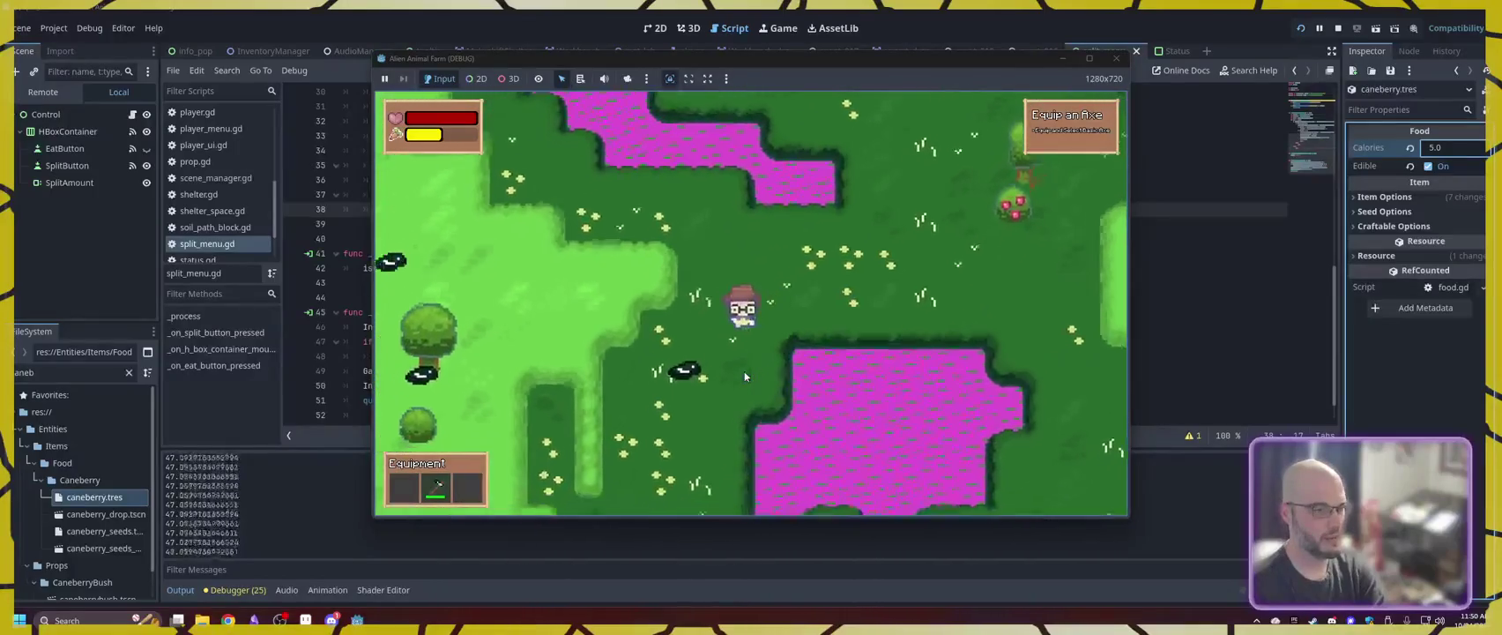
{"action": "key", "text": "s"}
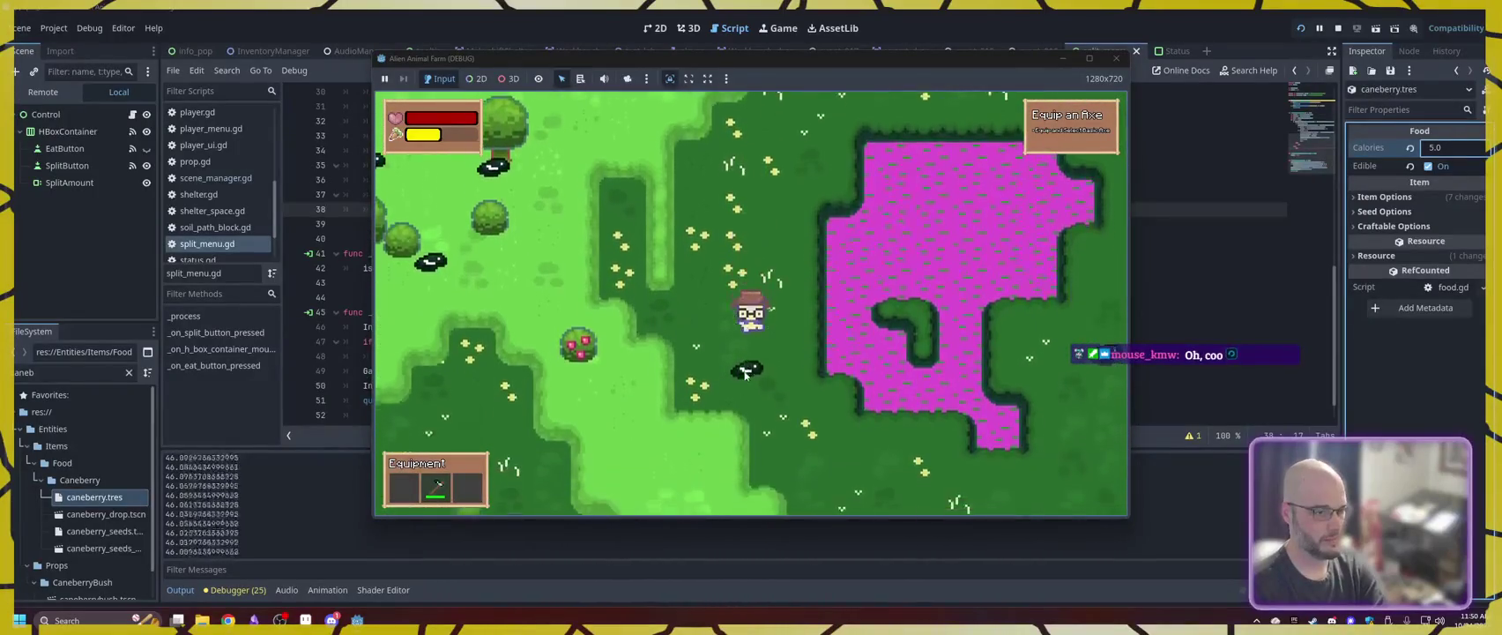
{"action": "key", "text": "s"}
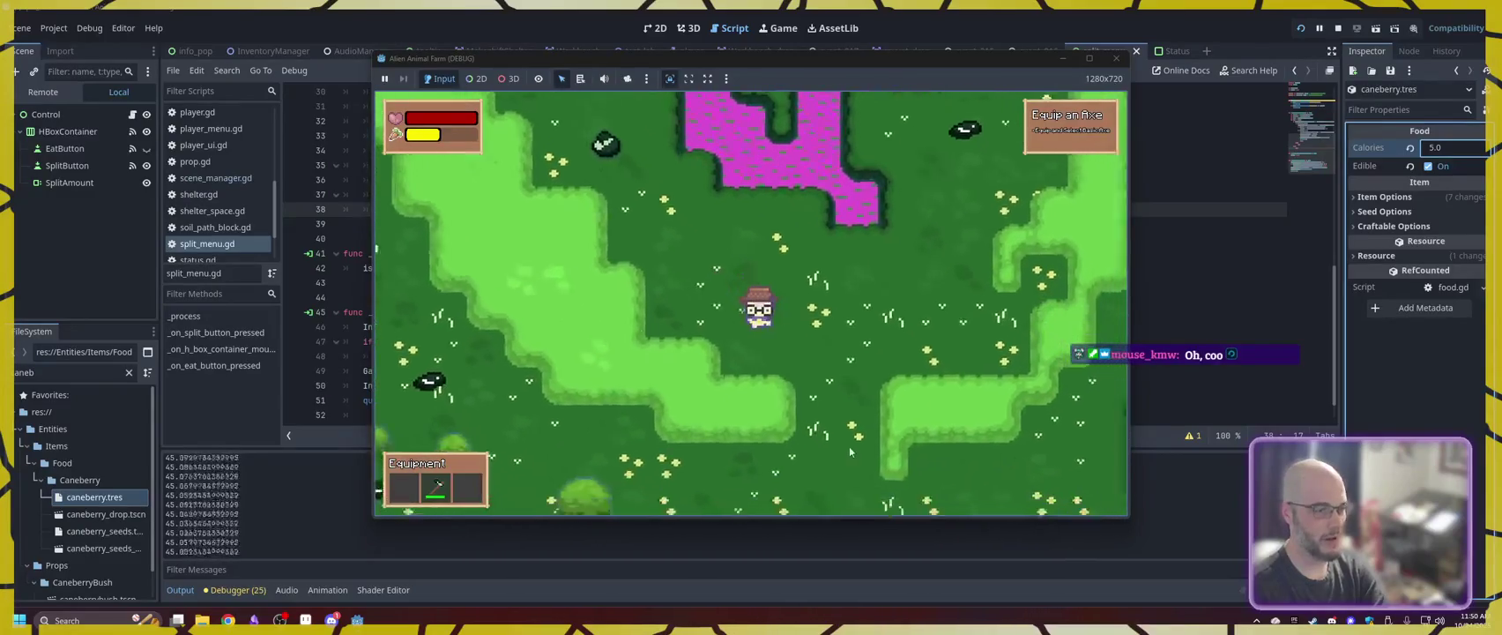
{"action": "key", "text": "s"}
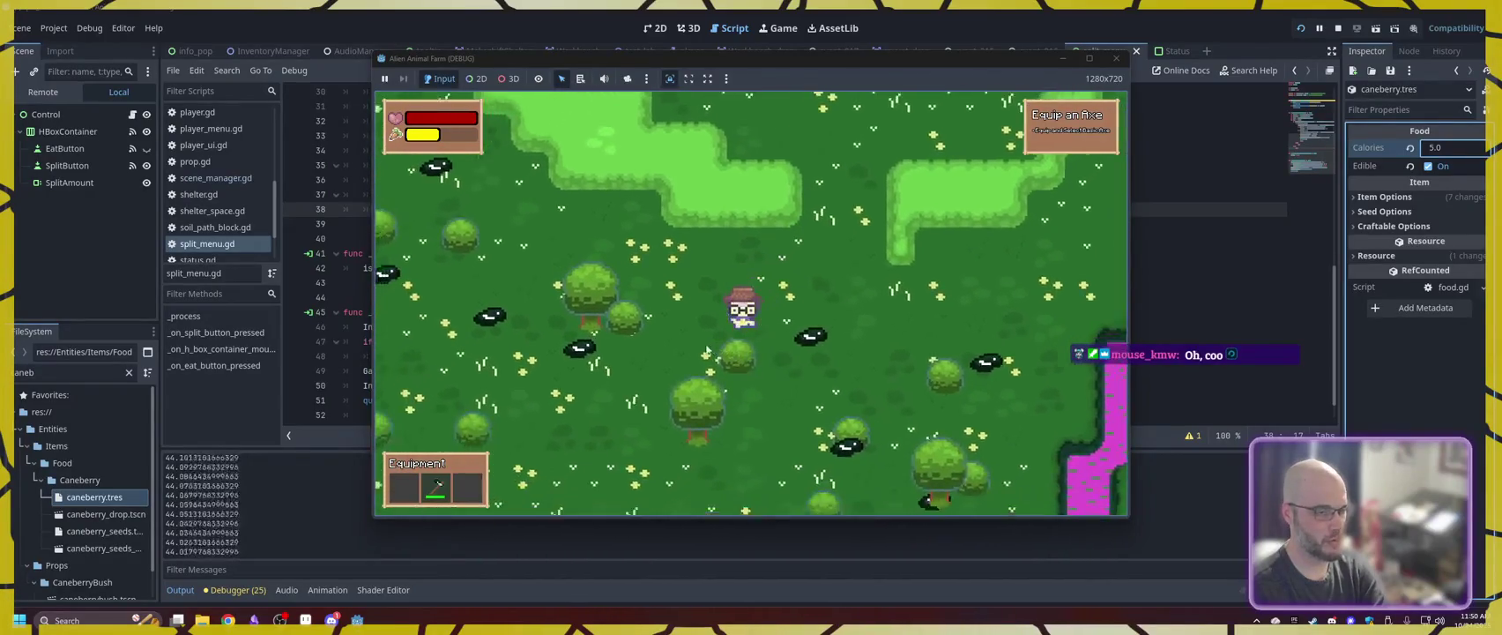
{"action": "key", "text": "s"}
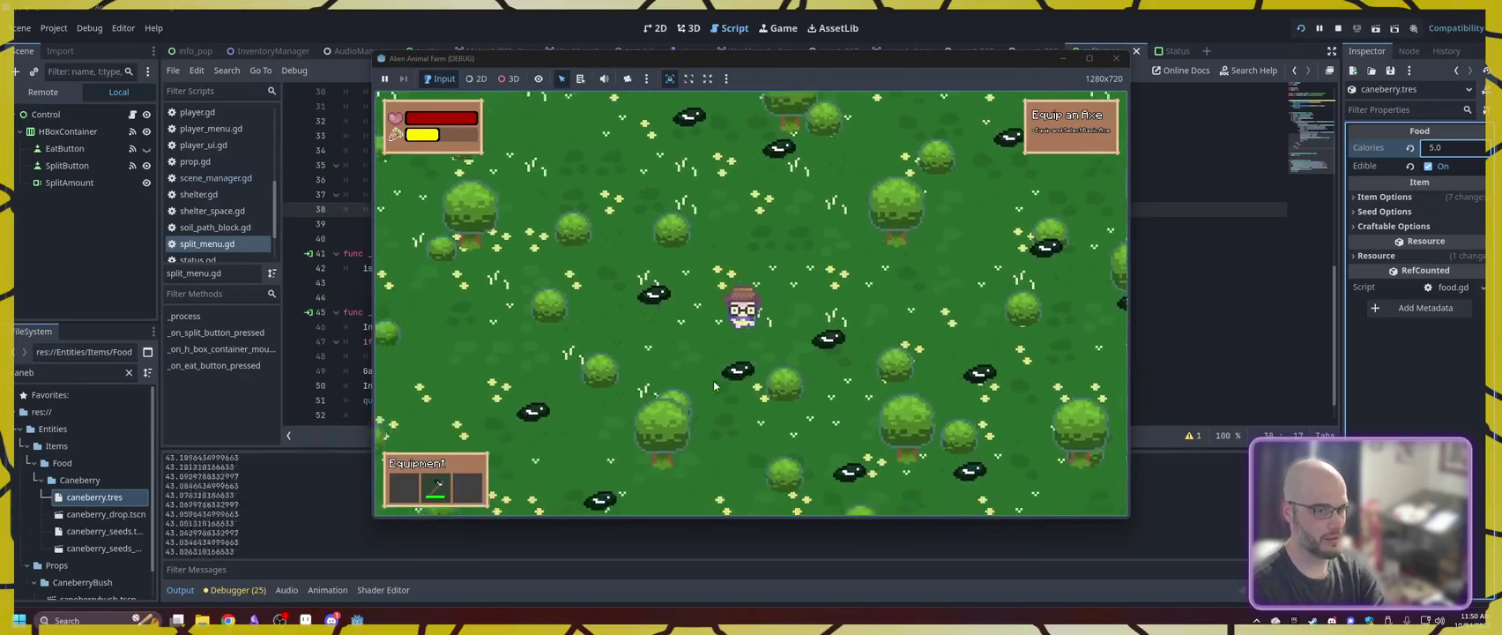
{"action": "key", "text": "s"}
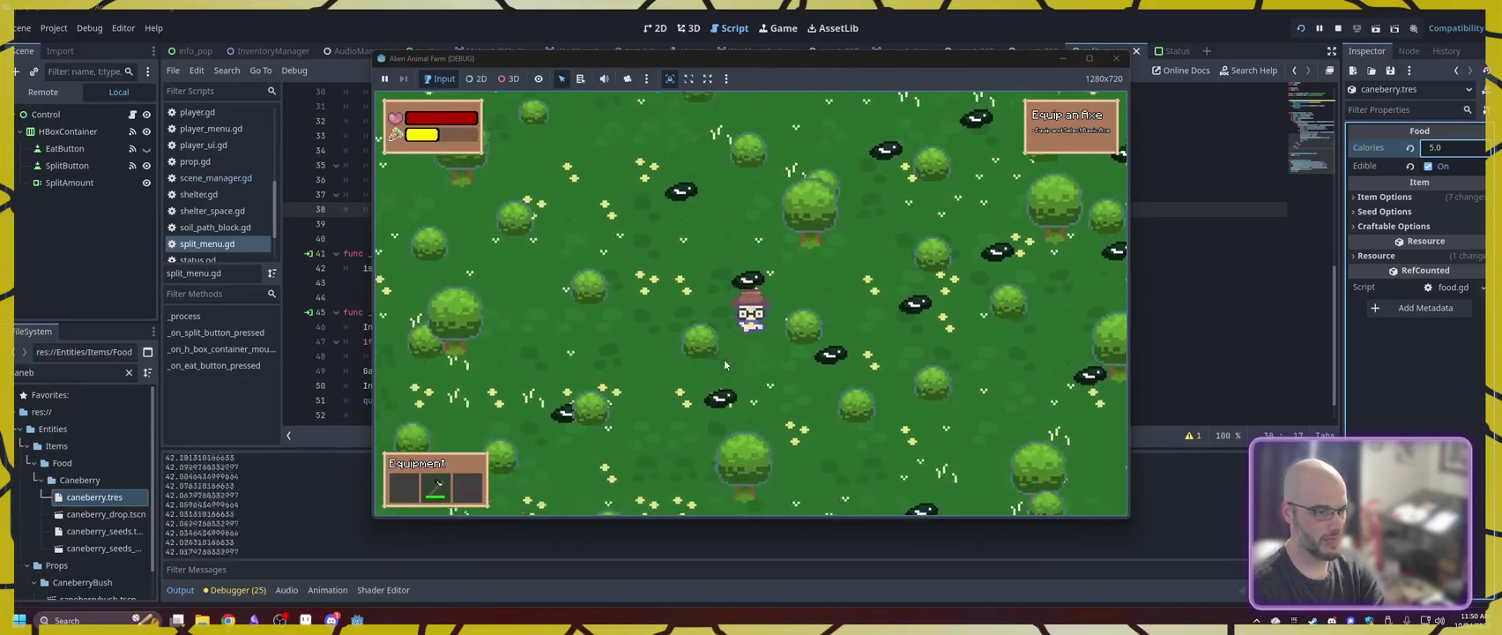
{"action": "key", "text": "s"}
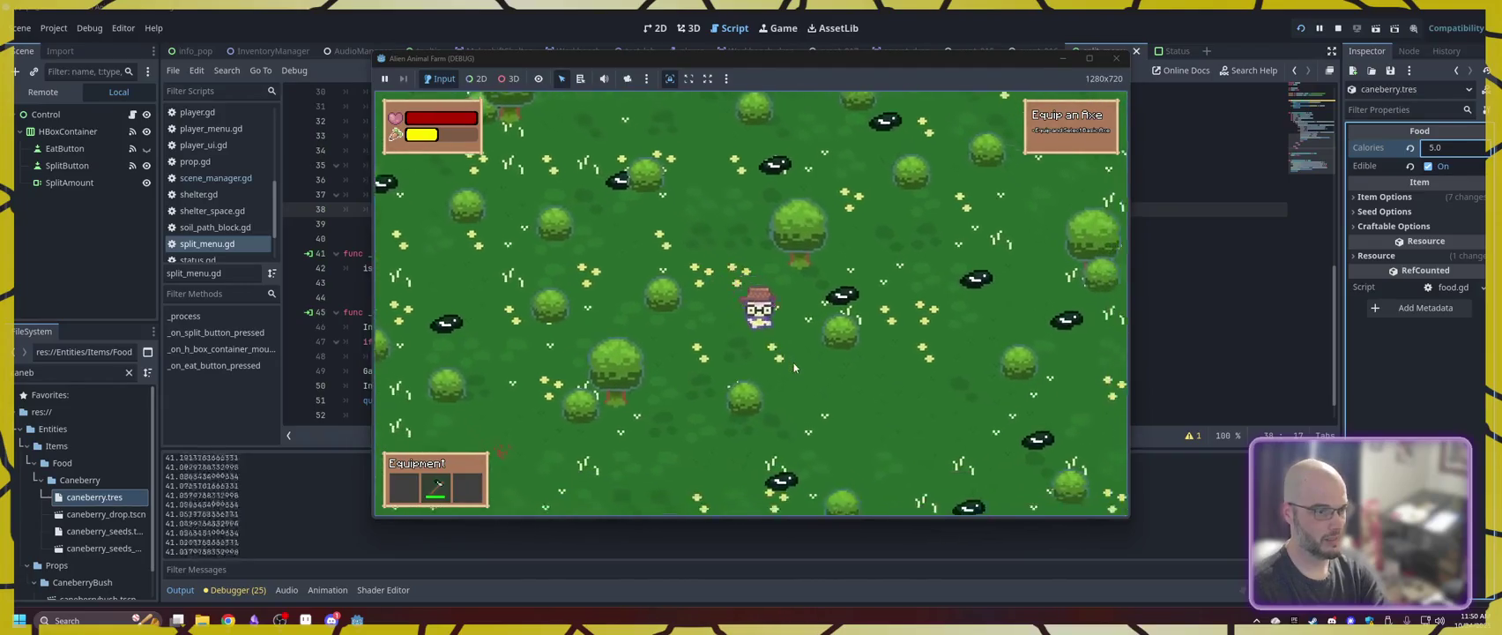
{"action": "key", "text": "a"}
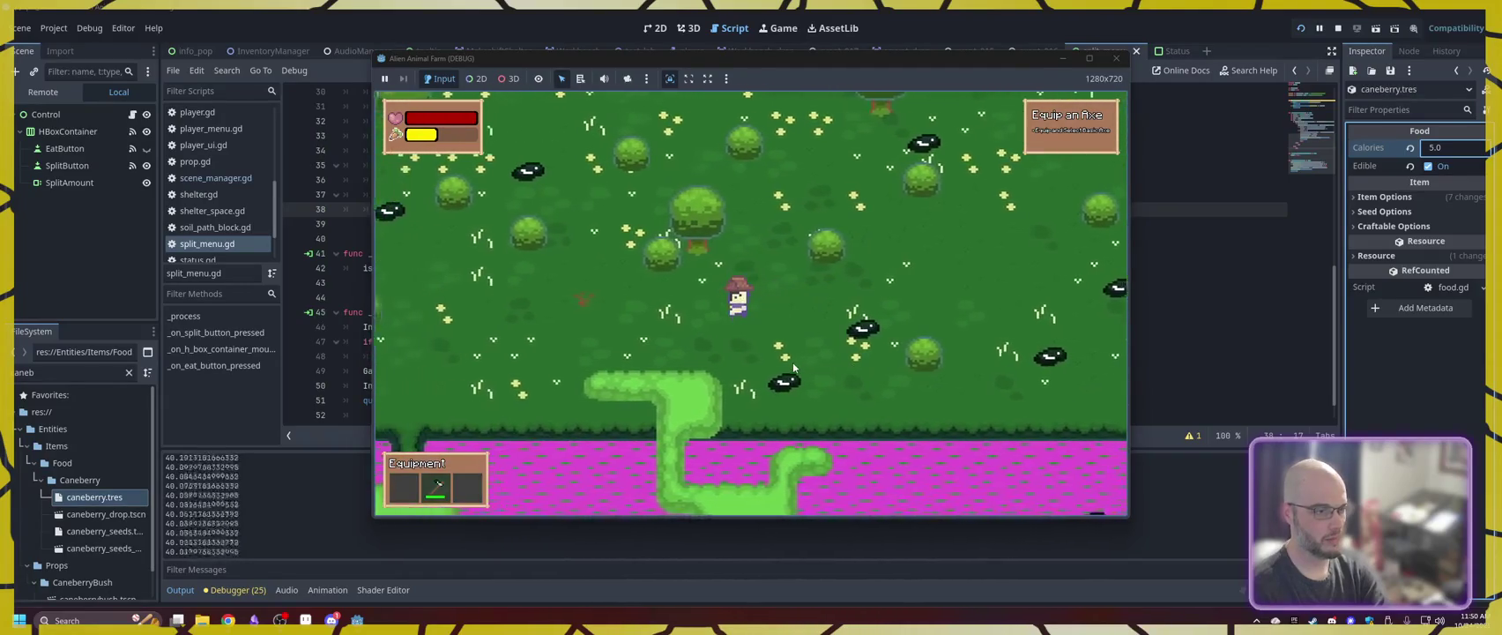
{"action": "key", "text": "a"}
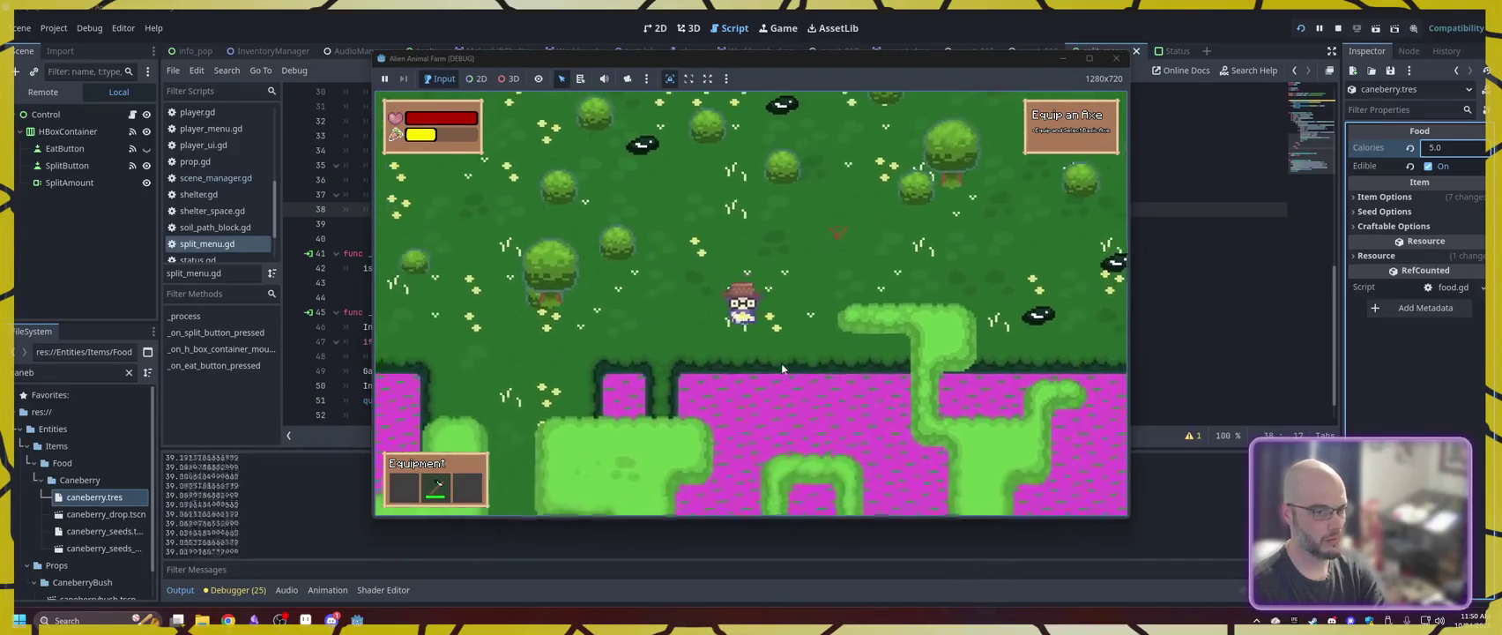
- Follow the green path south past the crop field to the house and open the backpack
{"action": "key", "text": "s"}
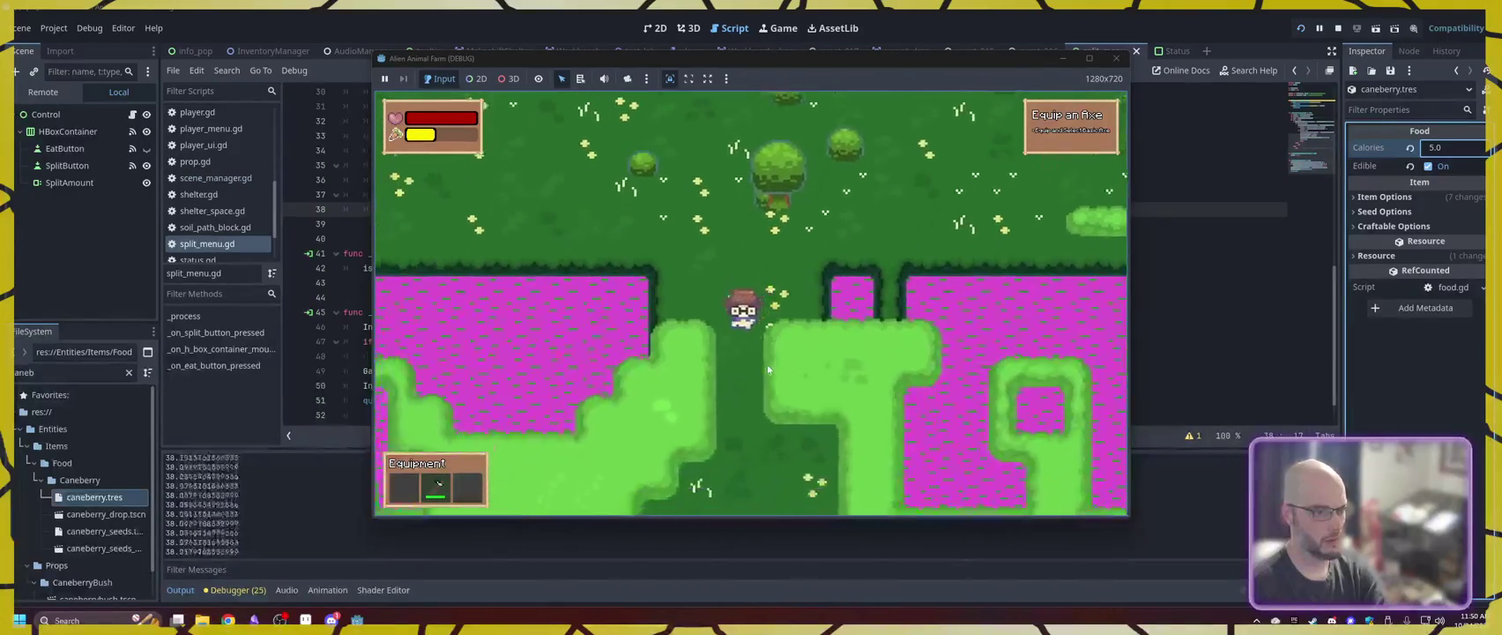
{"action": "key", "text": "s"}
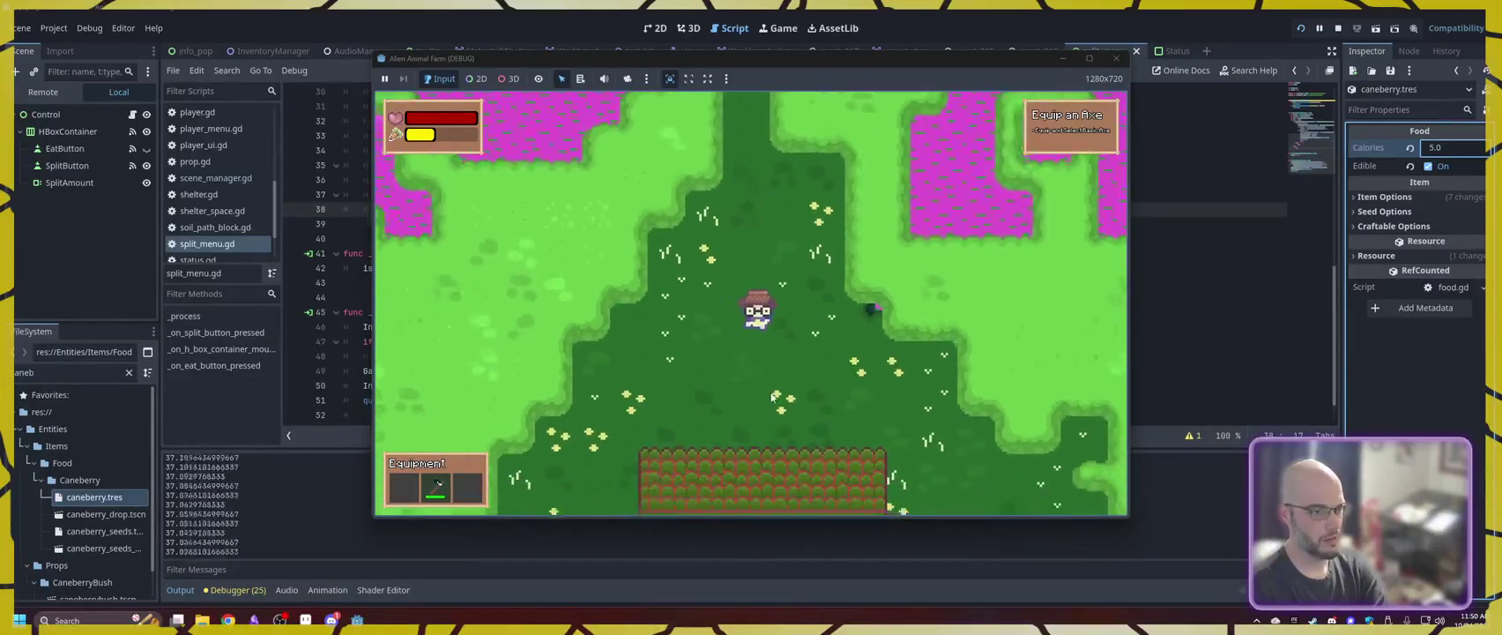
{"action": "key", "text": "s"}
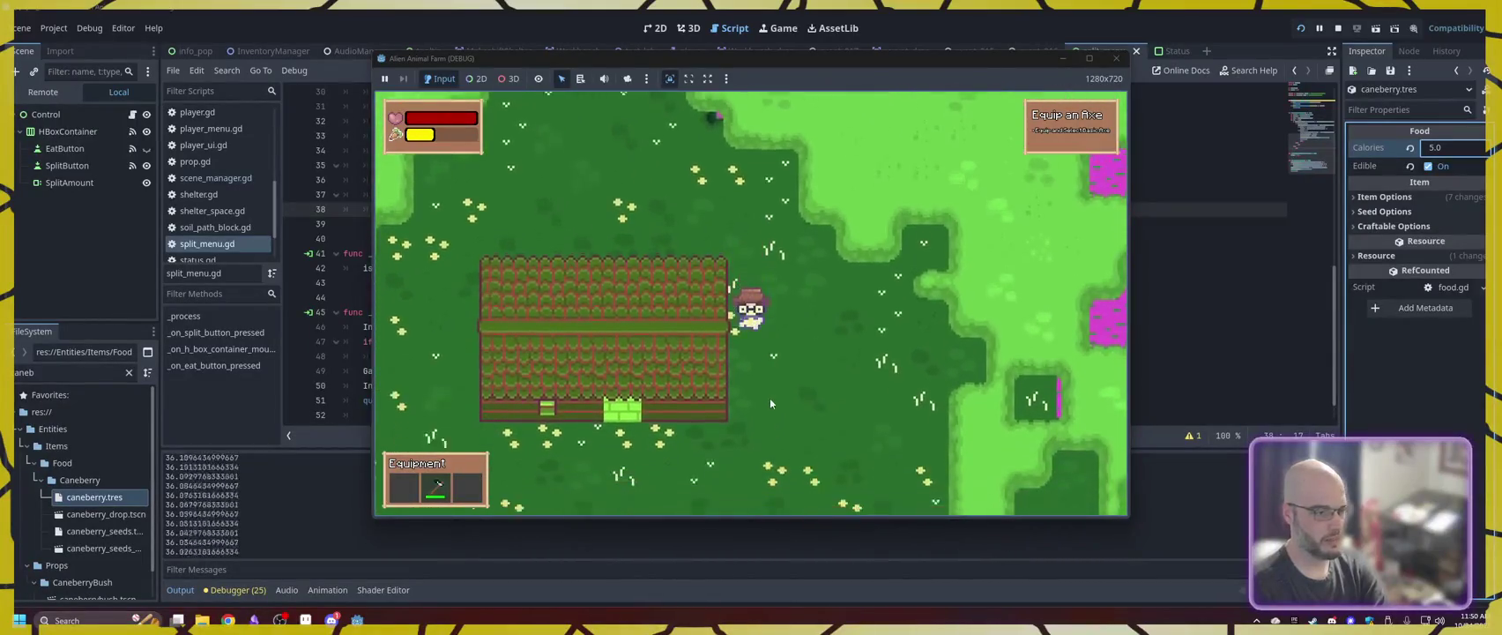
{"action": "key", "text": "s"}
{"action": "key", "text": "a"}
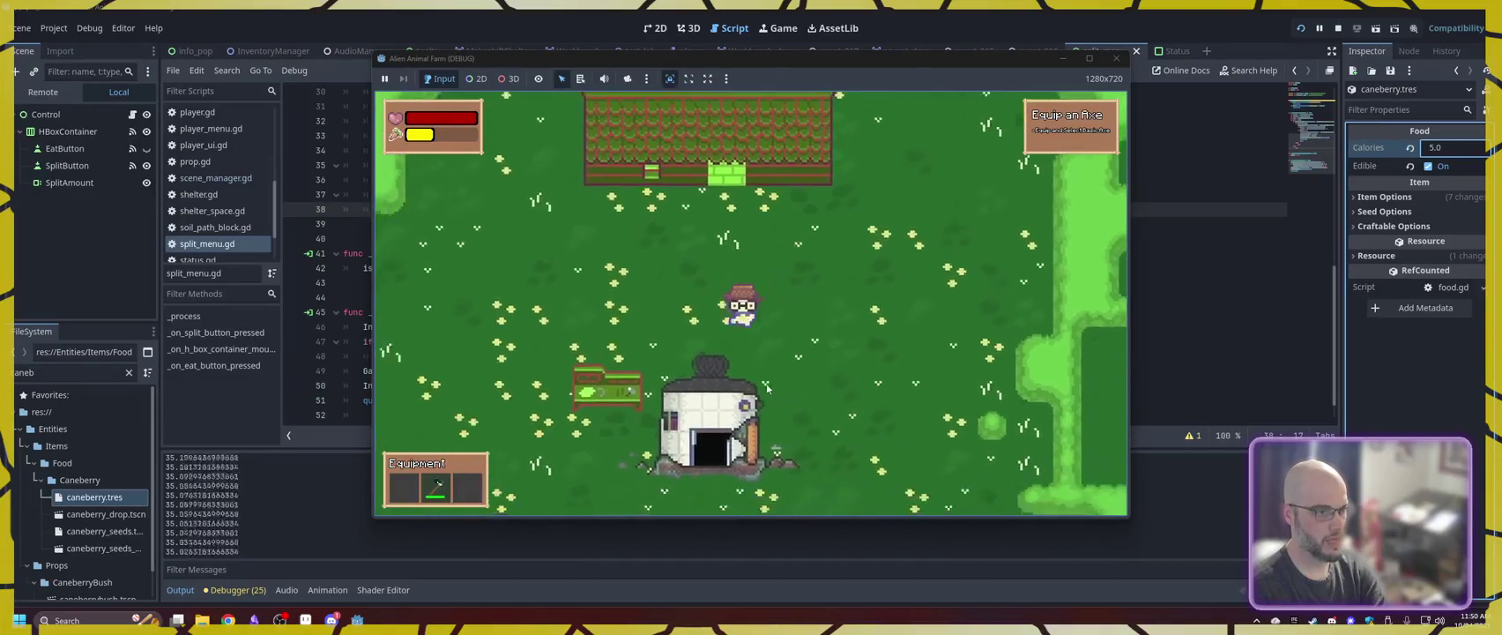
{"action": "key", "text": "a"}
{"action": "key", "text": "s"}
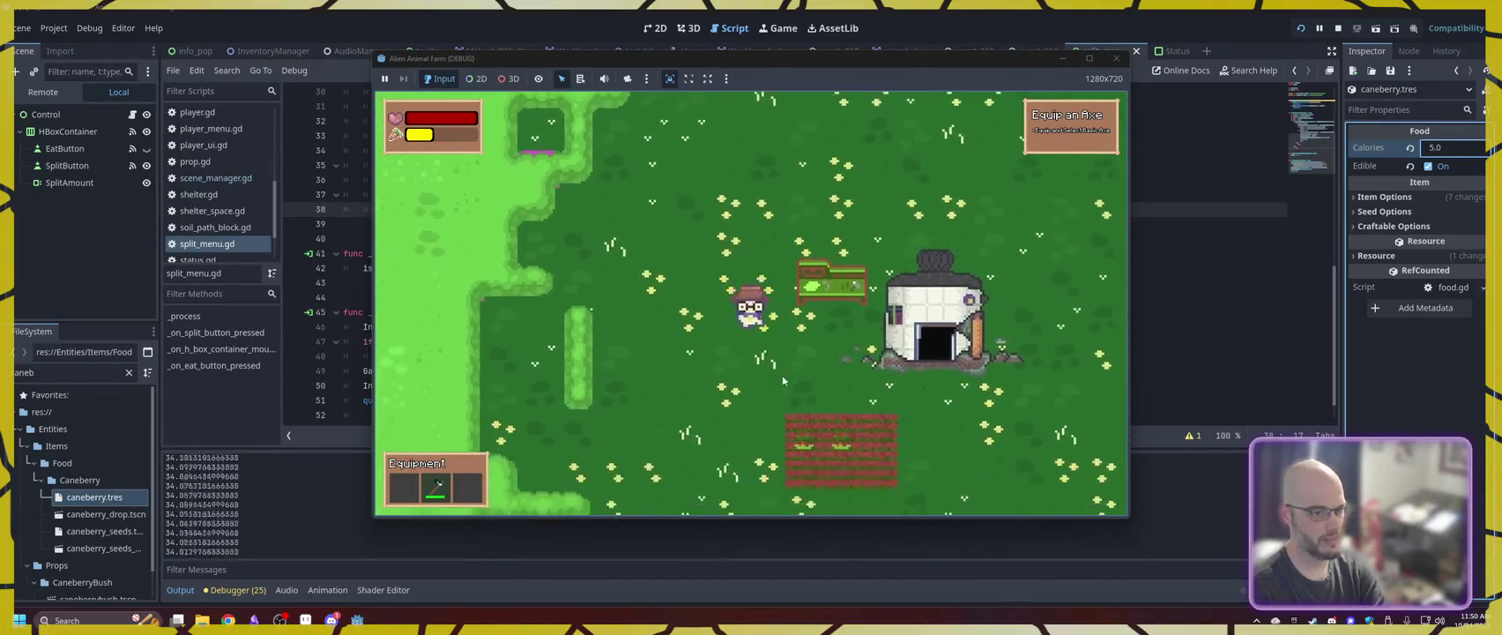
{"action": "key", "text": "i"}
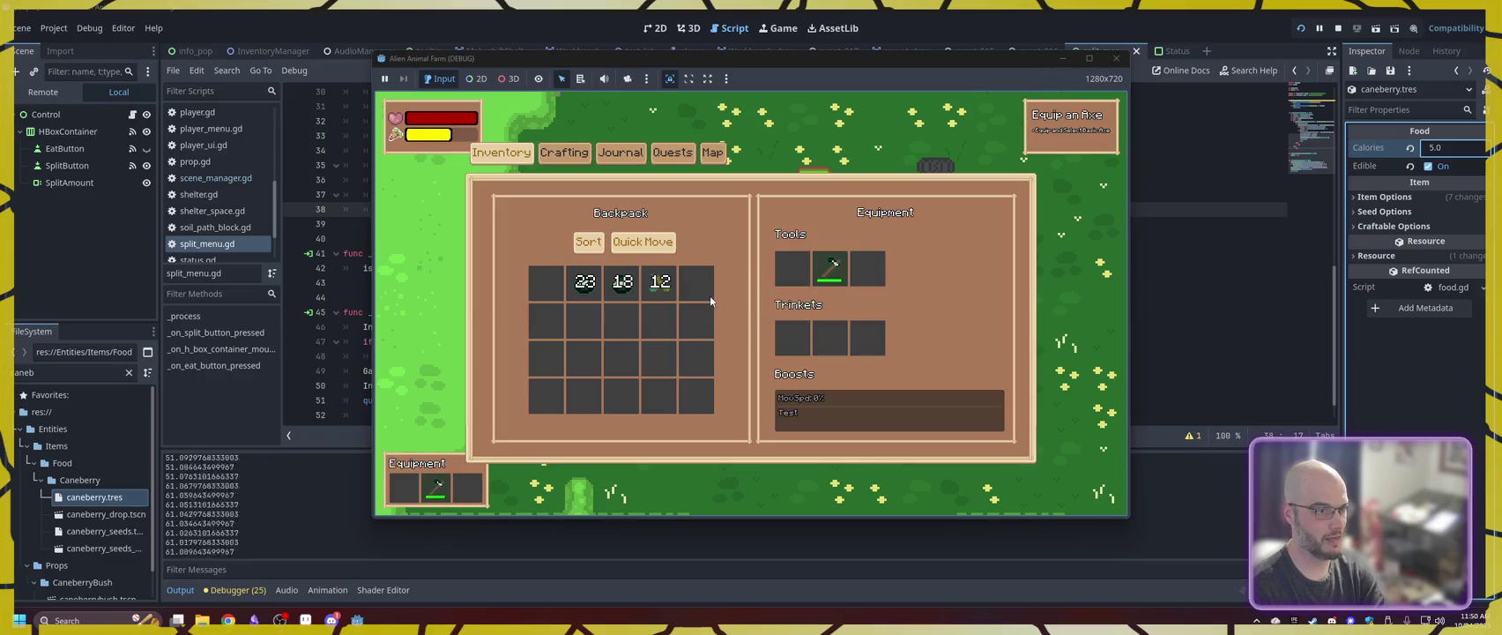
- Close the inventory and walk north past the crop field and water to the forest edge
{"action": "key", "text": "i"}
{"action": "key", "text": "w"}
{"action": "key", "text": "w"}
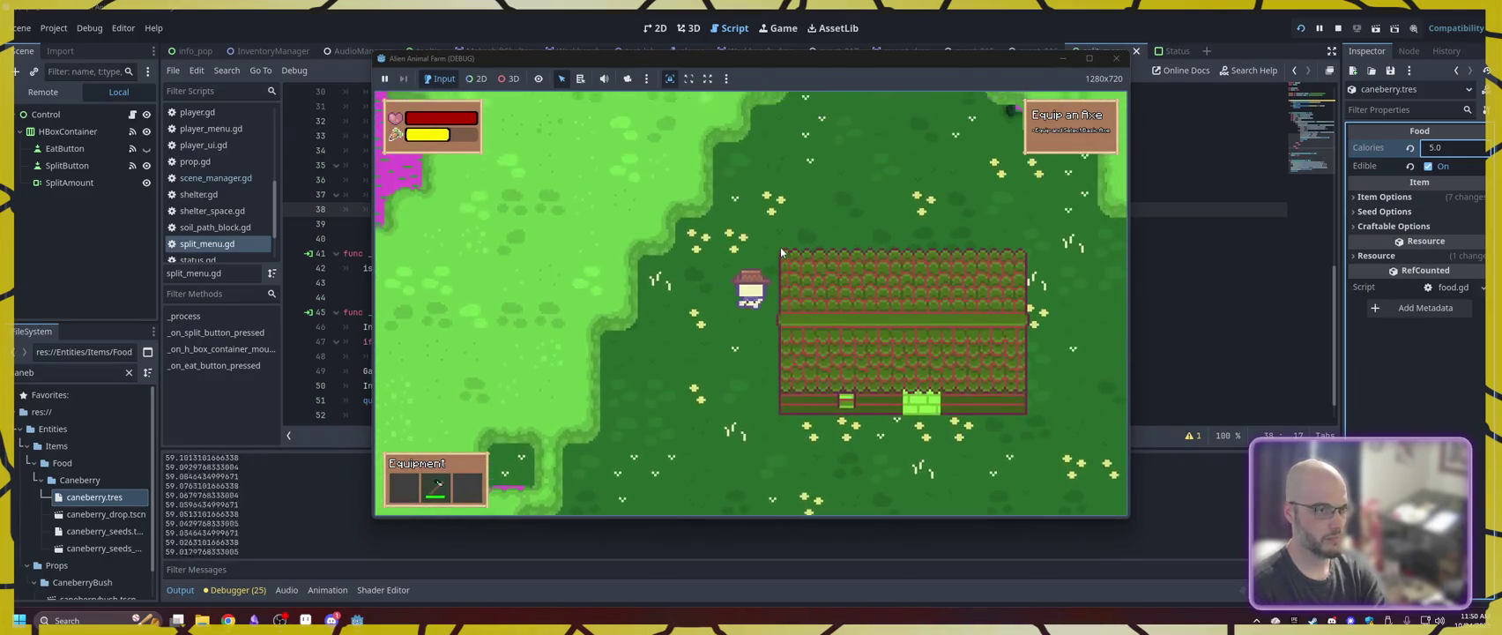
{"action": "key", "text": "w"}
{"action": "key", "text": "d"}
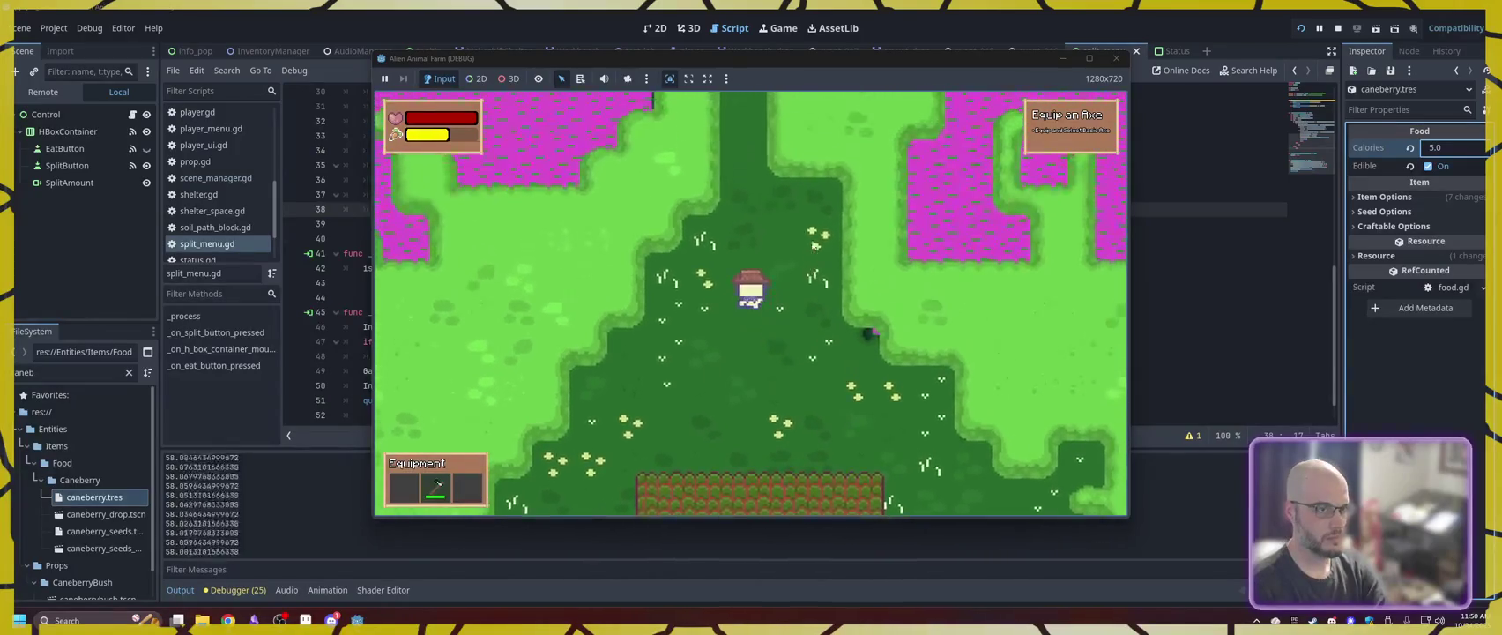
{"action": "key", "text": "w"}
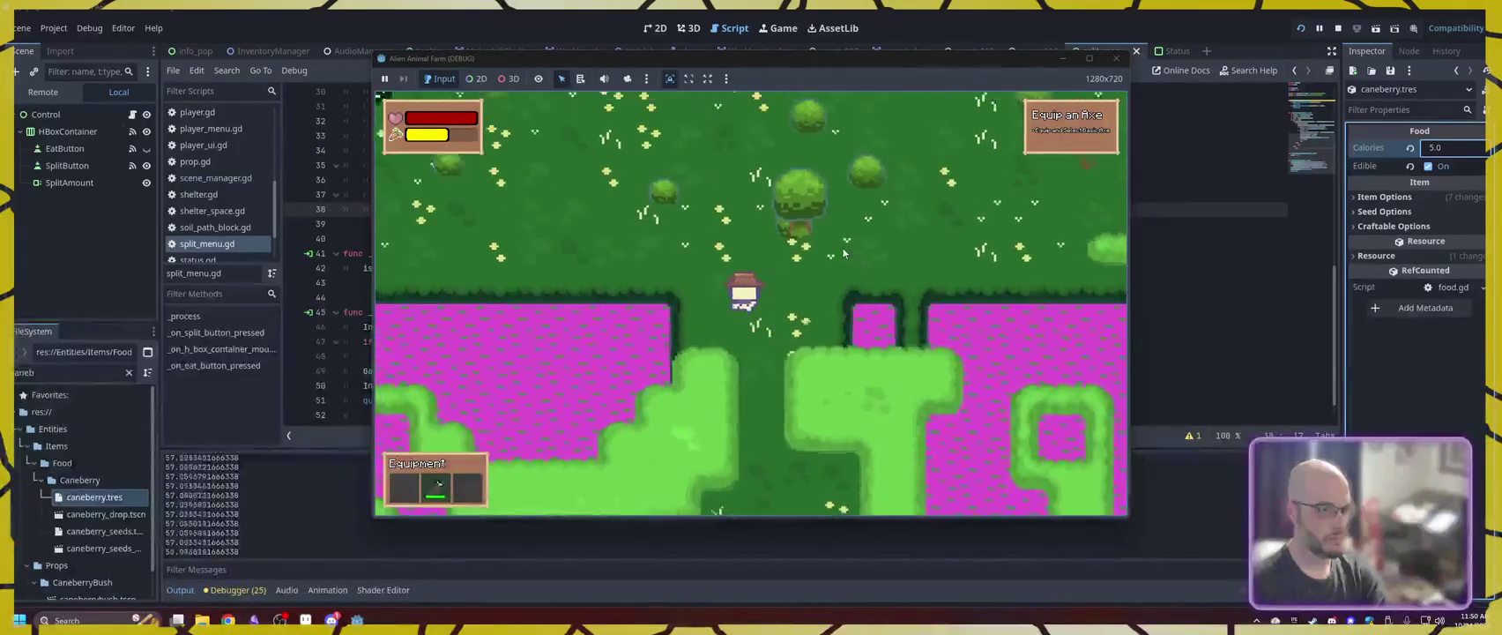
{"action": "key", "text": "w"}
{"action": "key", "text": "a"}
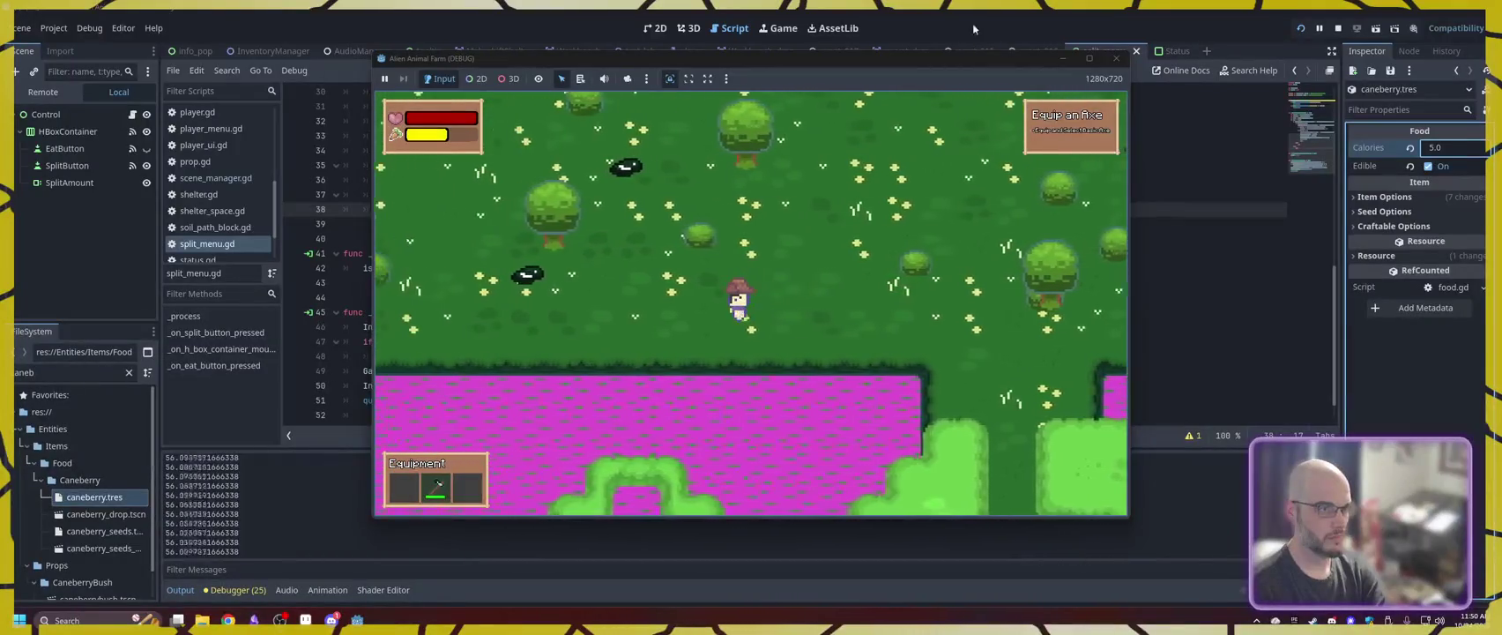
{"action": "key", "text": "a"}
{"action": "left_click", "coordinate": [319, 23]}
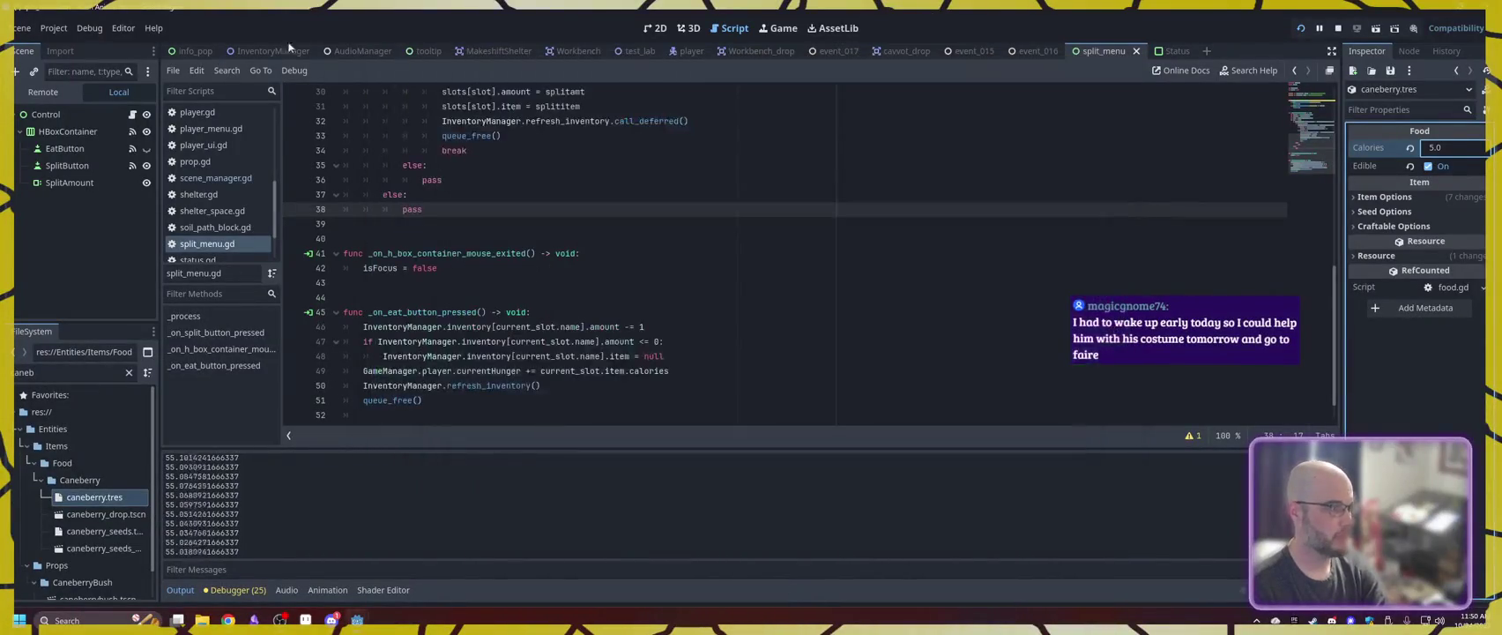
- Filter the FileSystem for 'cr' and open res://Entities/Props/Cron/cron.tscn
{"action": "type", "text": "cron"}
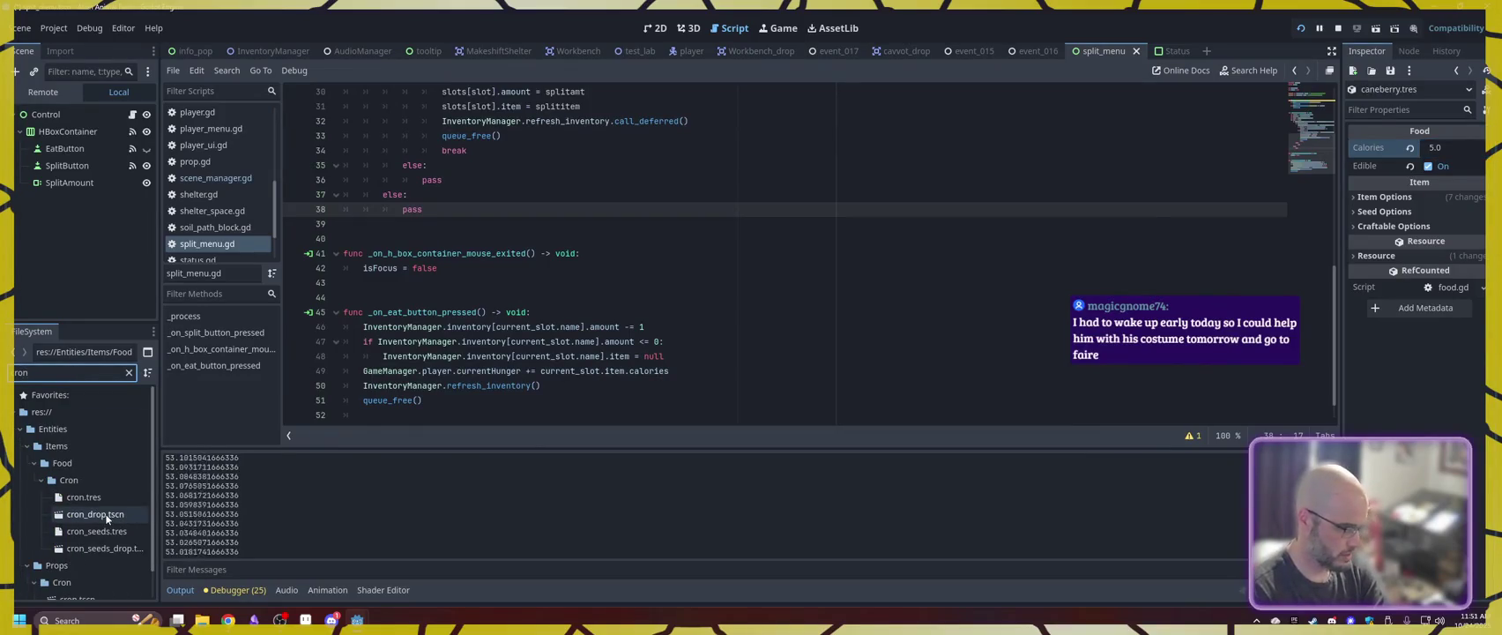
{"action": "right_click", "coordinate": [104, 518]}
{"action": "left_click", "coordinate": [29, 455]}
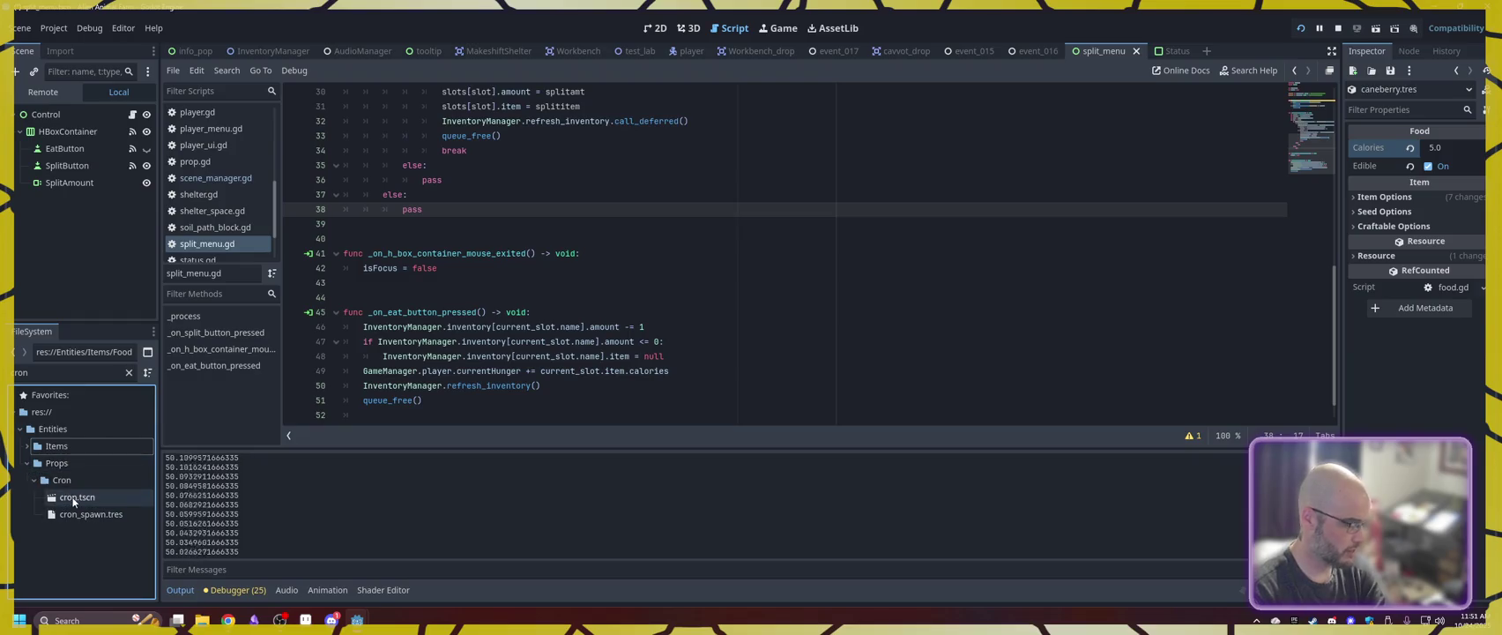
{"action": "double_click", "coordinate": [68, 499]}
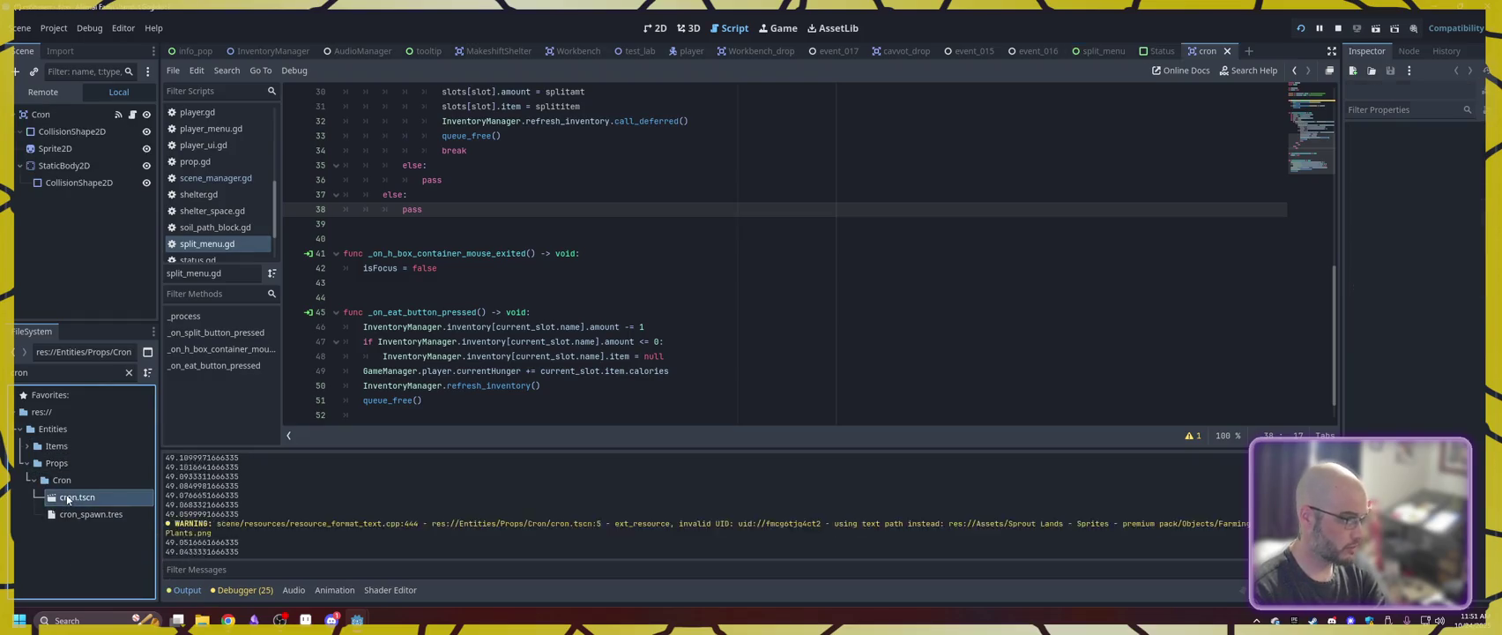
- Open the crop.gd script attached to the Cron node and scroll down to alt_drop()
{"action": "left_click", "coordinate": [133, 116]}
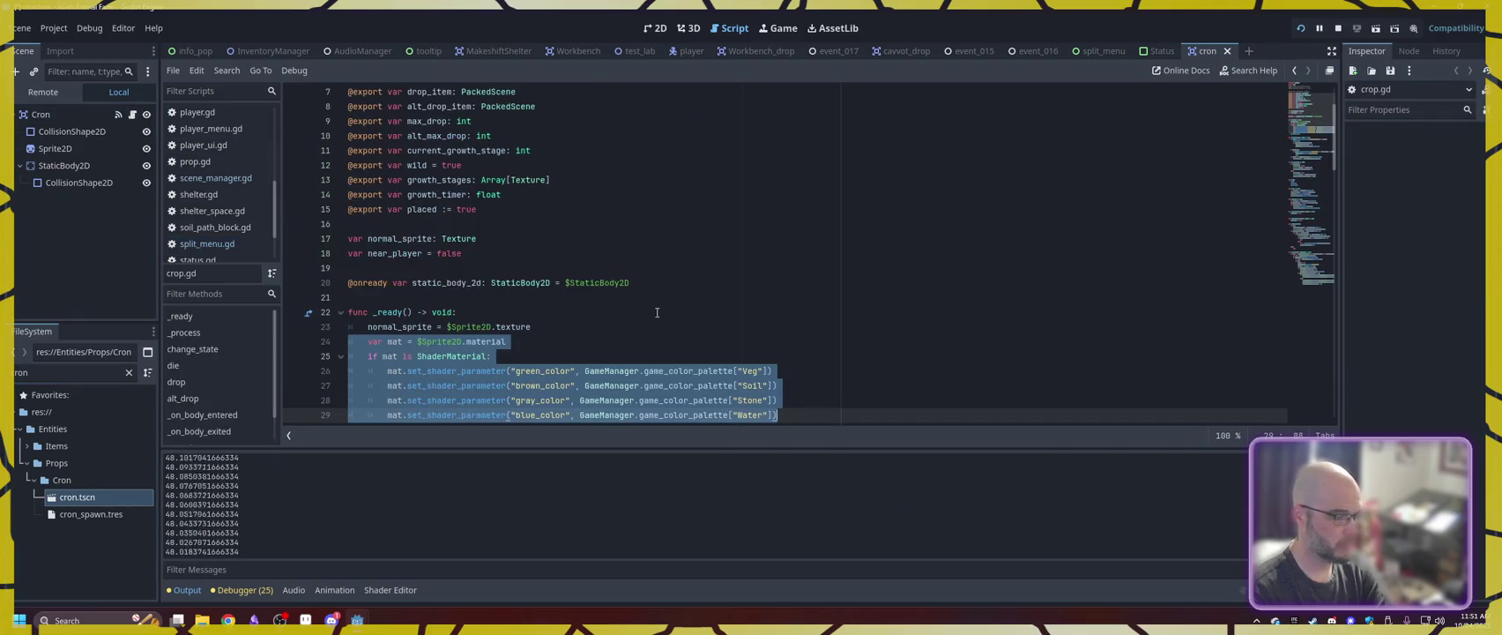
{"action": "scroll", "coordinate": [590, 347], "scroll_direction": "down", "scroll_amount": 4}
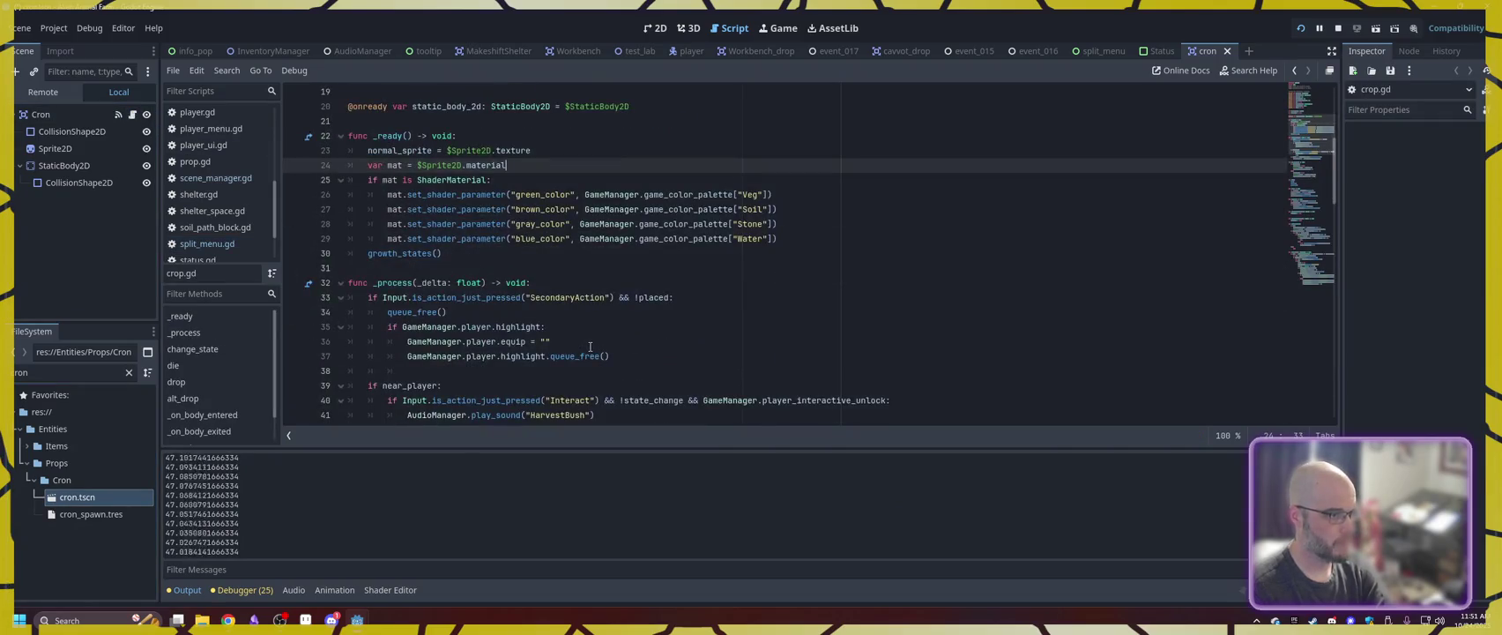
{"action": "scroll", "coordinate": [665, 333], "scroll_direction": "down", "scroll_amount": 5}
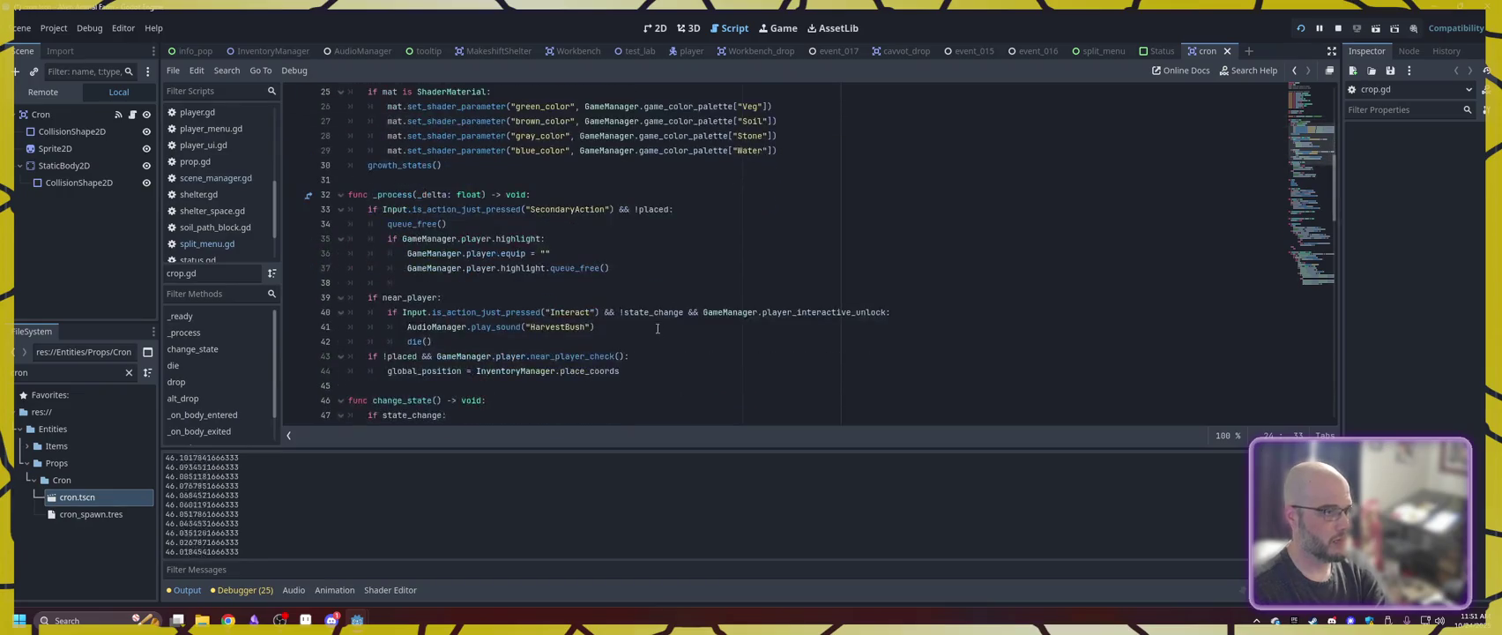
{"action": "scroll", "coordinate": [597, 328], "scroll_direction": "down", "scroll_amount": 6}
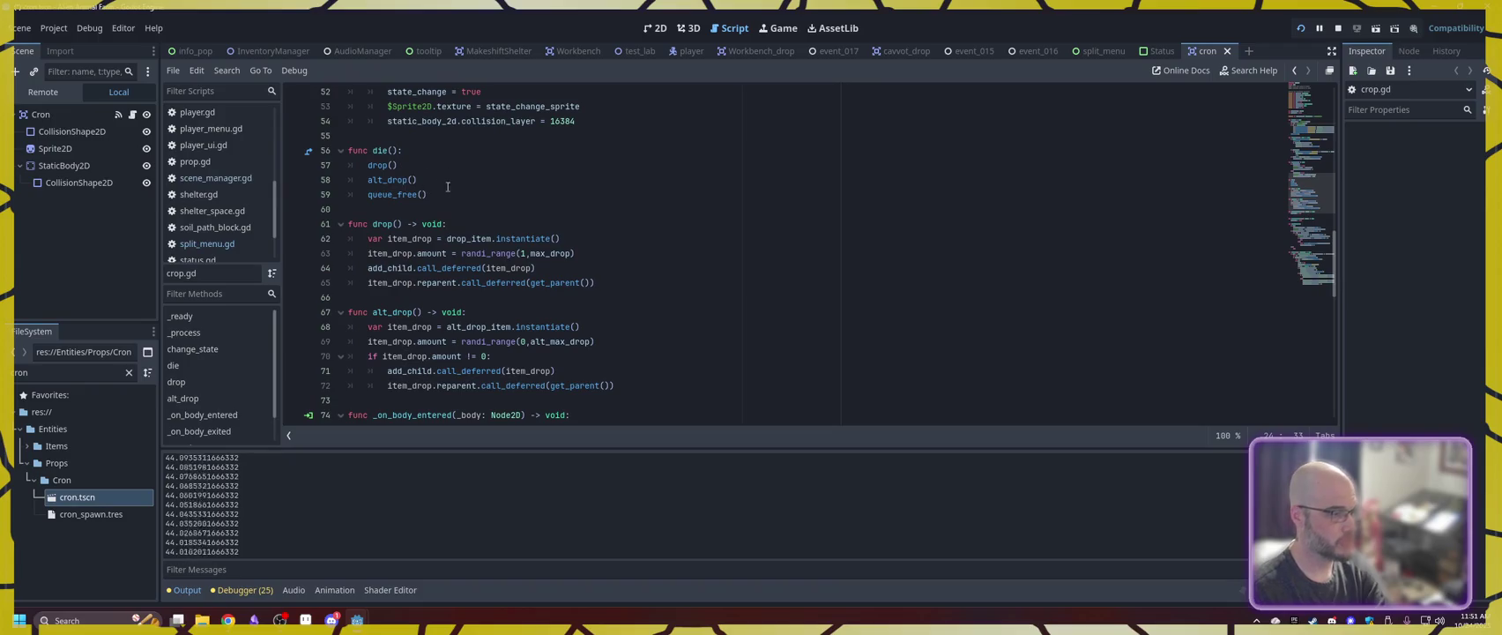
{"action": "scroll", "coordinate": [458, 291], "scroll_direction": "down", "scroll_amount": 3}
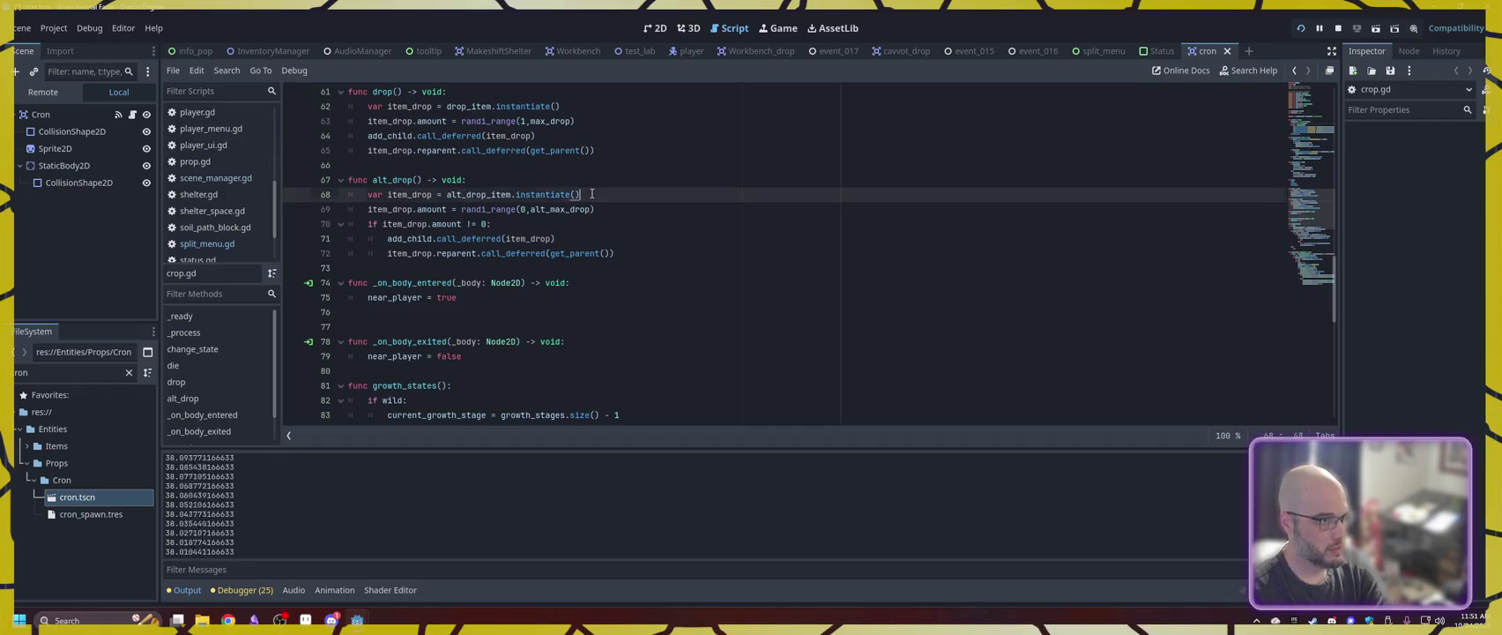
- Add an if (wild) branch using randi_range(0, alt_max_drop + 2), guard the spawn with amount != 0, and save
{"action": "key", "text": "Return"}
{"action": "type", "text": "if"}
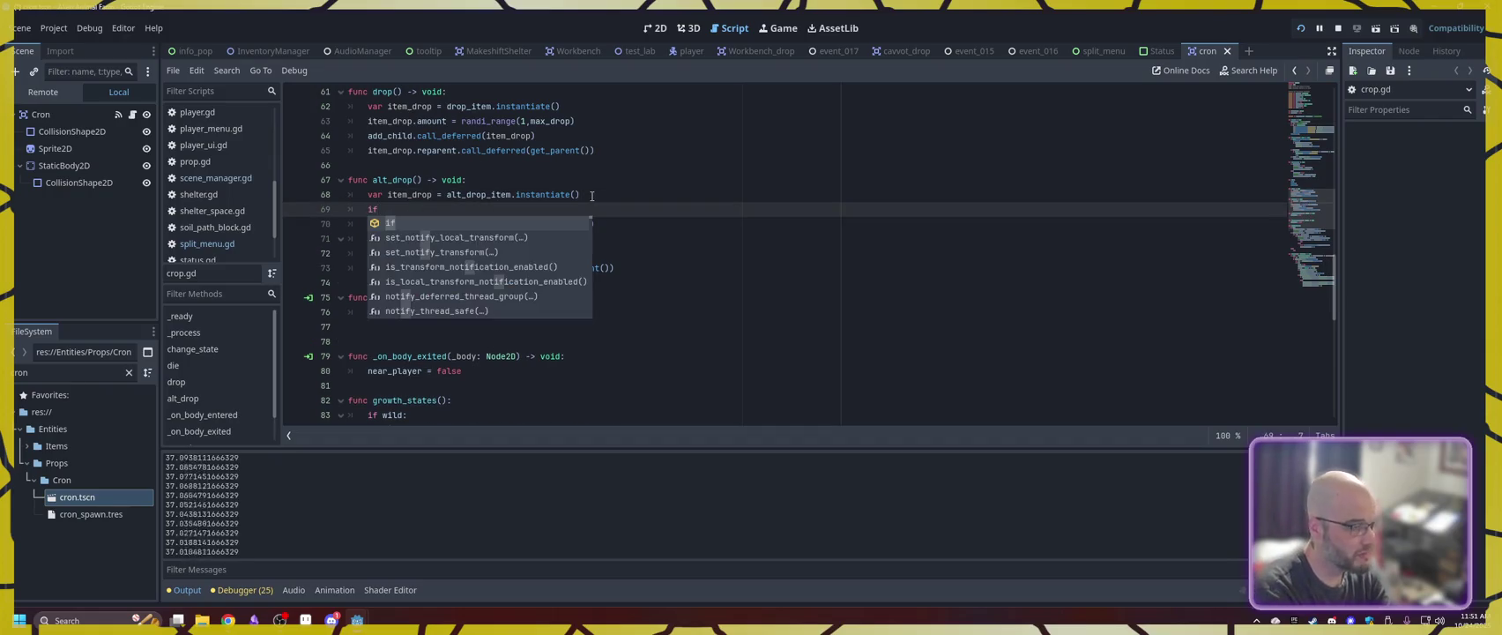
{"action": "type", "text": " !wild:"}
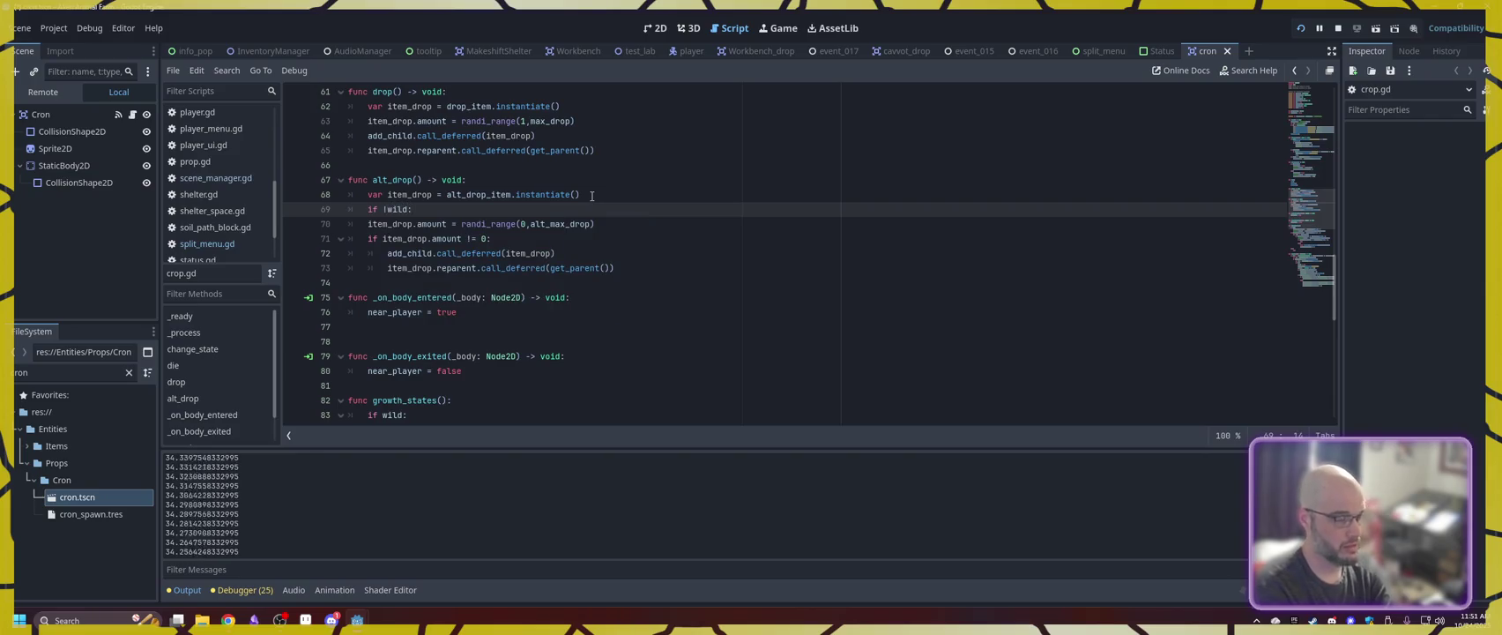
{"action": "key", "text": "Return"}
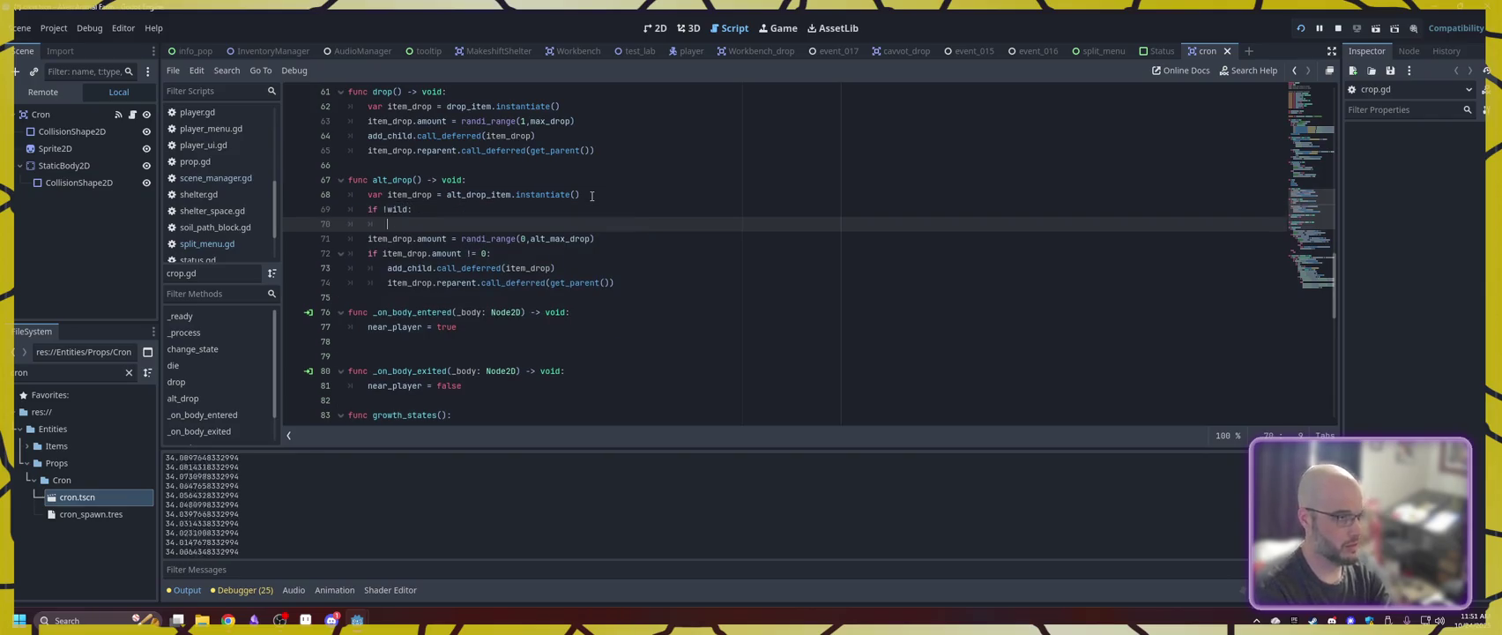
{"action": "left_click_drag", "start_coordinate": [595, 239], "coordinate": [402, 239]}
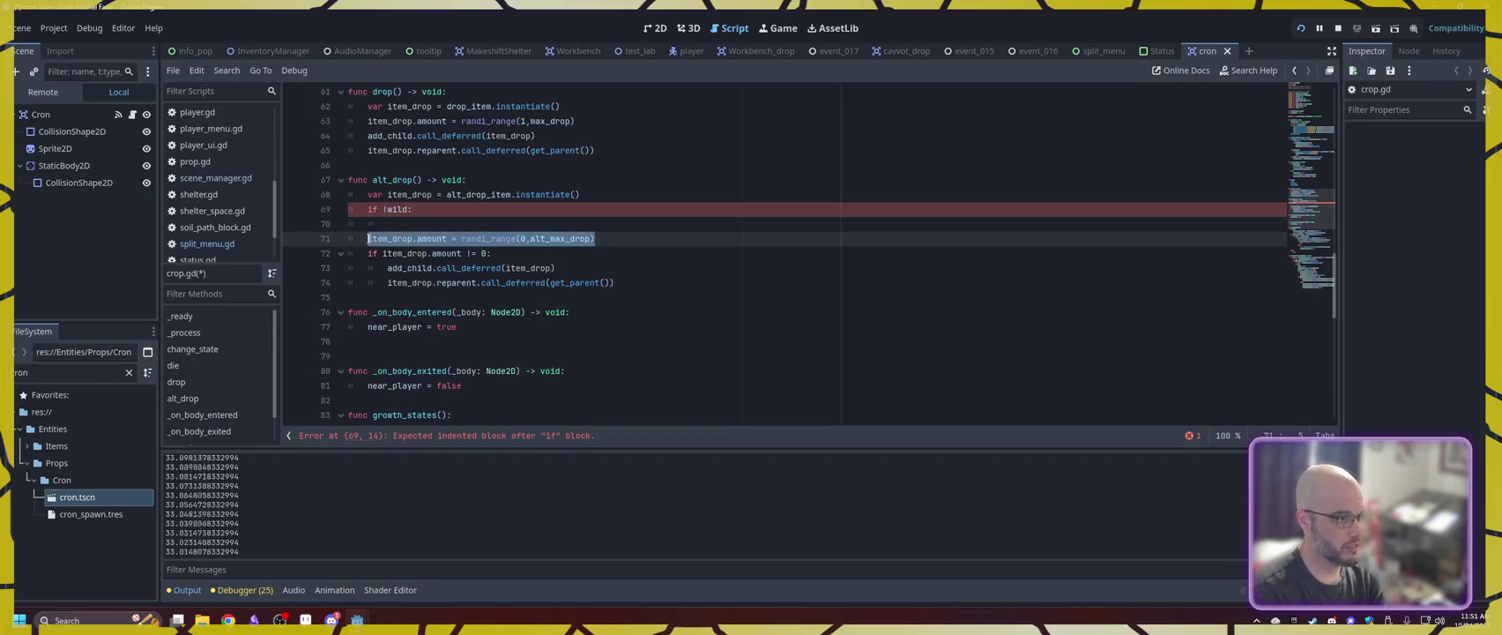
{"action": "left_click", "coordinate": [416, 222]}
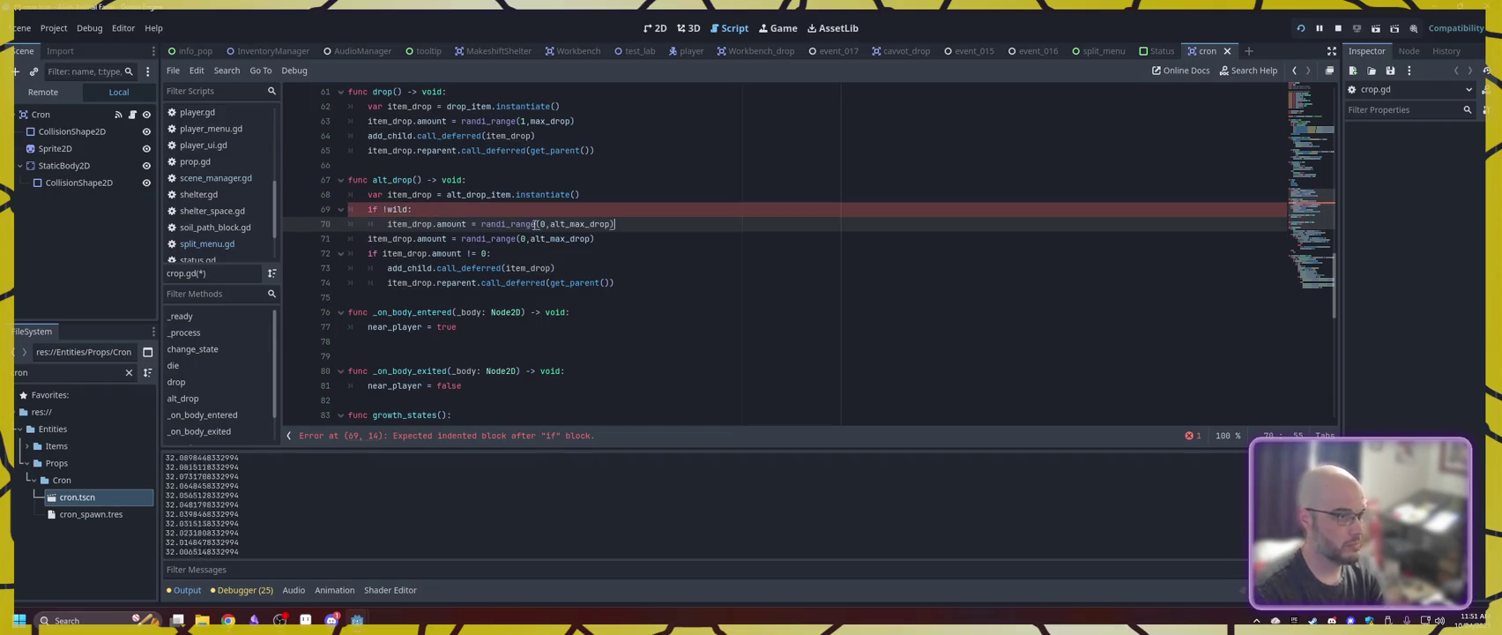
{"action": "left_click", "coordinate": [675, 256]}
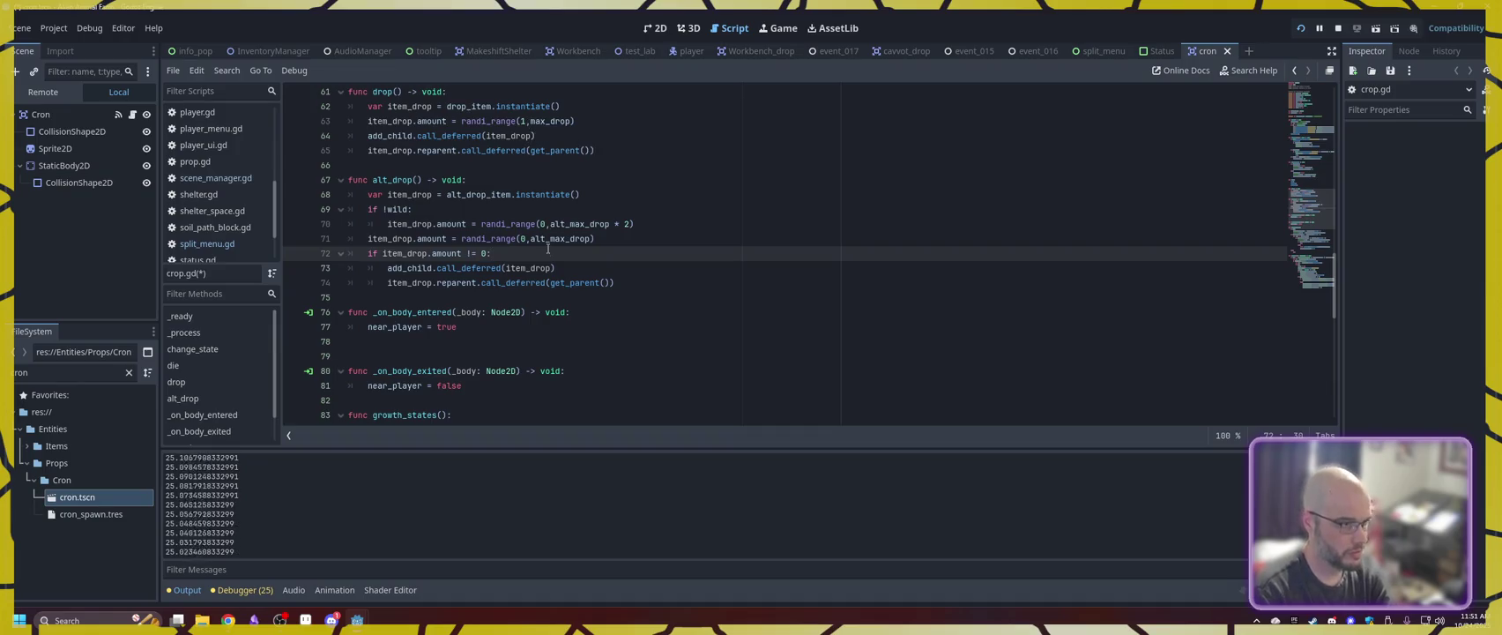
{"action": "left_click", "coordinate": [576, 274]}
{"action": "key", "text": "ctrl+s"}
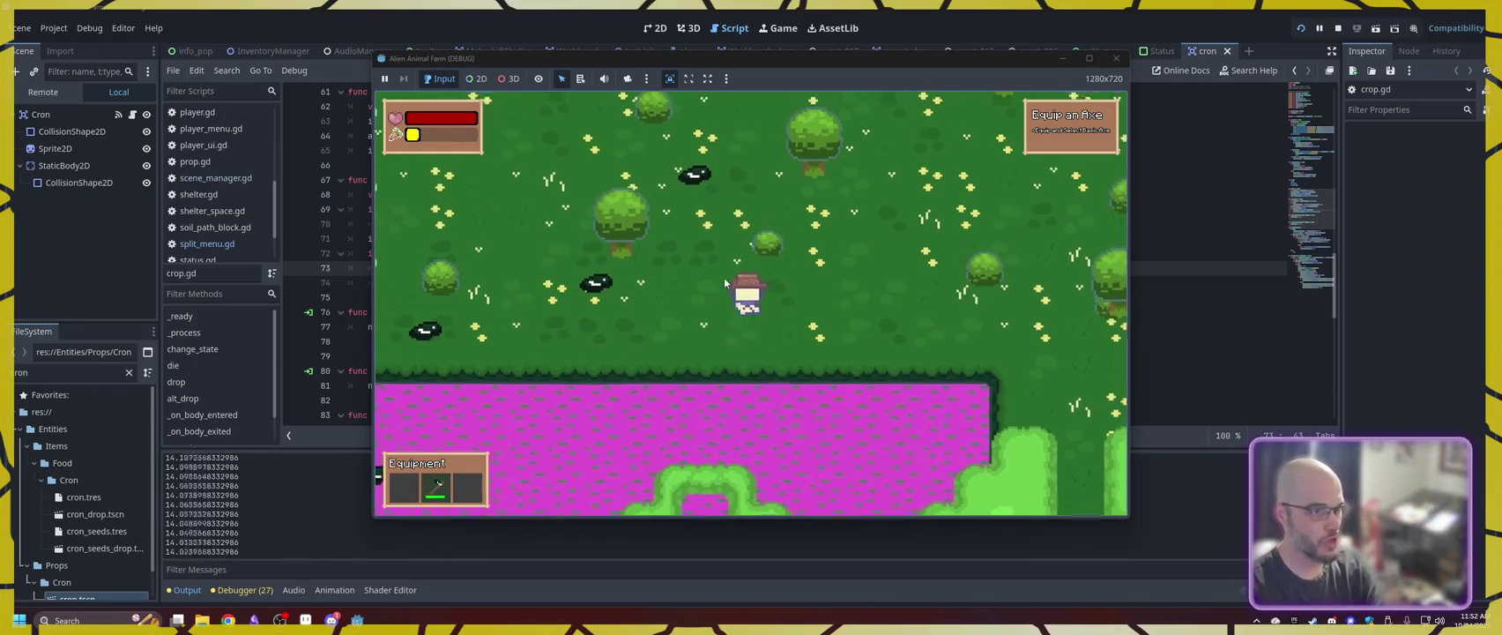
- Toggle the inventory and walk the player through the forest to the green stairs
{"action": "key", "text": "i"}
{"action": "key", "text": "i"}
{"action": "key", "text": "w"}
{"action": "key", "text": "s"}
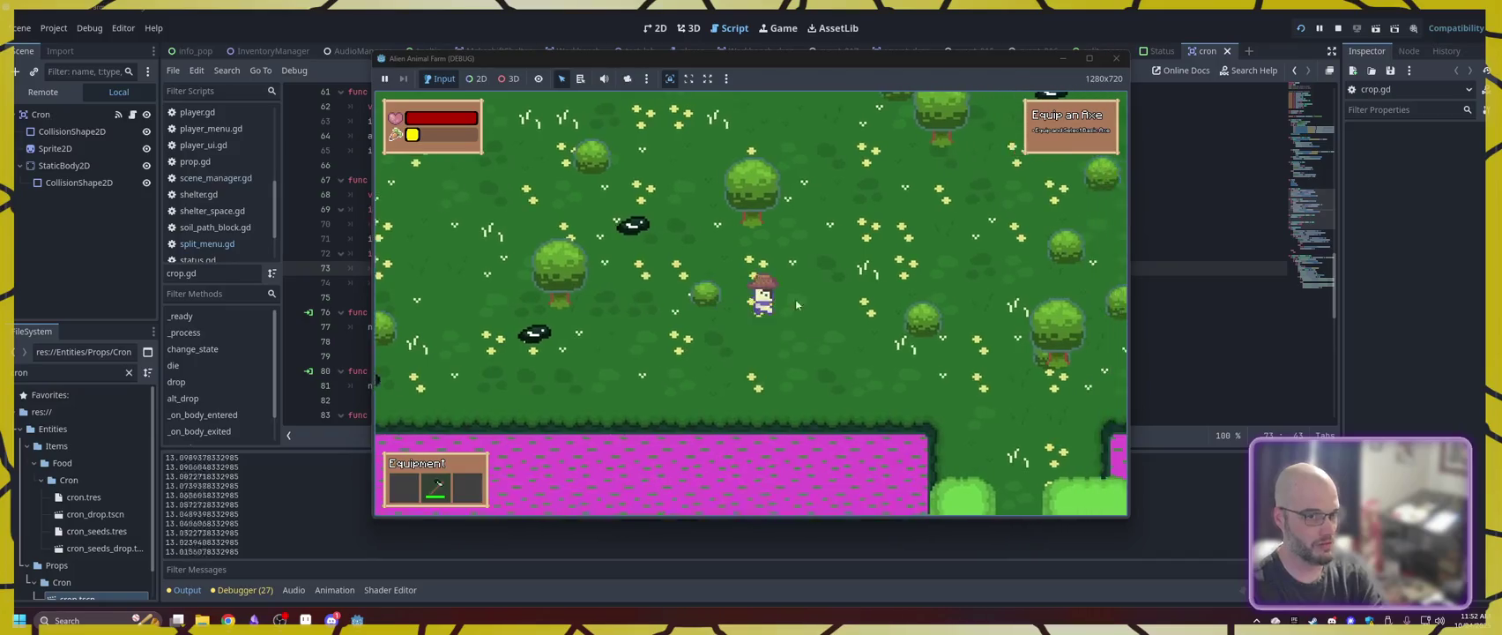
{"action": "key", "text": "w"}
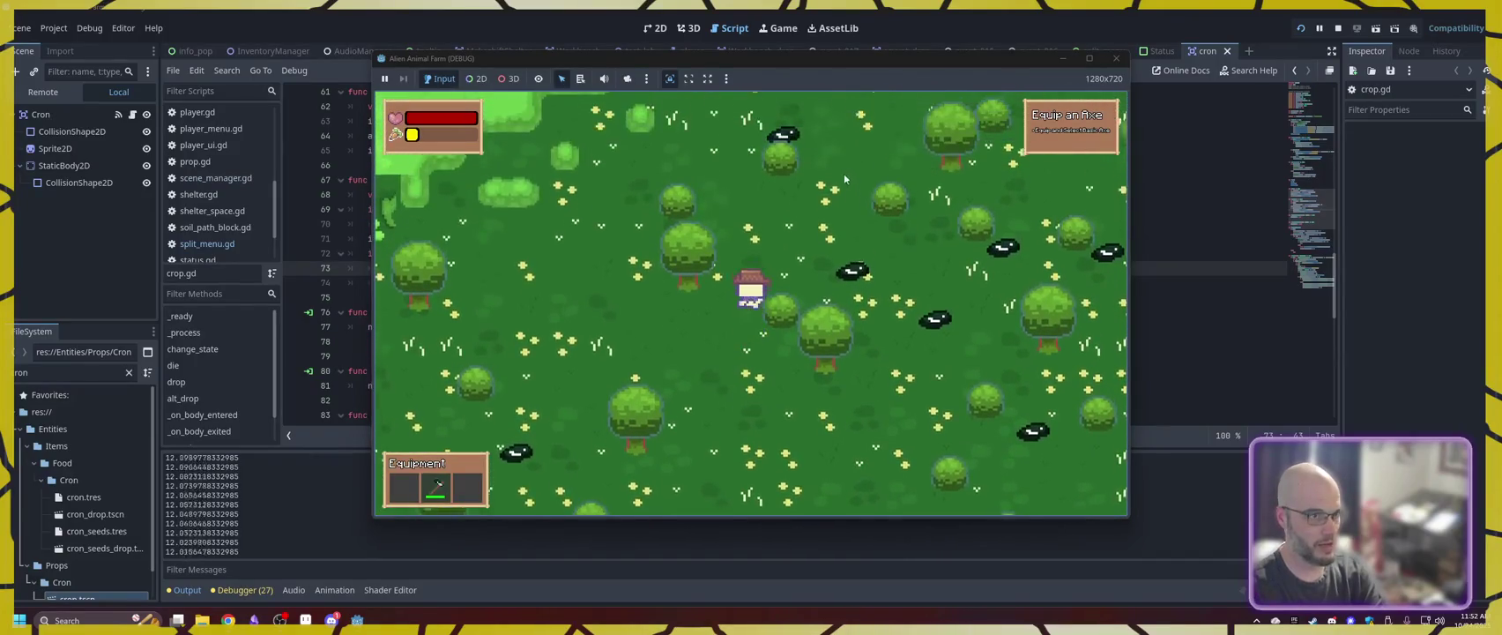
{"action": "key", "text": "a"}
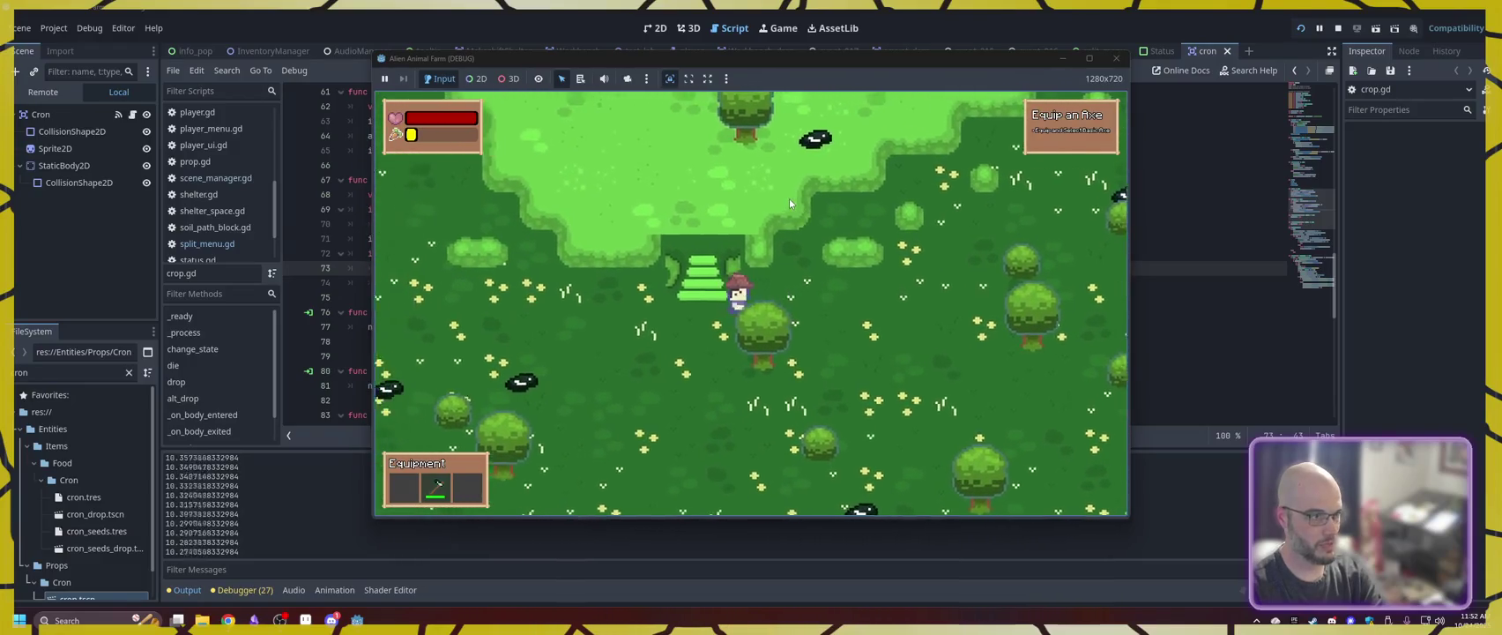
- Climb the stairs onto the grass plateau, cross right to the dark grass, and open the backpack
{"action": "key", "text": "w"}
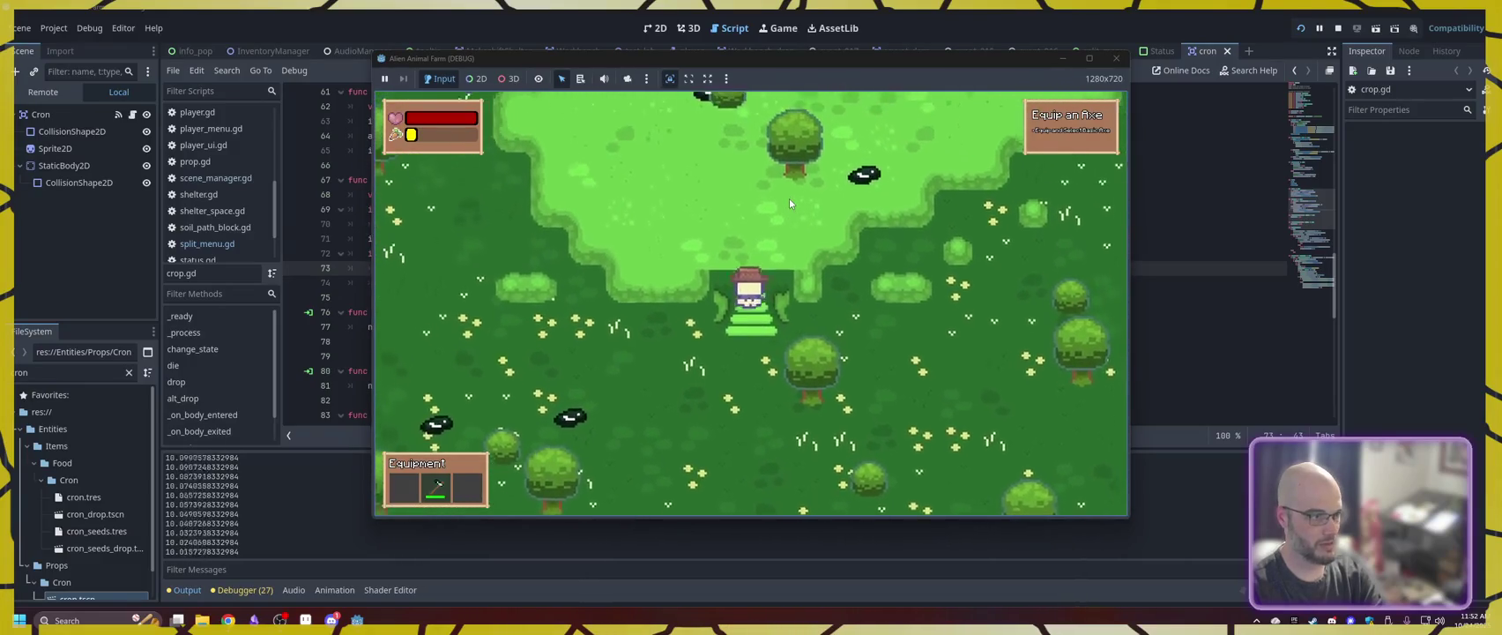
{"action": "key", "text": "w"}
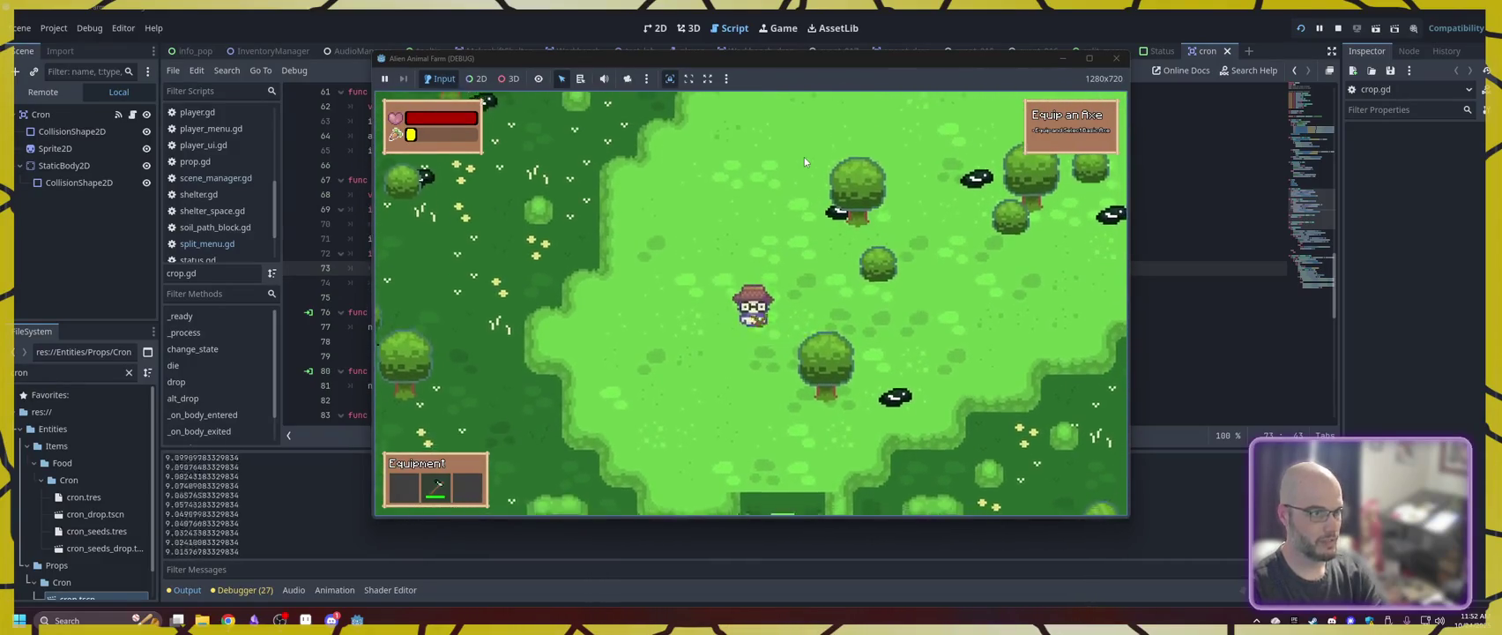
{"action": "key", "text": "d"}
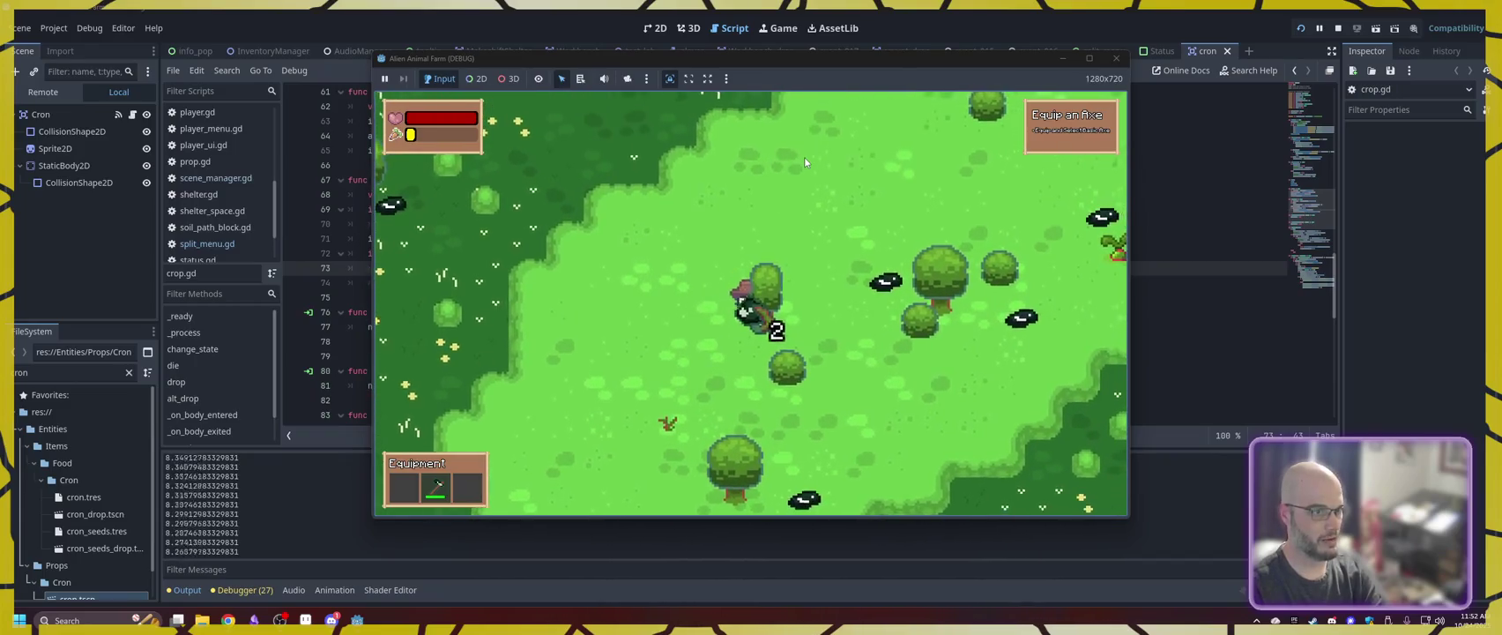
{"action": "key", "text": "w"}
{"action": "key", "text": "d"}
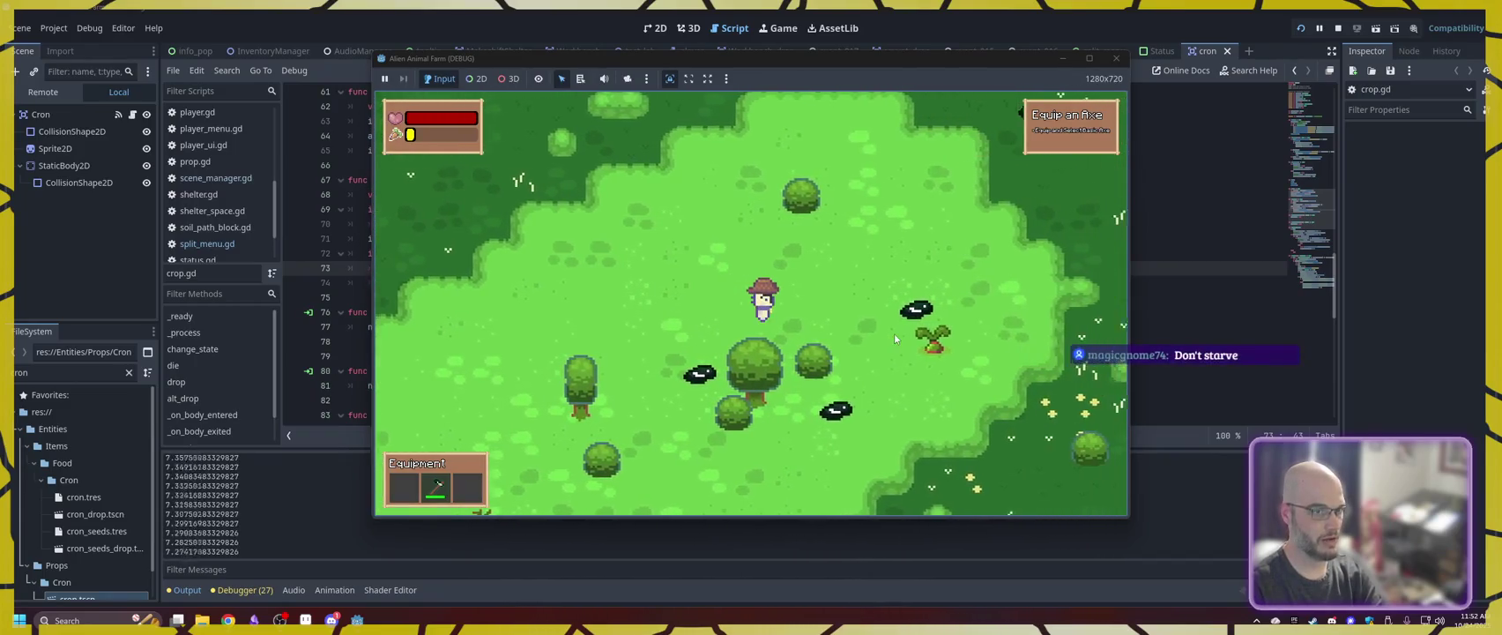
{"action": "key", "text": "d"}
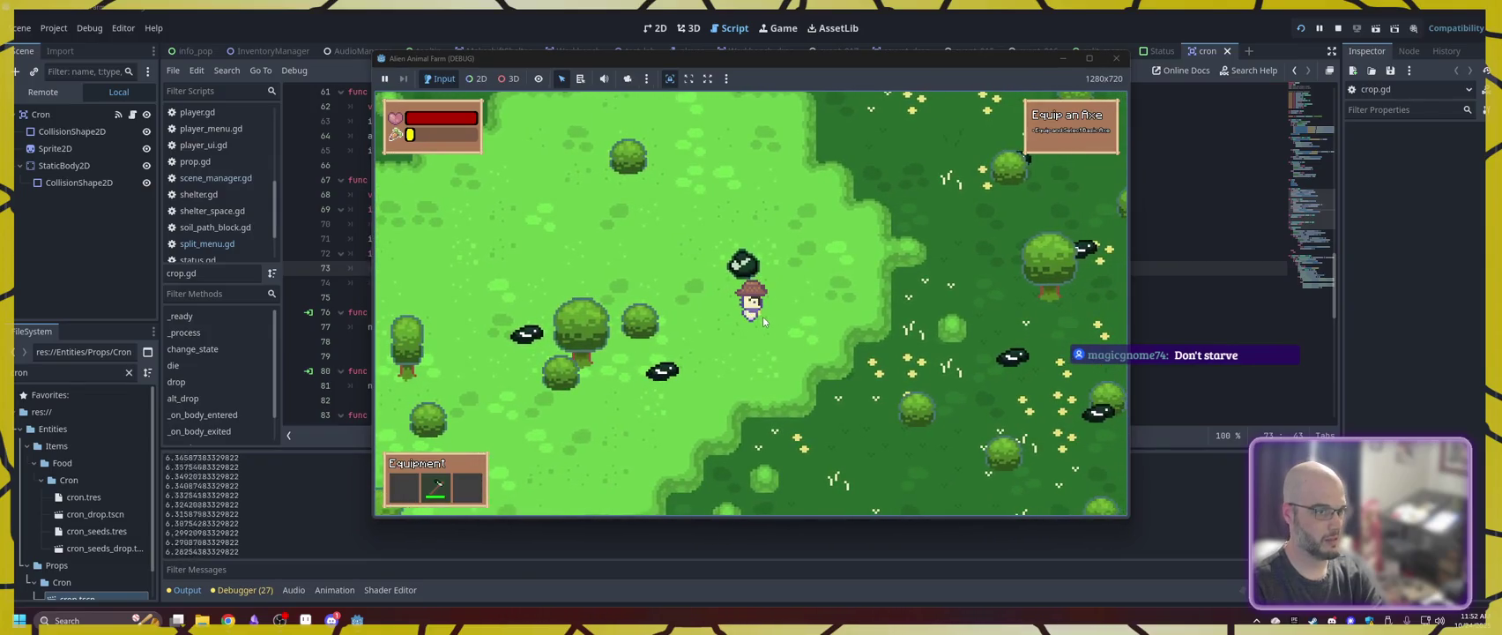
{"action": "key", "text": "w"}
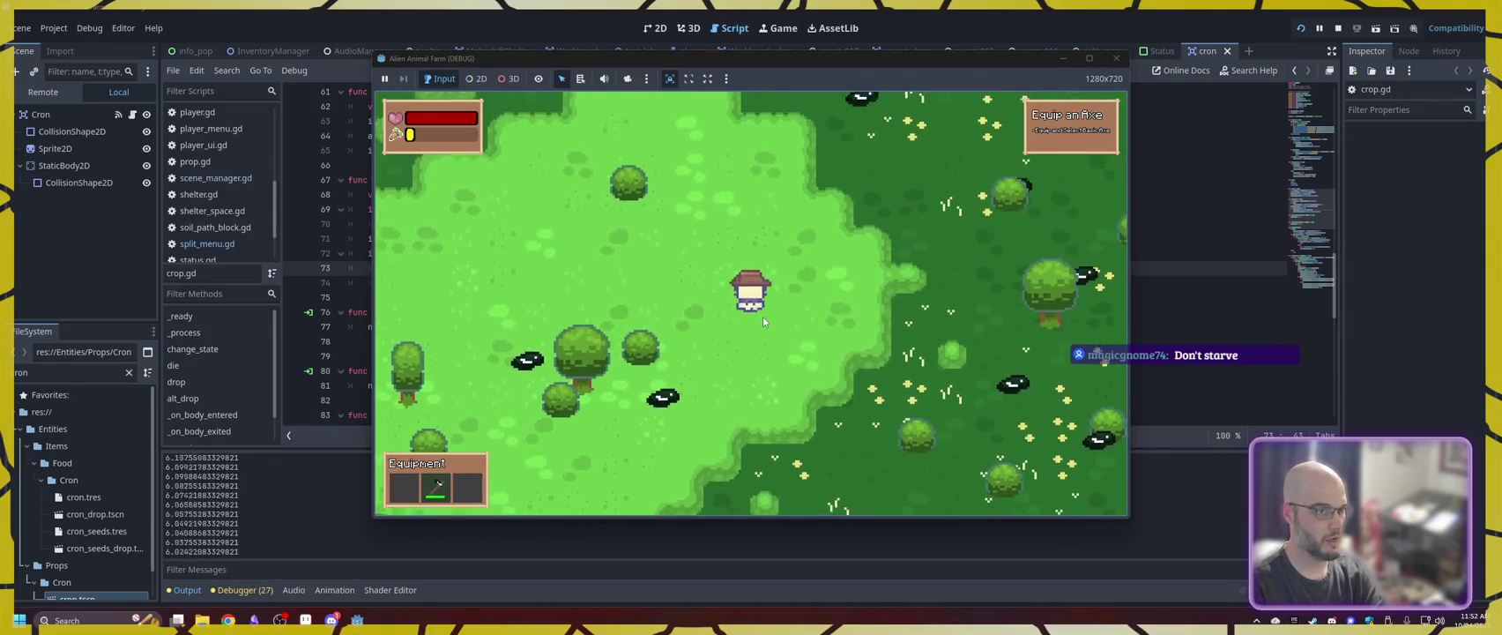
{"action": "key", "text": "i"}
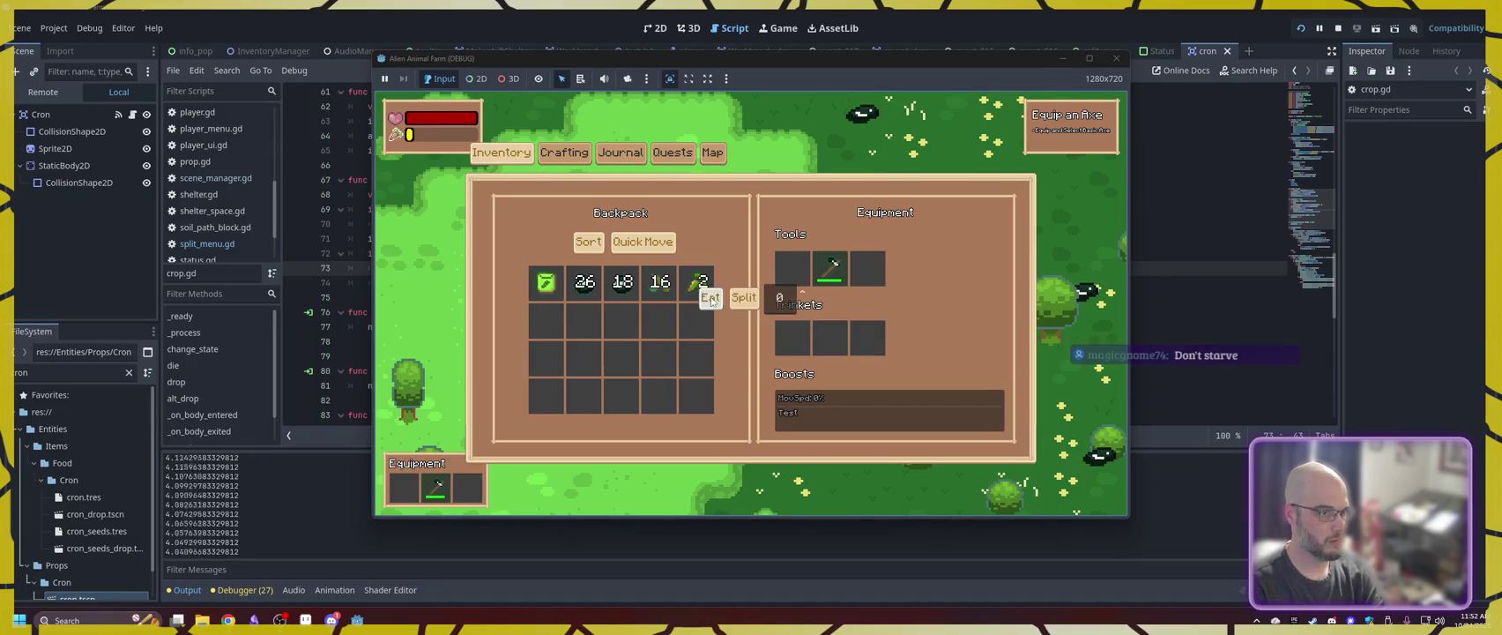
- Close the inventory and walk down past the stairs and through the paths toward the crop field
{"action": "key", "text": "i"}
{"action": "key", "text": "a"}
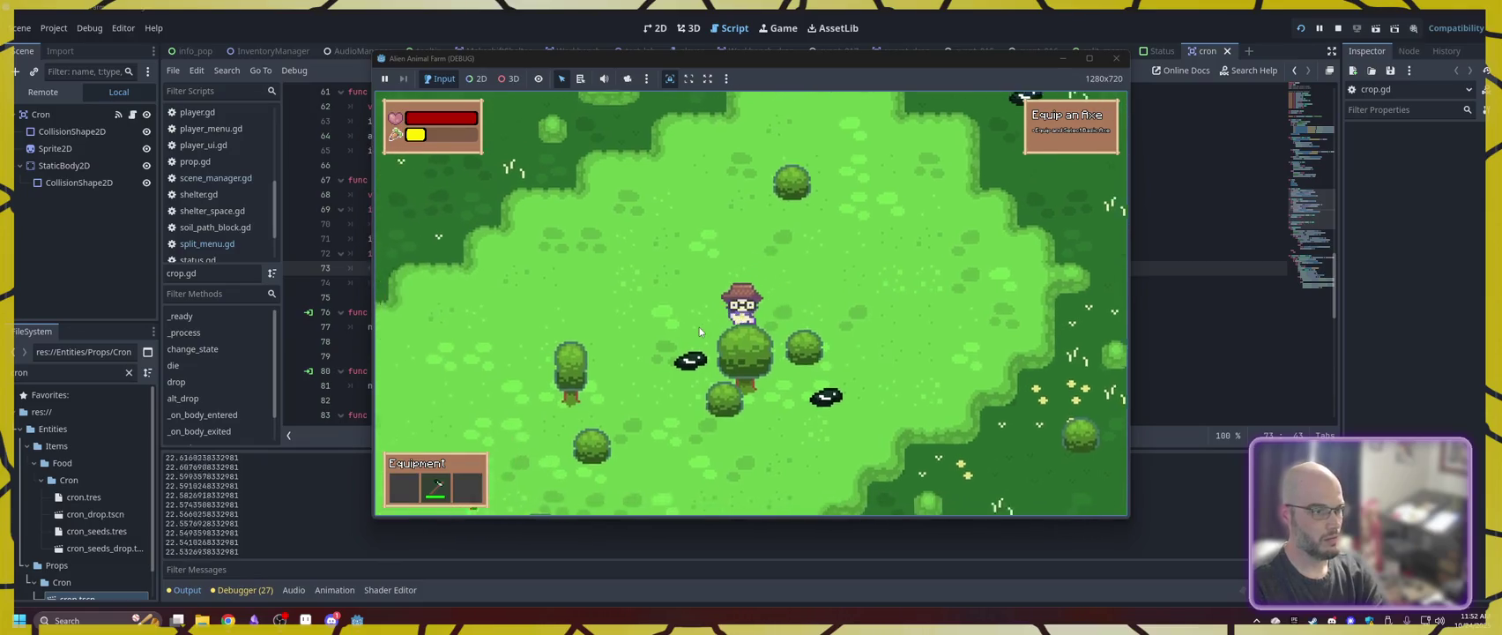
{"action": "key", "text": "s"}
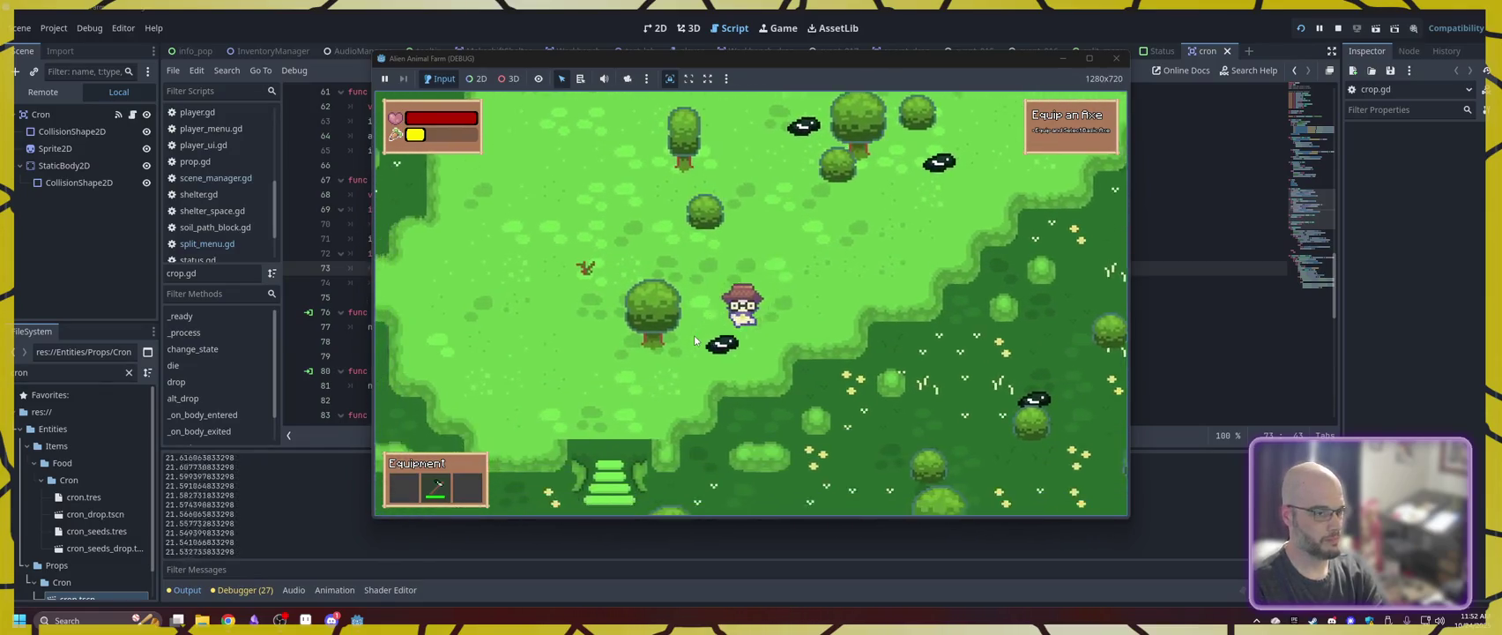
{"action": "key", "text": "s"}
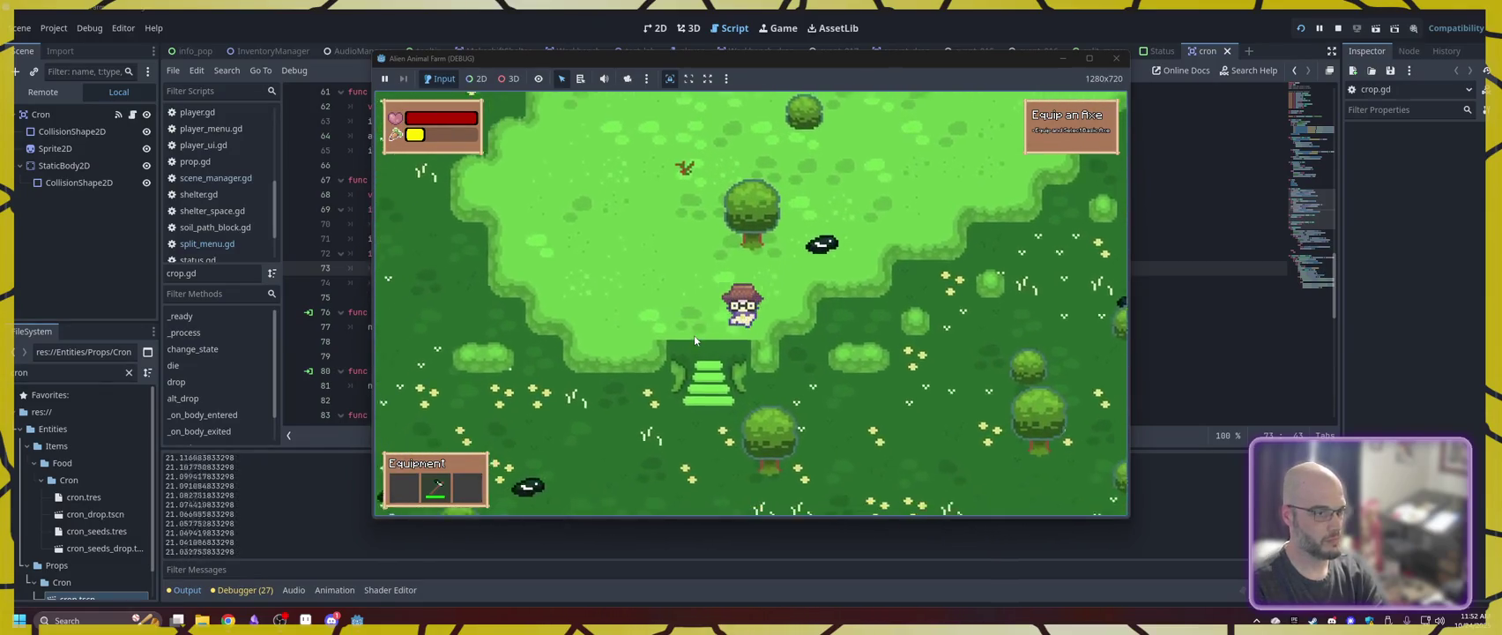
{"action": "key", "text": "s"}
{"action": "key", "text": "d"}
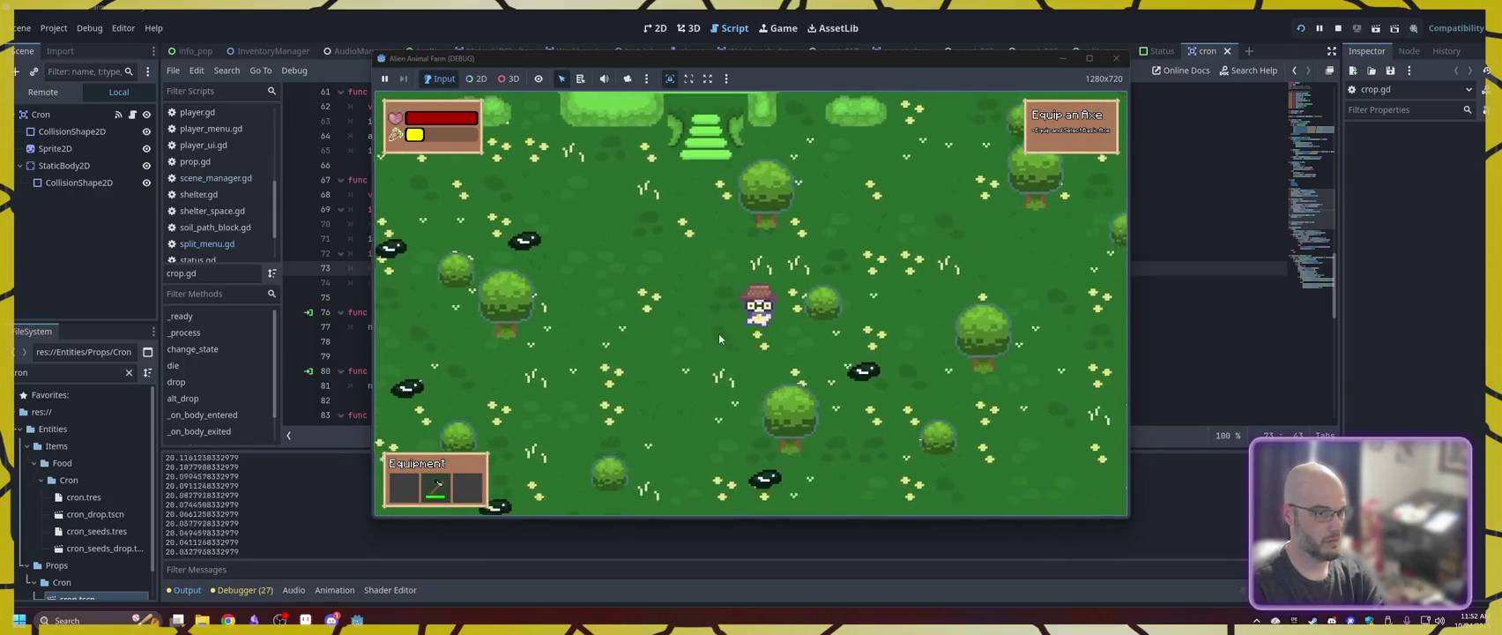
{"action": "key", "text": "s"}
{"action": "key", "text": "d"}
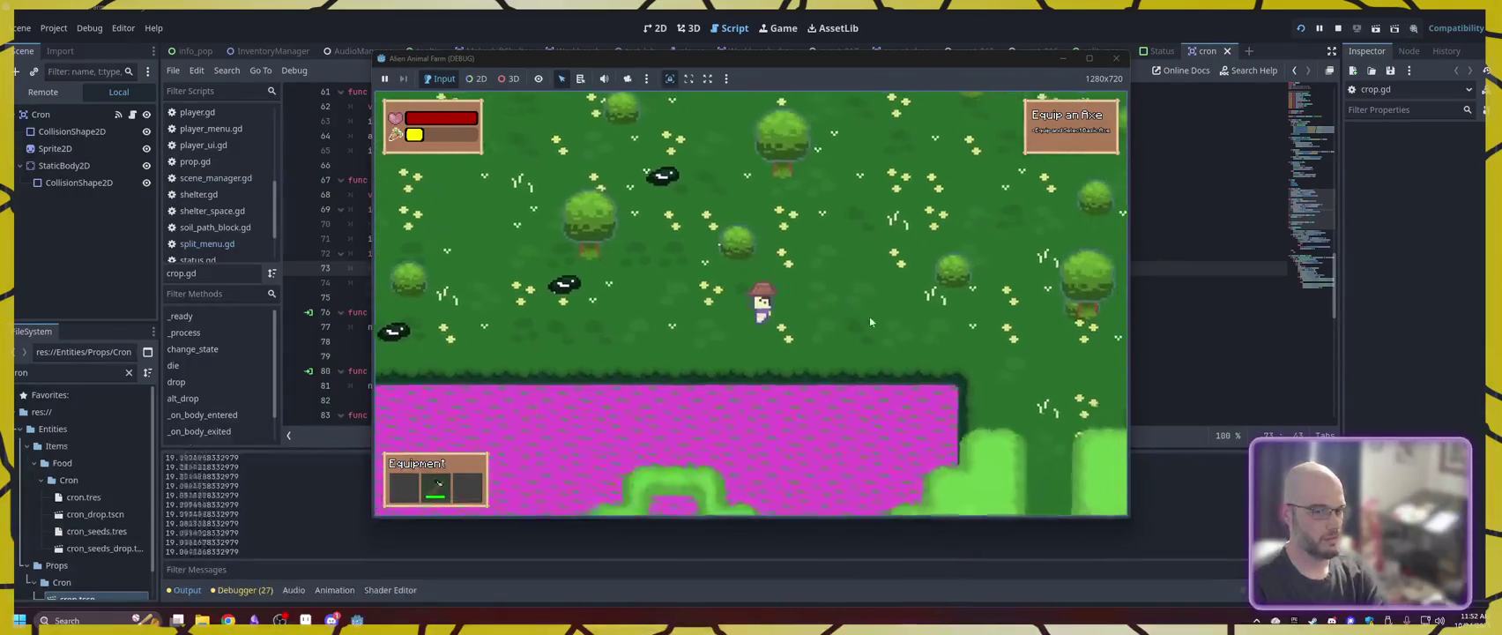
{"action": "key", "text": "s"}
{"action": "key", "text": "d"}
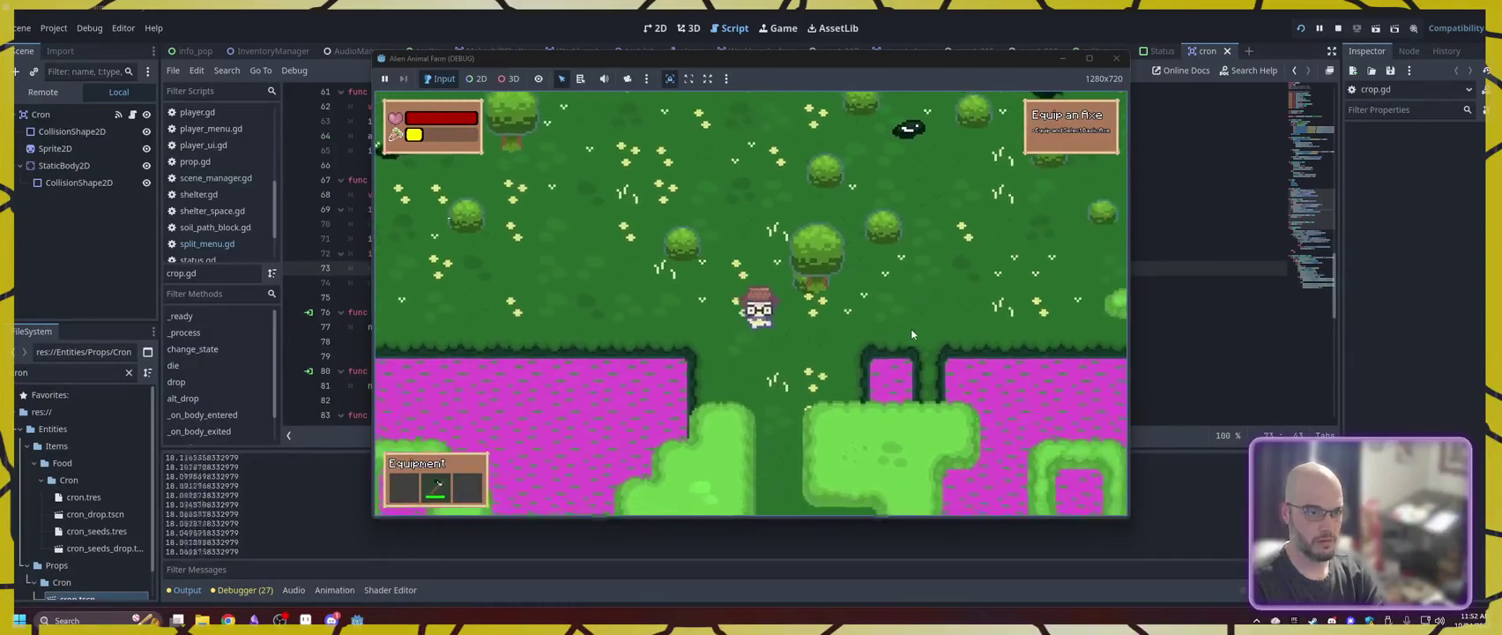
{"action": "key", "text": "s"}
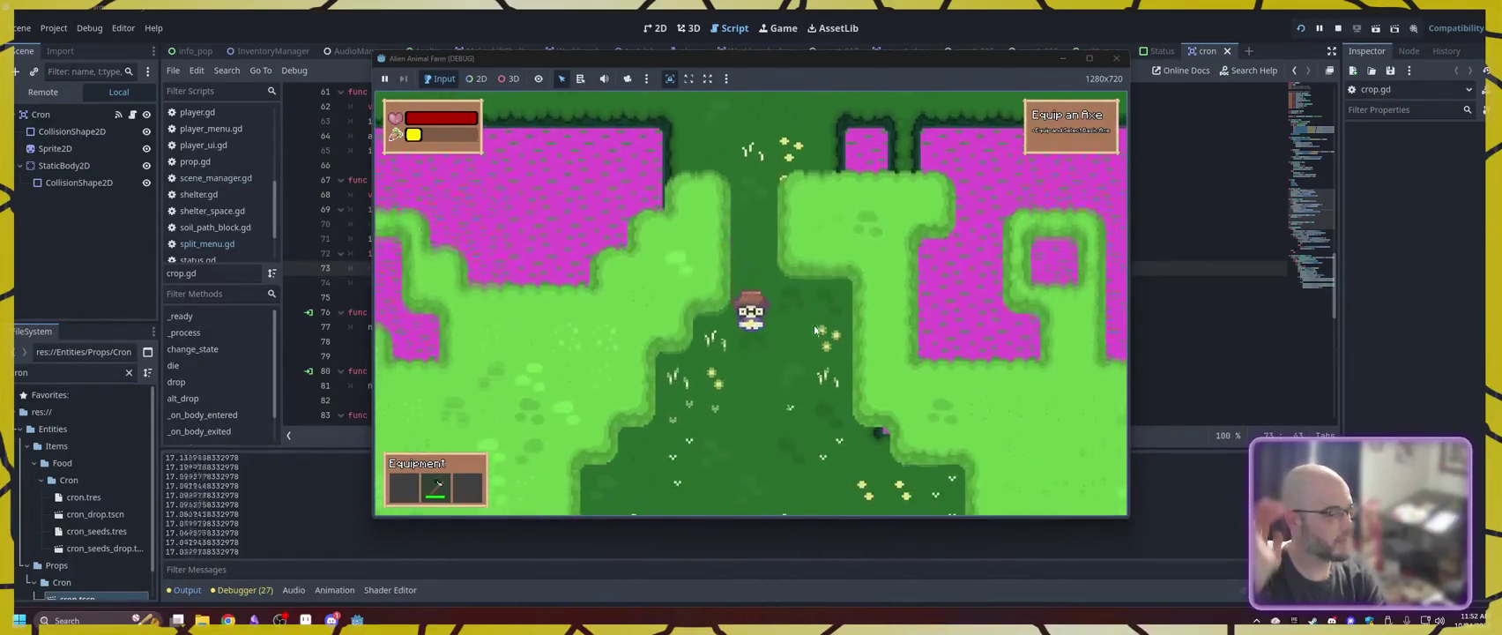
- Walk past the crop field to the hut's farm plot, check the backpack, then move on past the hut
{"action": "key", "text": "s"}
{"action": "key", "text": "a"}
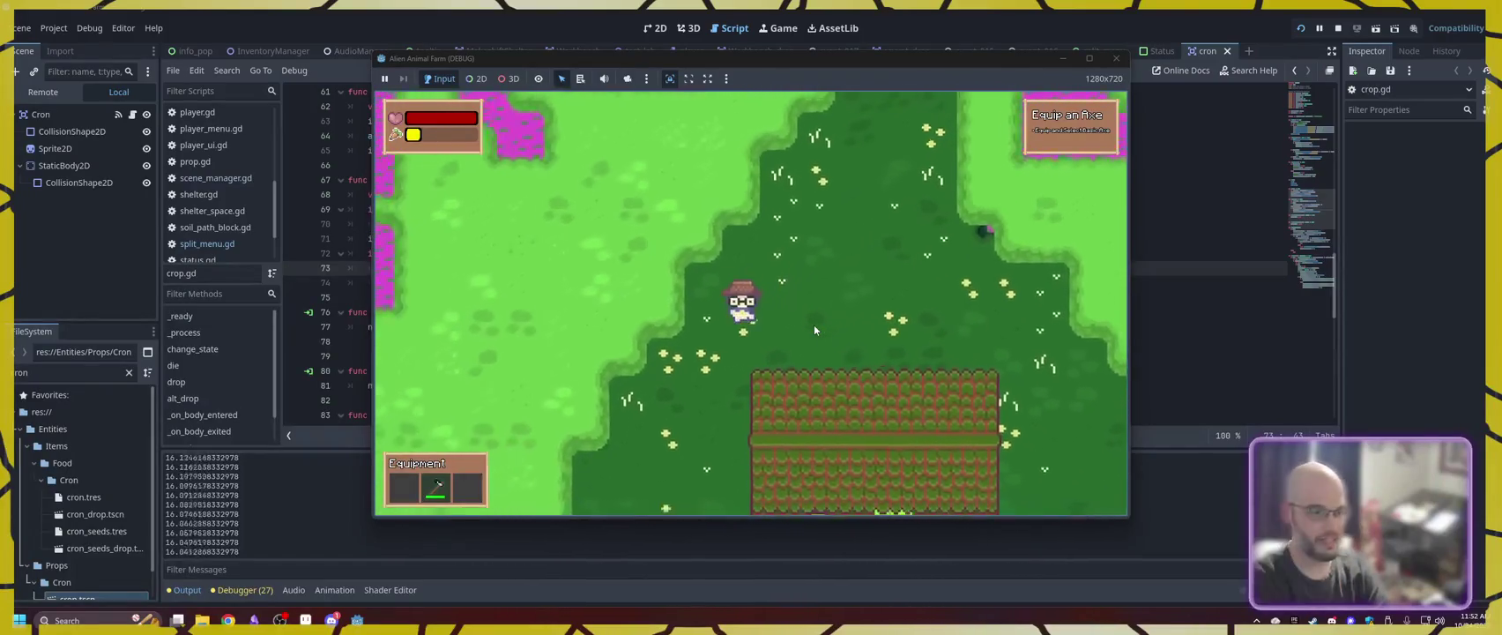
{"action": "key", "text": "s"}
{"action": "key", "text": "d"}
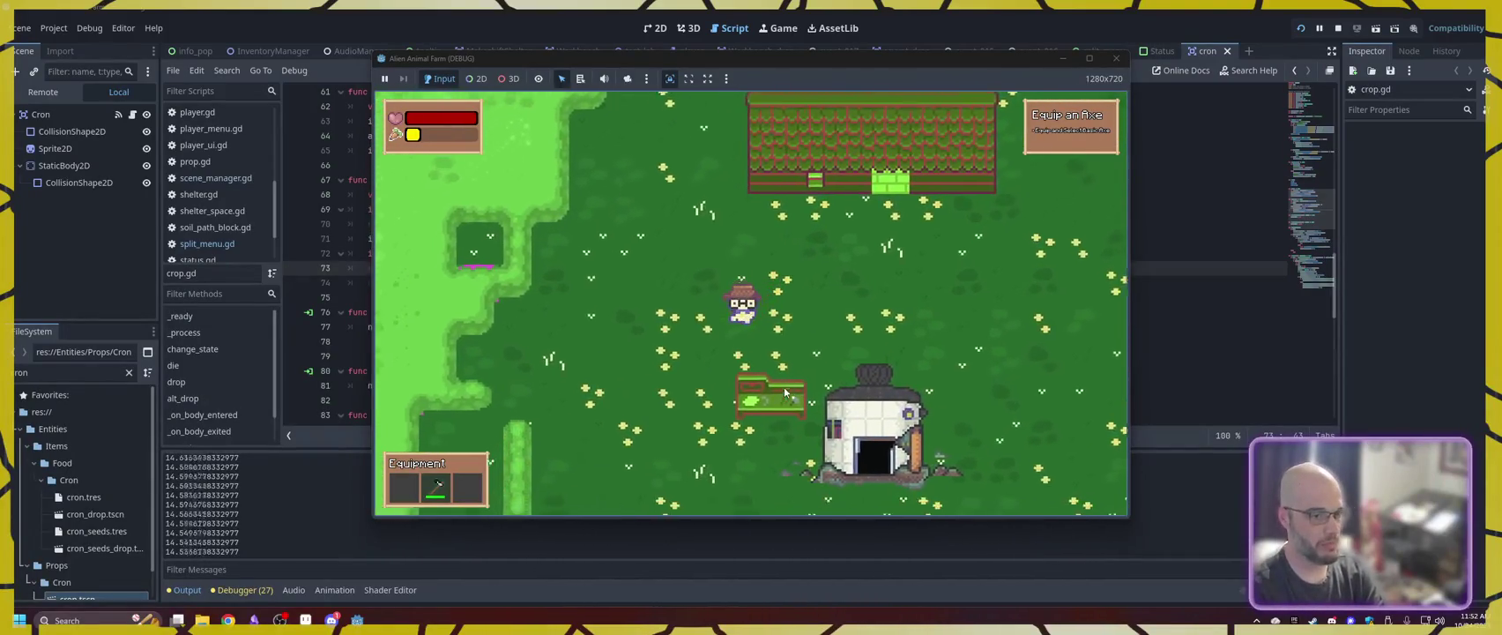
{"action": "key", "text": "s"}
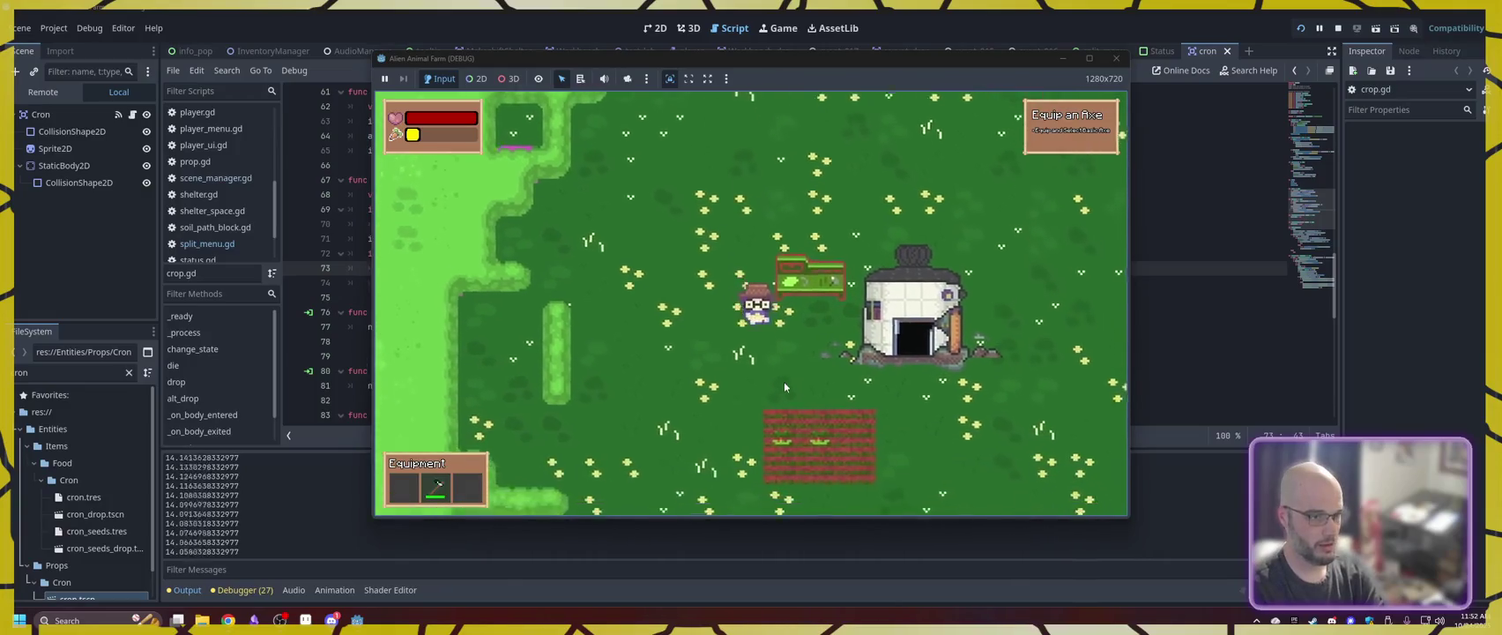
{"action": "key", "text": "i"}
{"action": "key", "text": "i"}
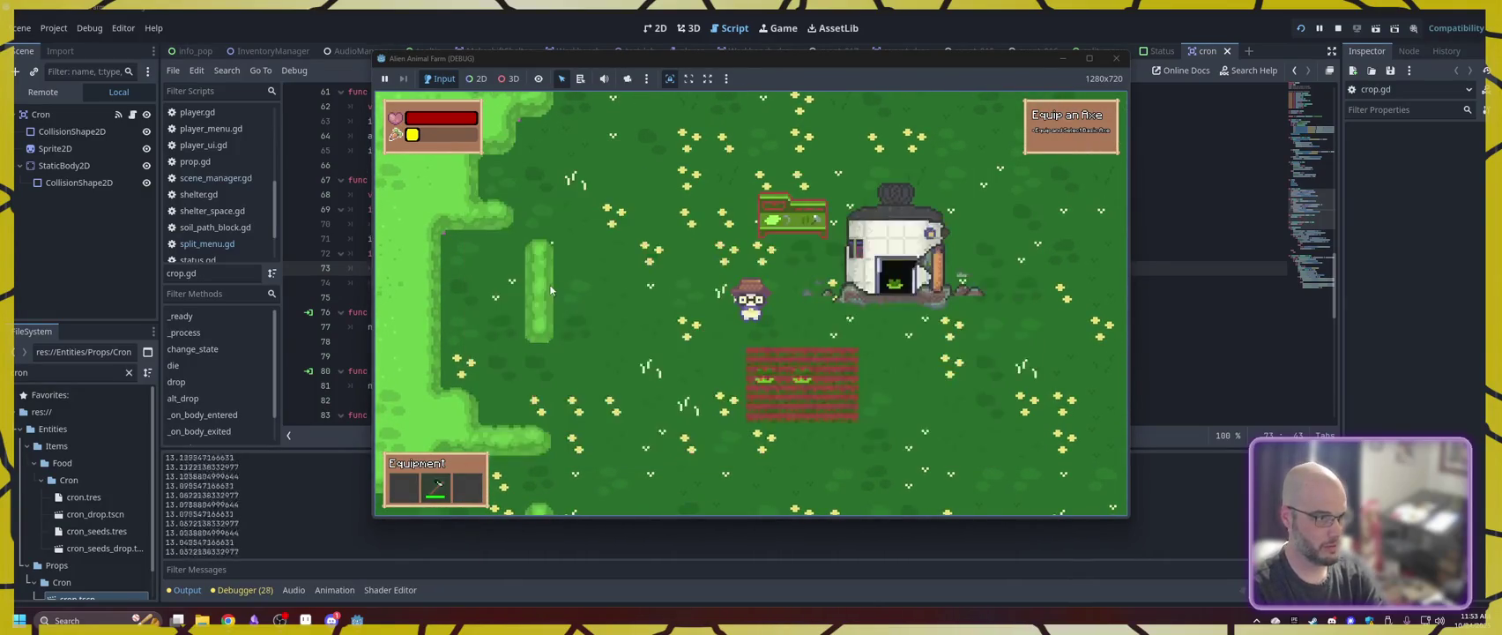
{"action": "key", "text": "s"}
{"action": "key", "text": "d"}
{"action": "key", "text": "d"}
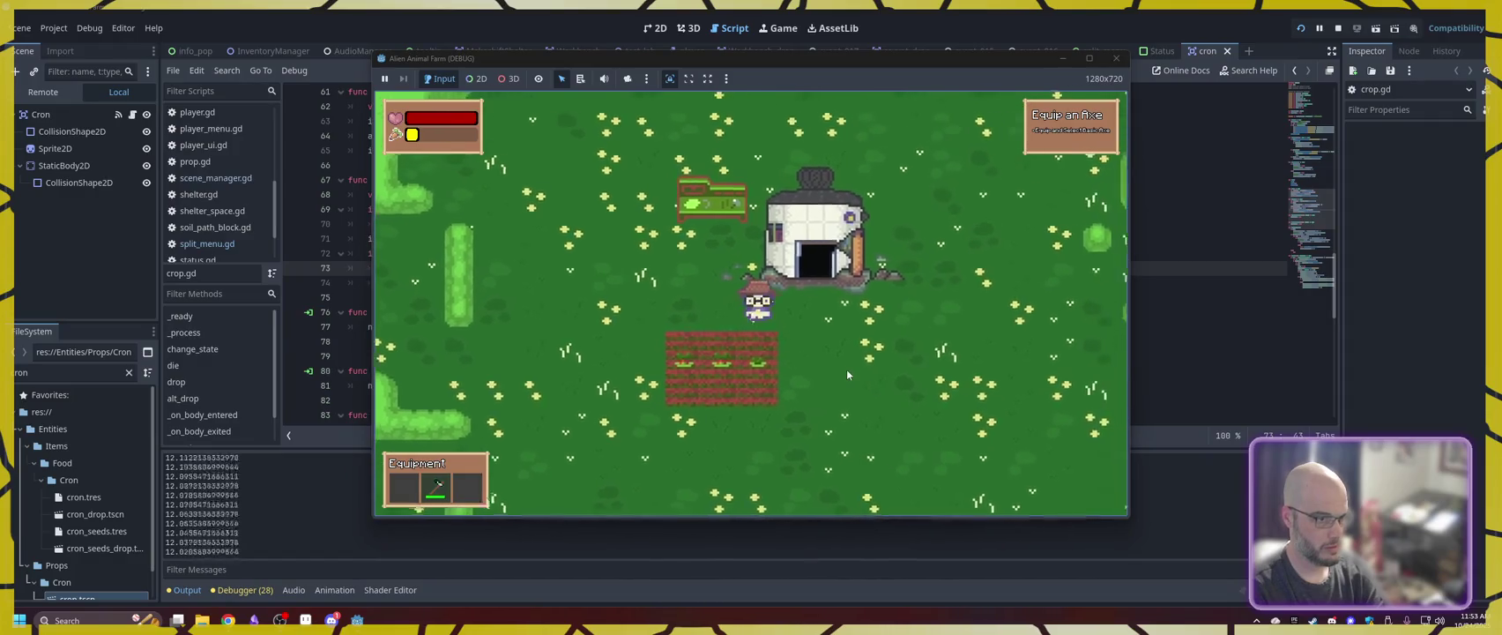
{"action": "key", "text": "w"}
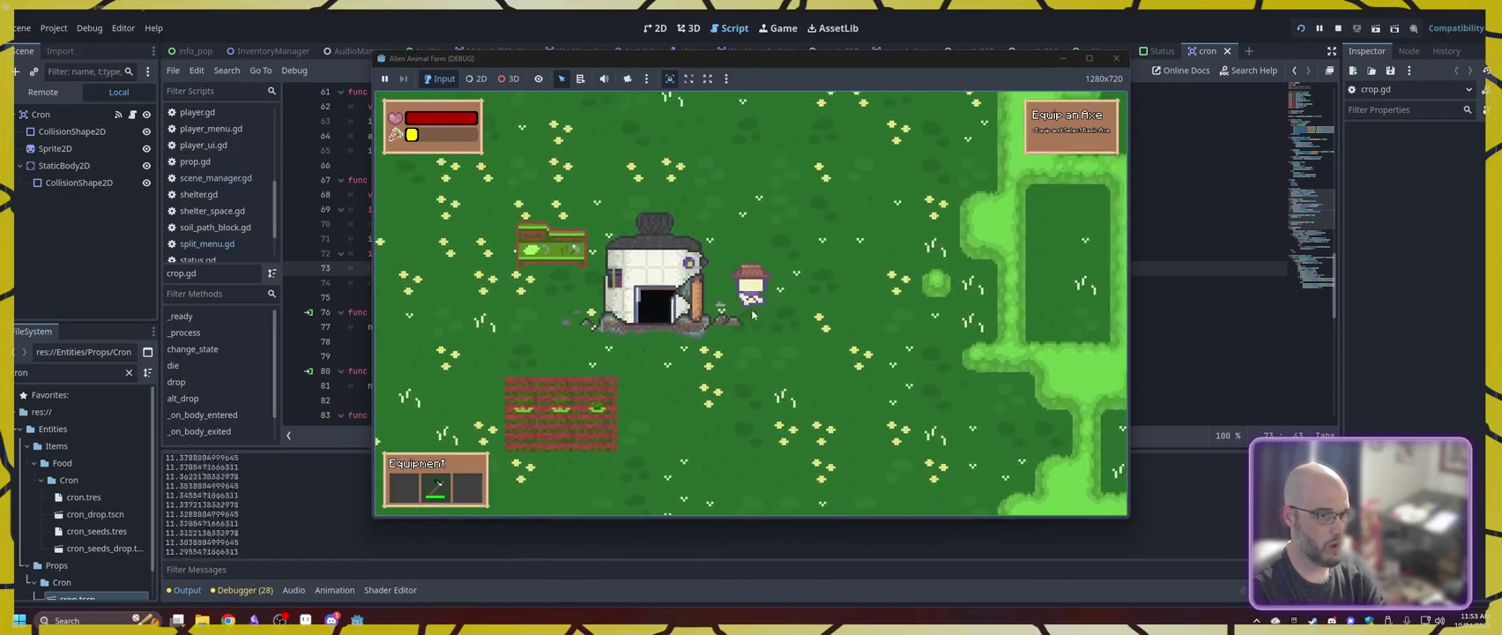
{"action": "key", "text": "w"}
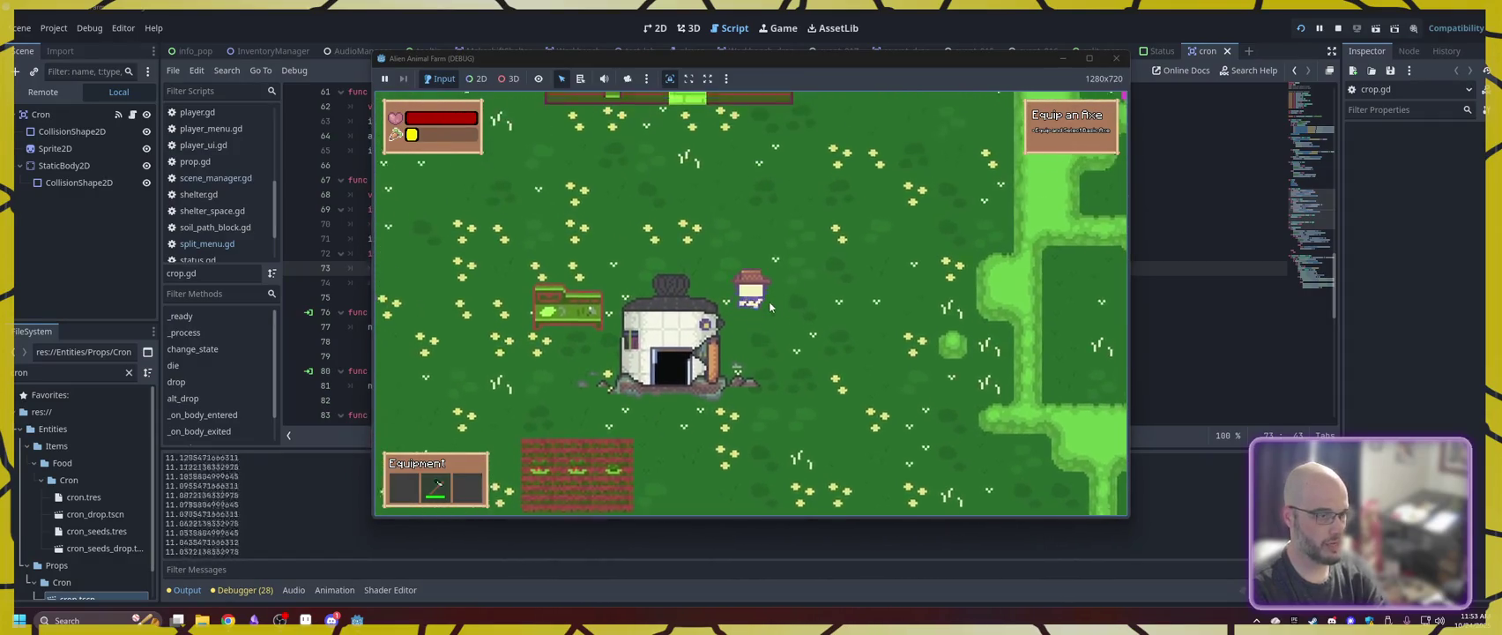
- Check the backpack, then walk the player north through the forest toward the magenta fields
{"action": "key", "text": "i"}
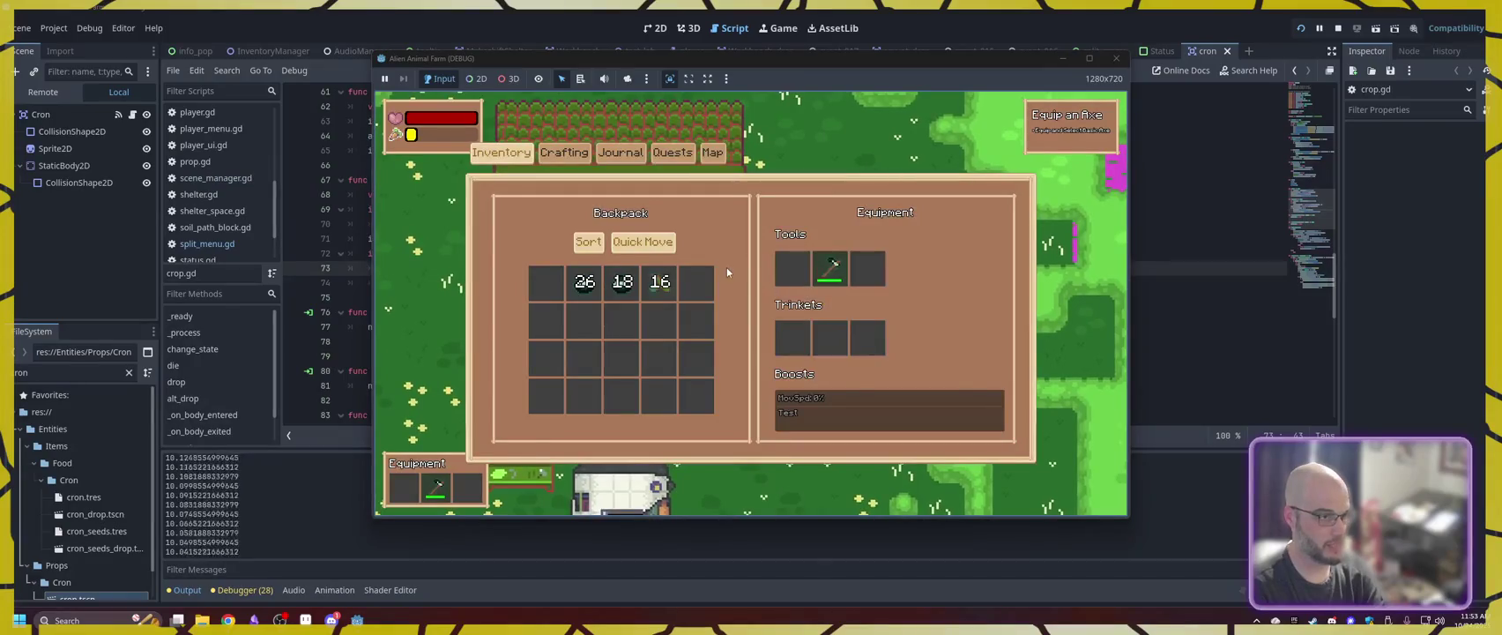
{"action": "key", "text": "i"}
{"action": "key", "text": "w"}
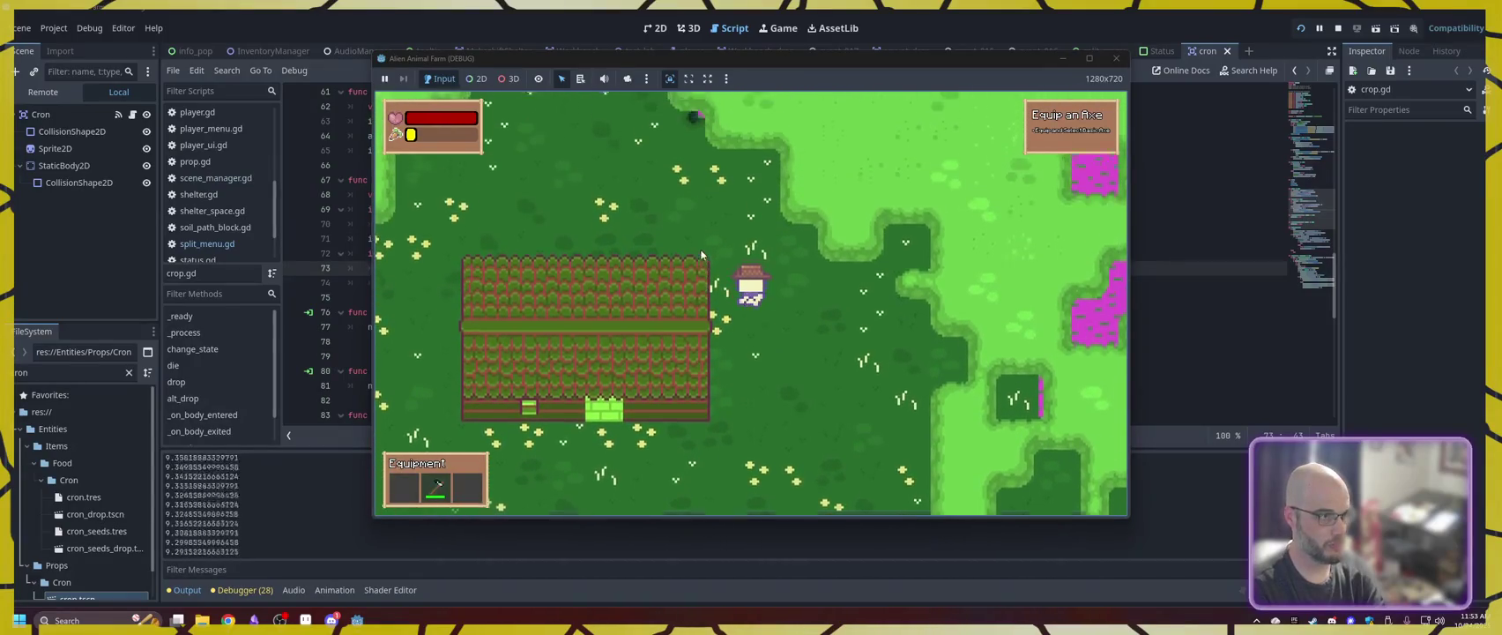
{"action": "key", "text": "w"}
{"action": "key", "text": "a"}
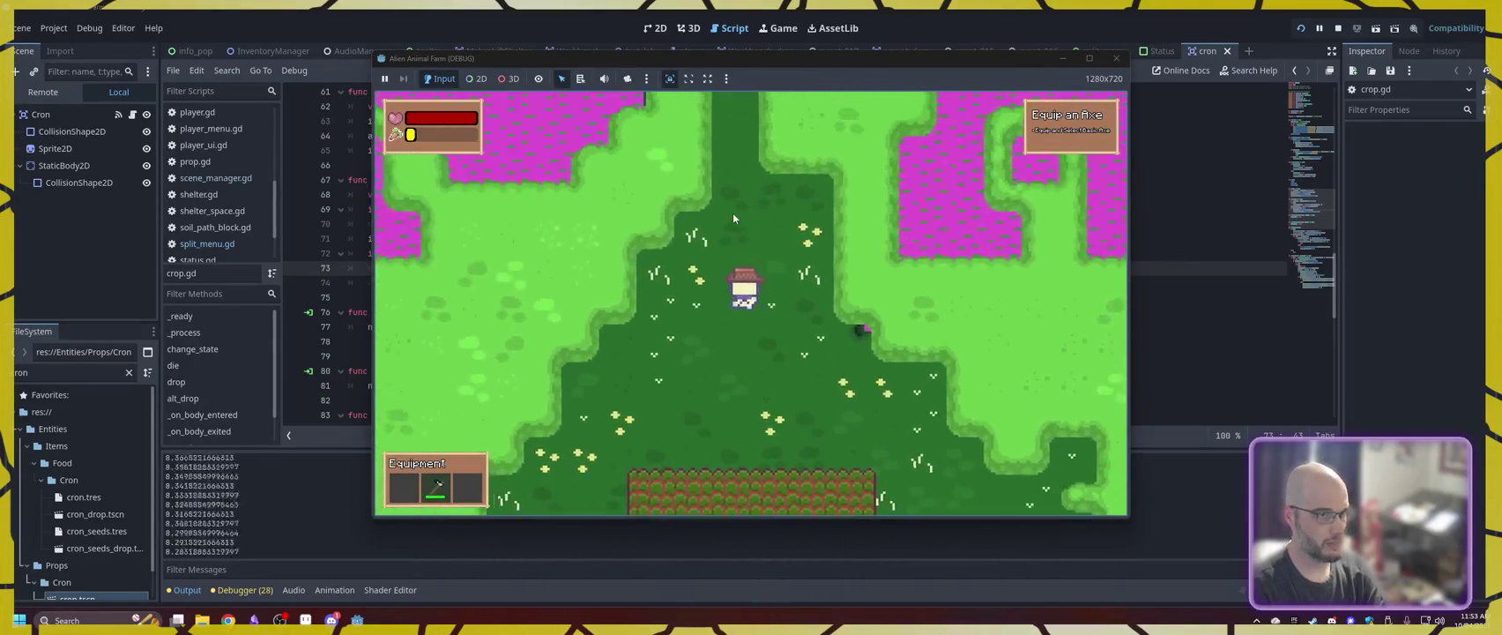
{"action": "key", "text": "w"}
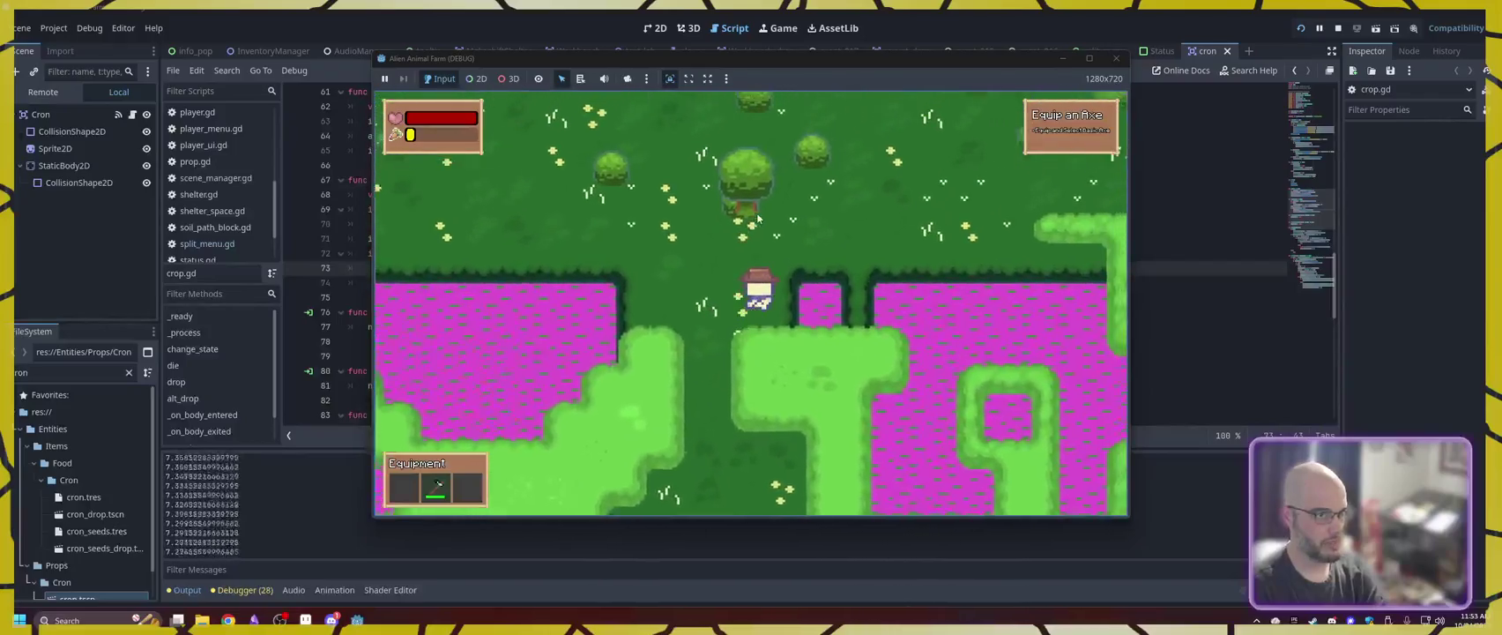
{"action": "key", "text": "w"}
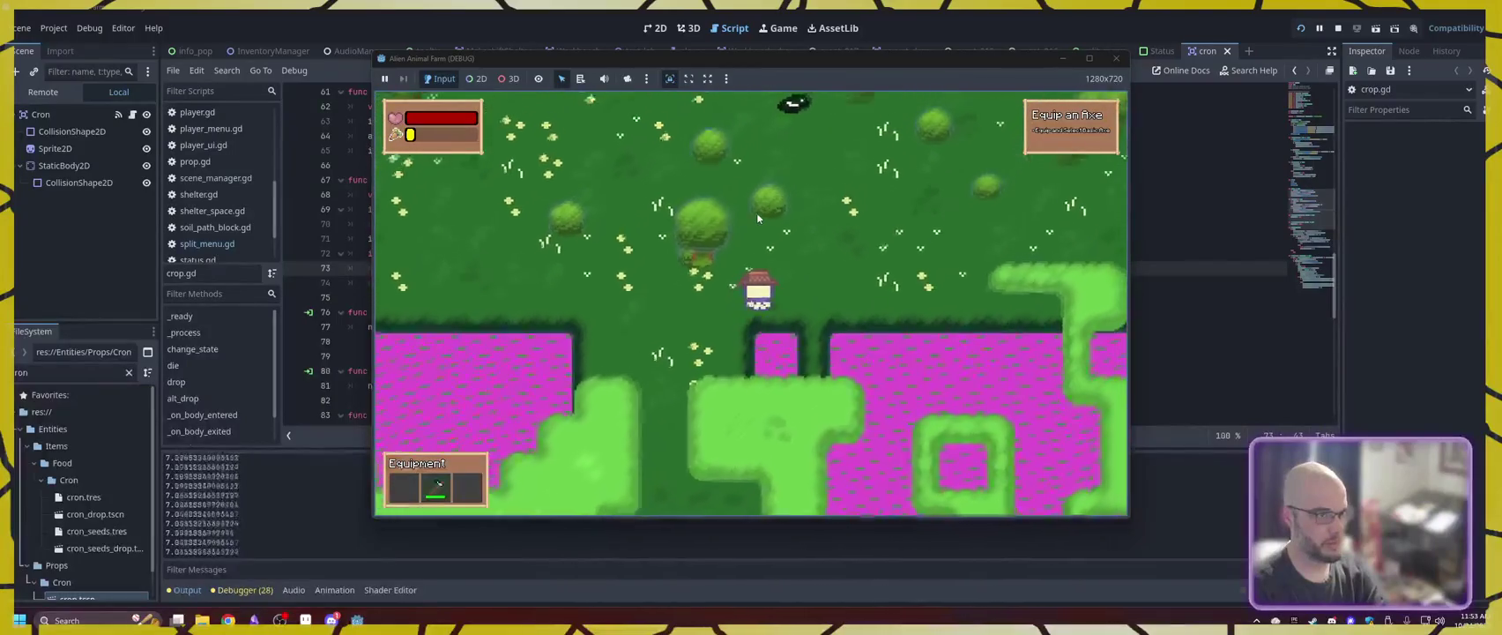
{"action": "key", "text": "w"}
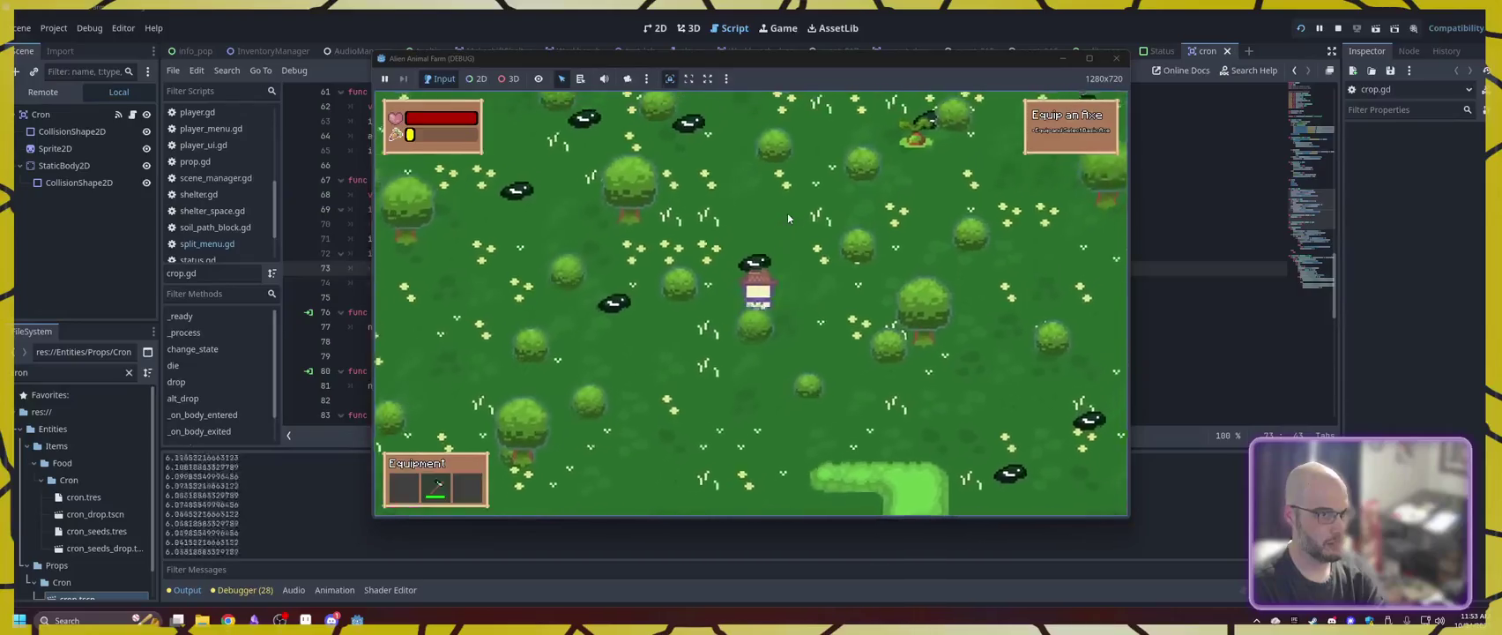
{"action": "key", "text": "w"}
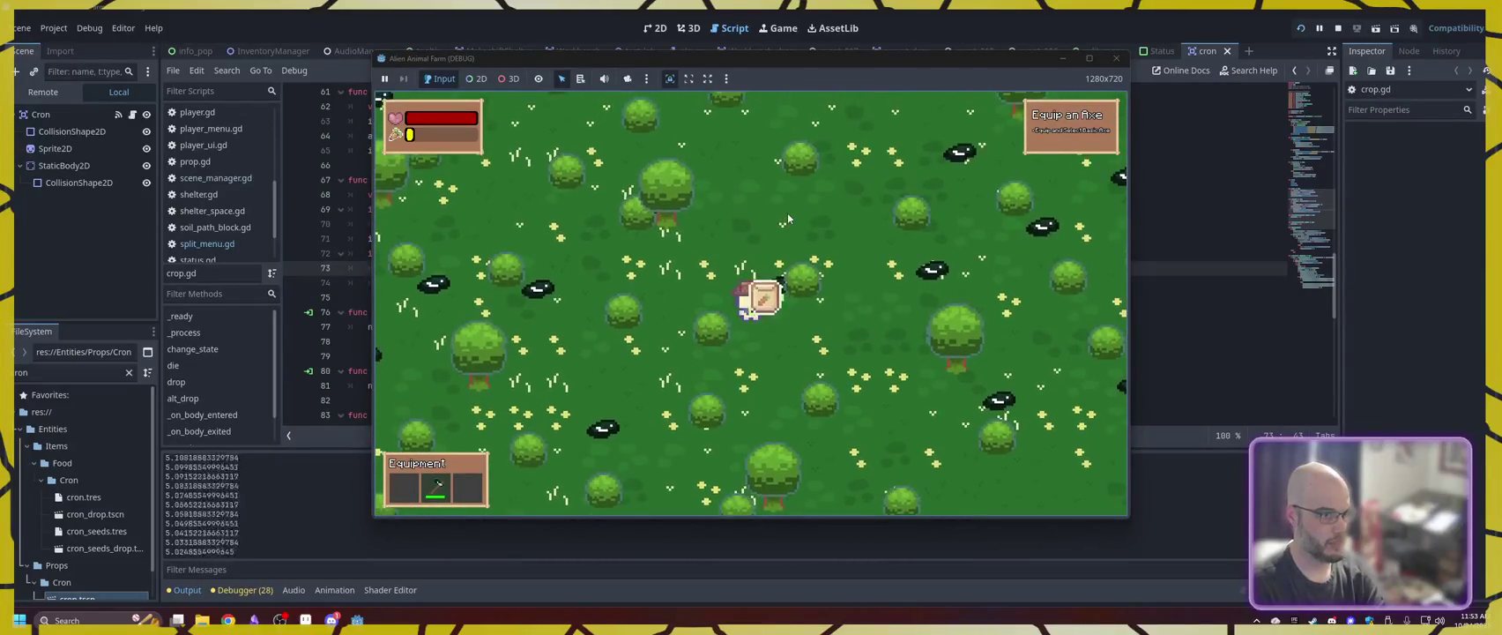
{"action": "key", "text": "w"}
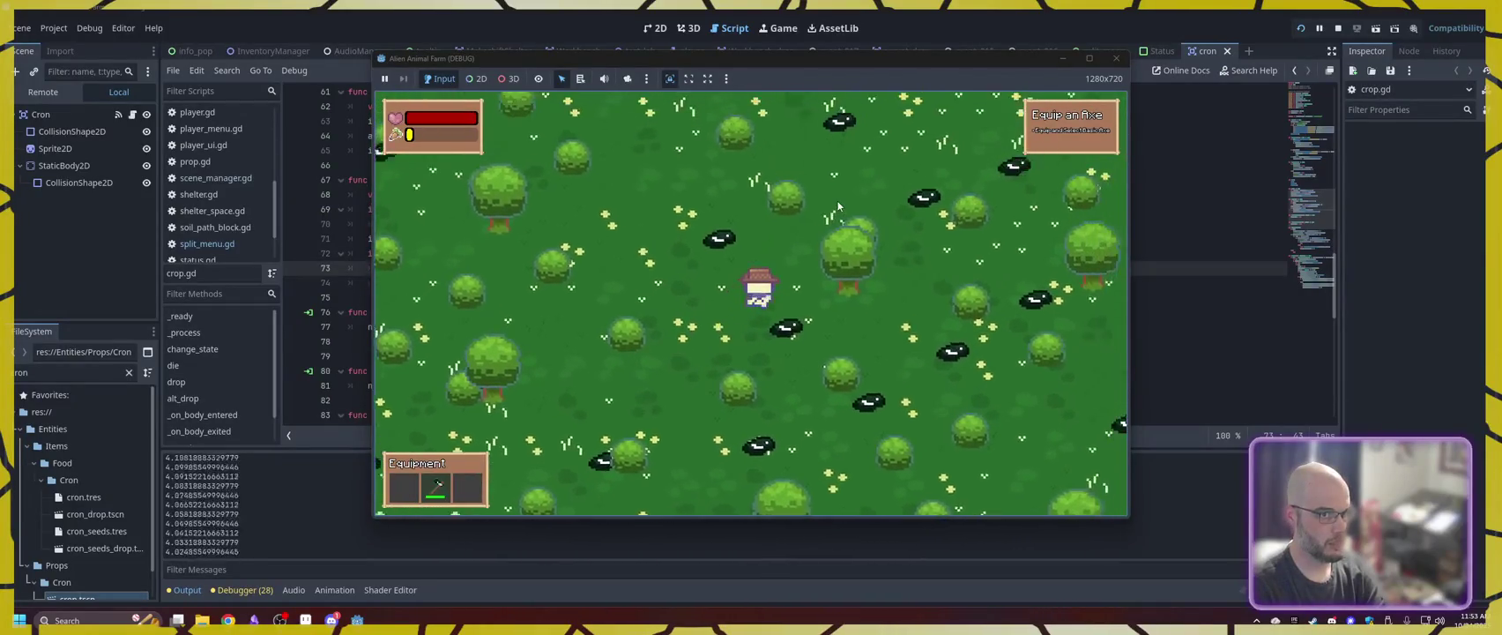
{"action": "key", "text": "w"}
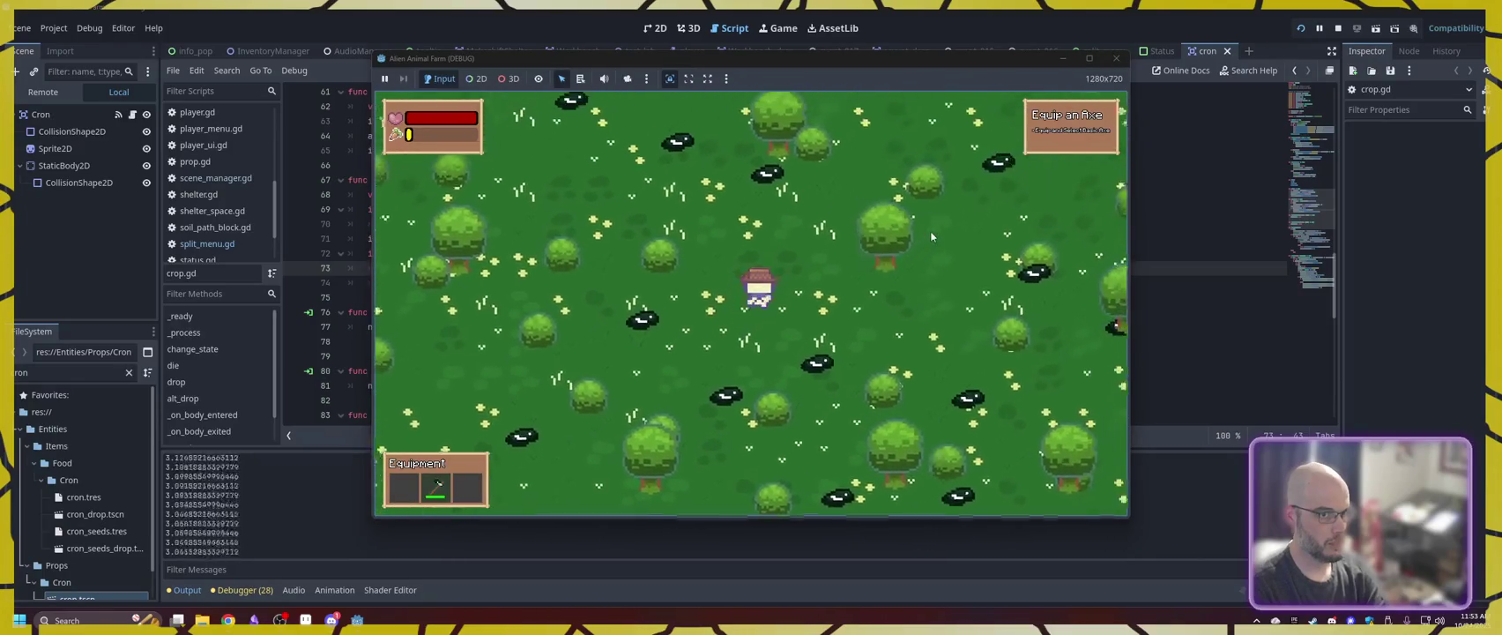
{"action": "key", "text": "w"}
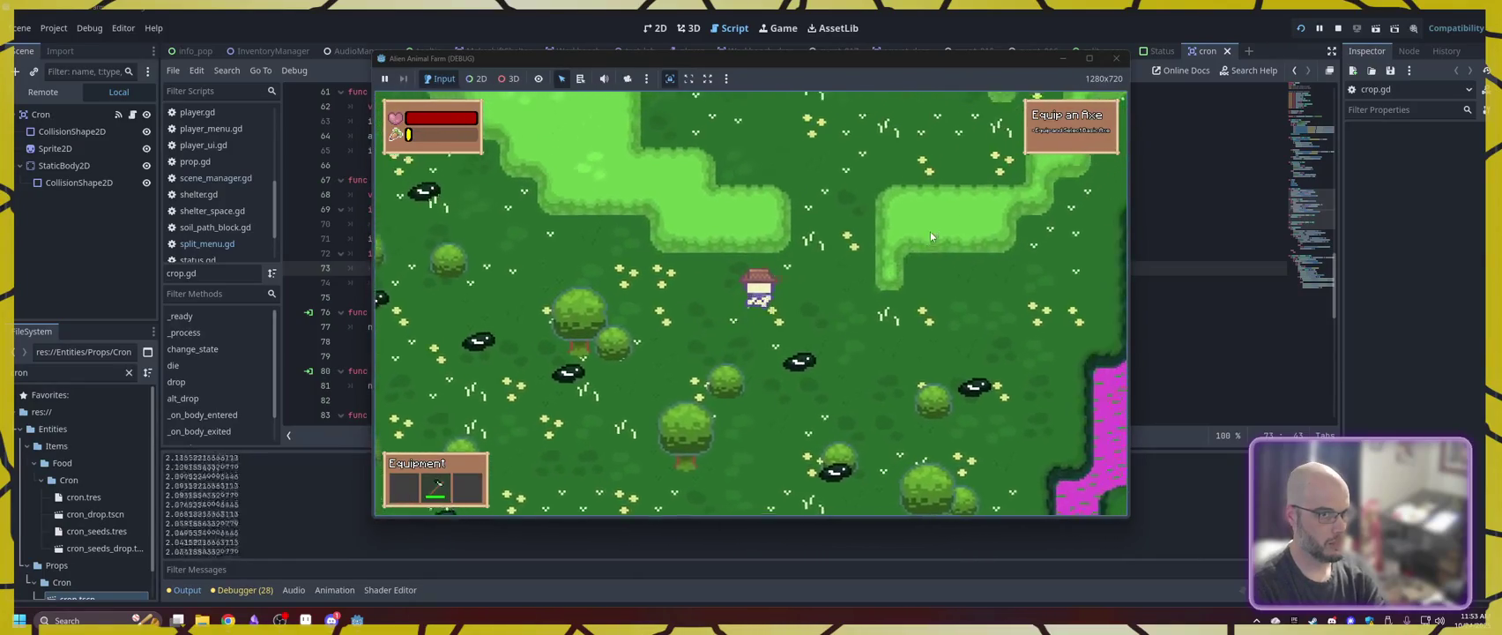
{"action": "key", "text": "w"}
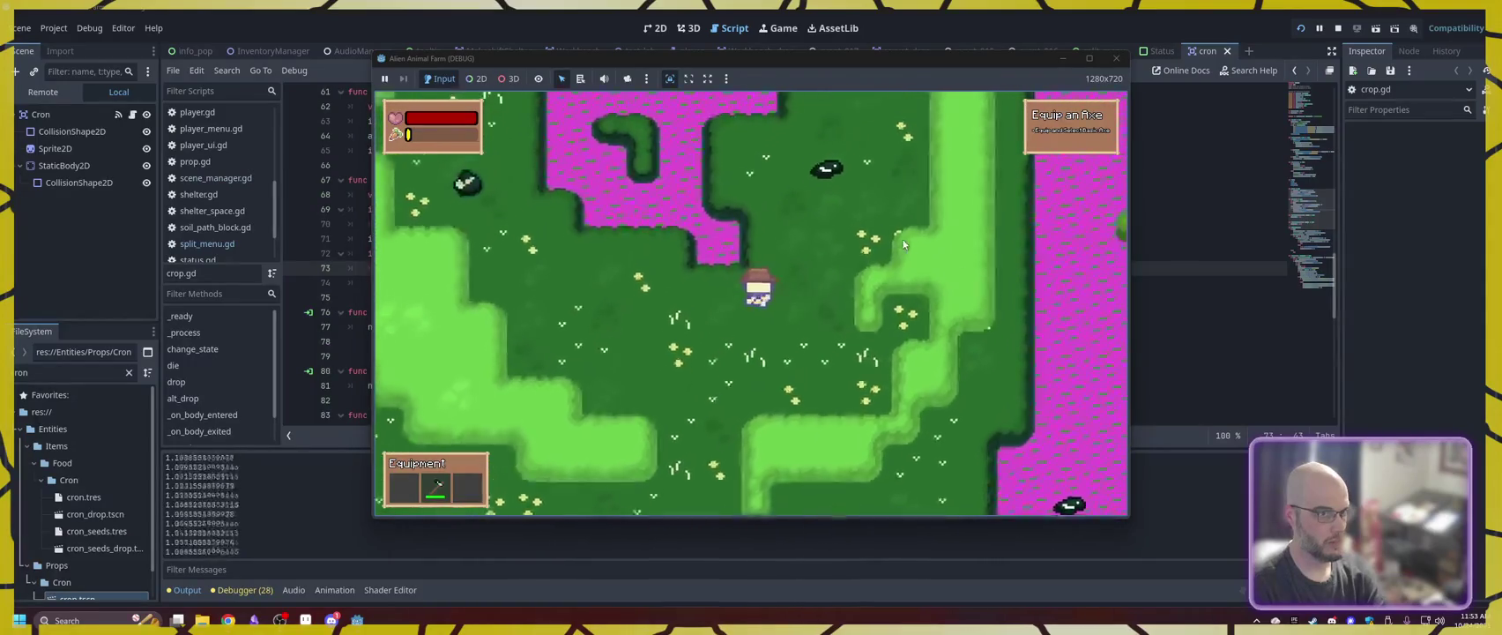
- Check the inventory, then explore south along the pink area and back north through the trees
{"action": "key", "text": "i"}
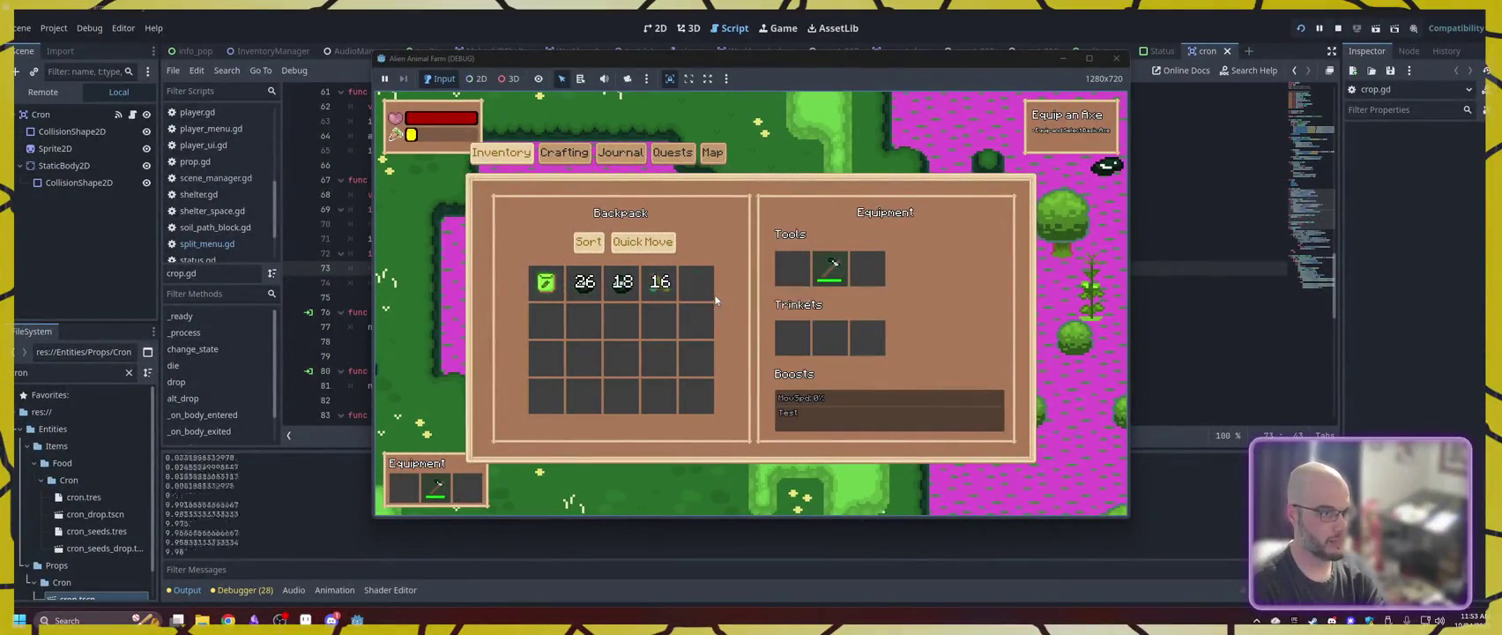
{"action": "key", "text": "i"}
{"action": "key", "text": "s"}
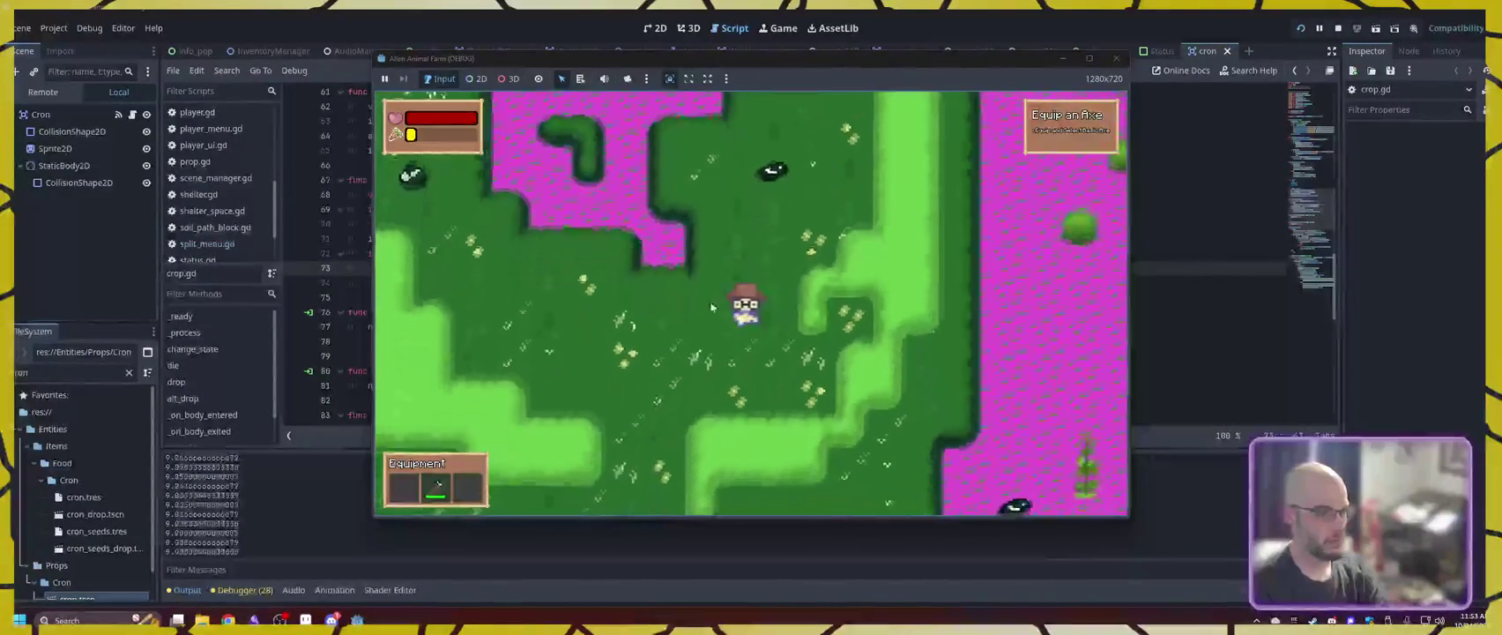
{"action": "key", "text": "s"}
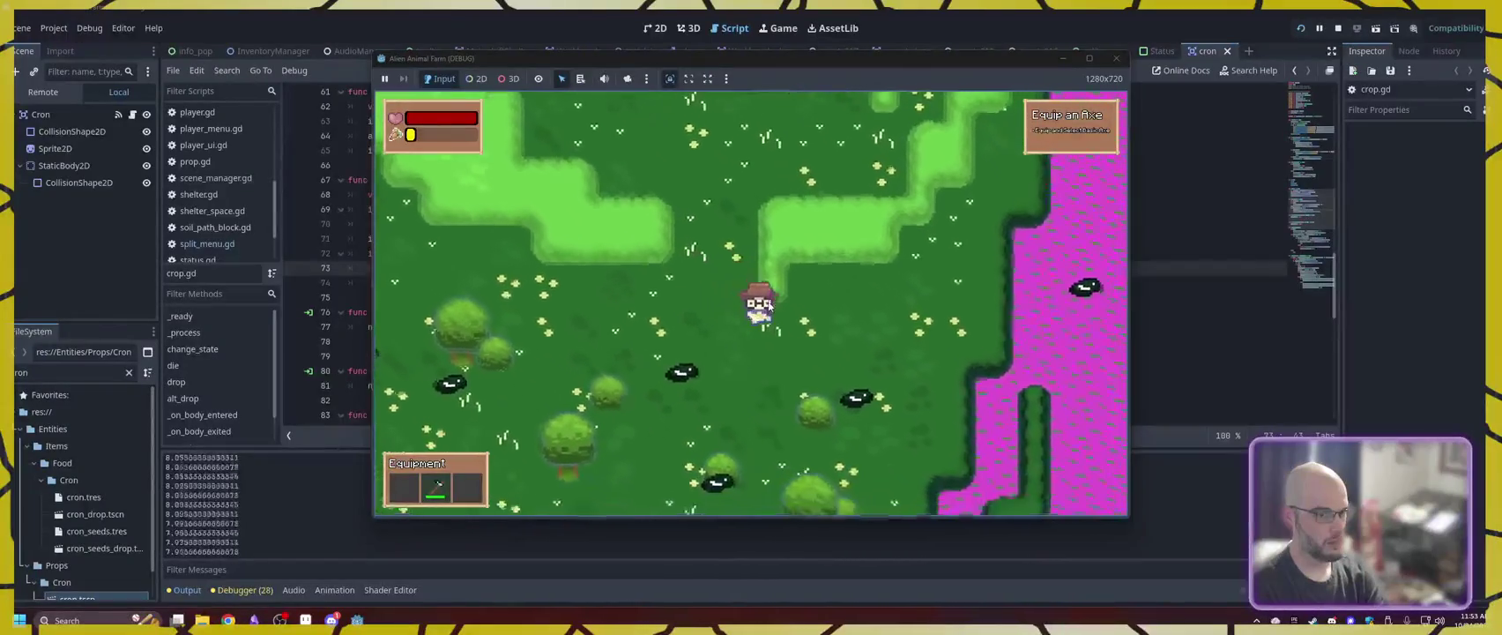
{"action": "key", "text": "d"}
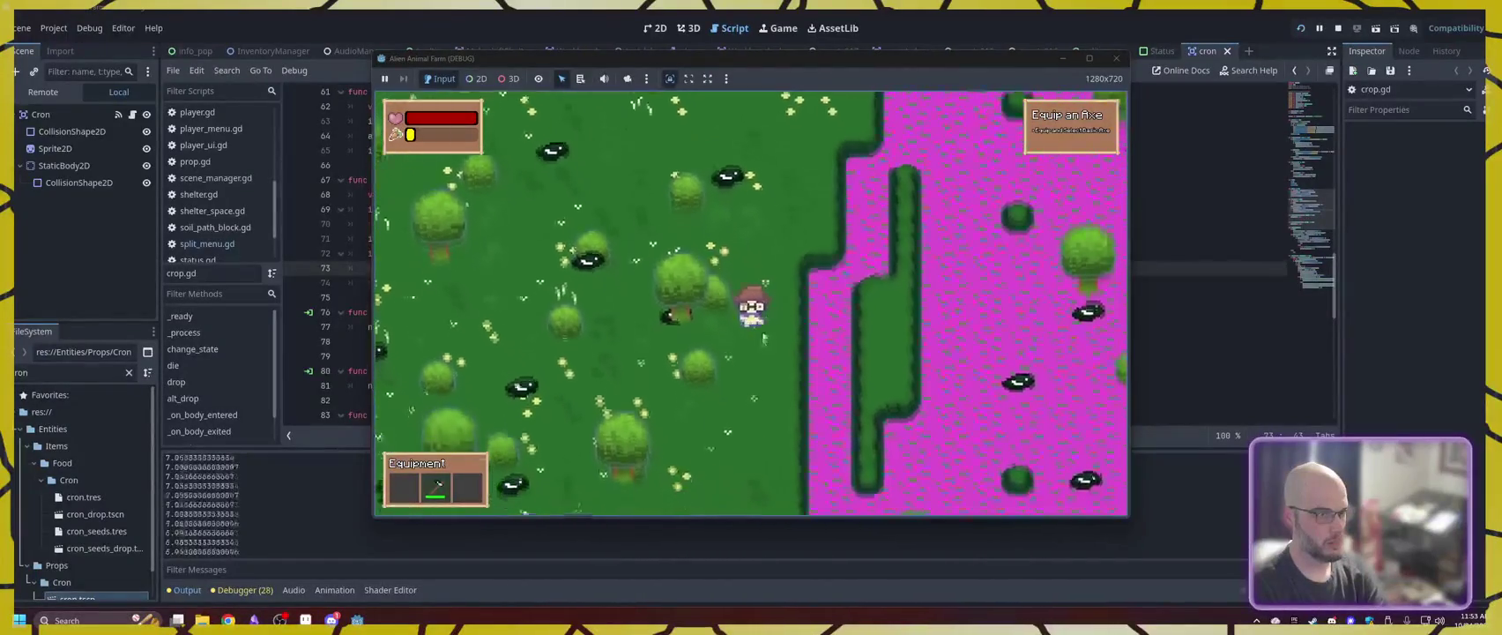
{"action": "key", "text": "s"}
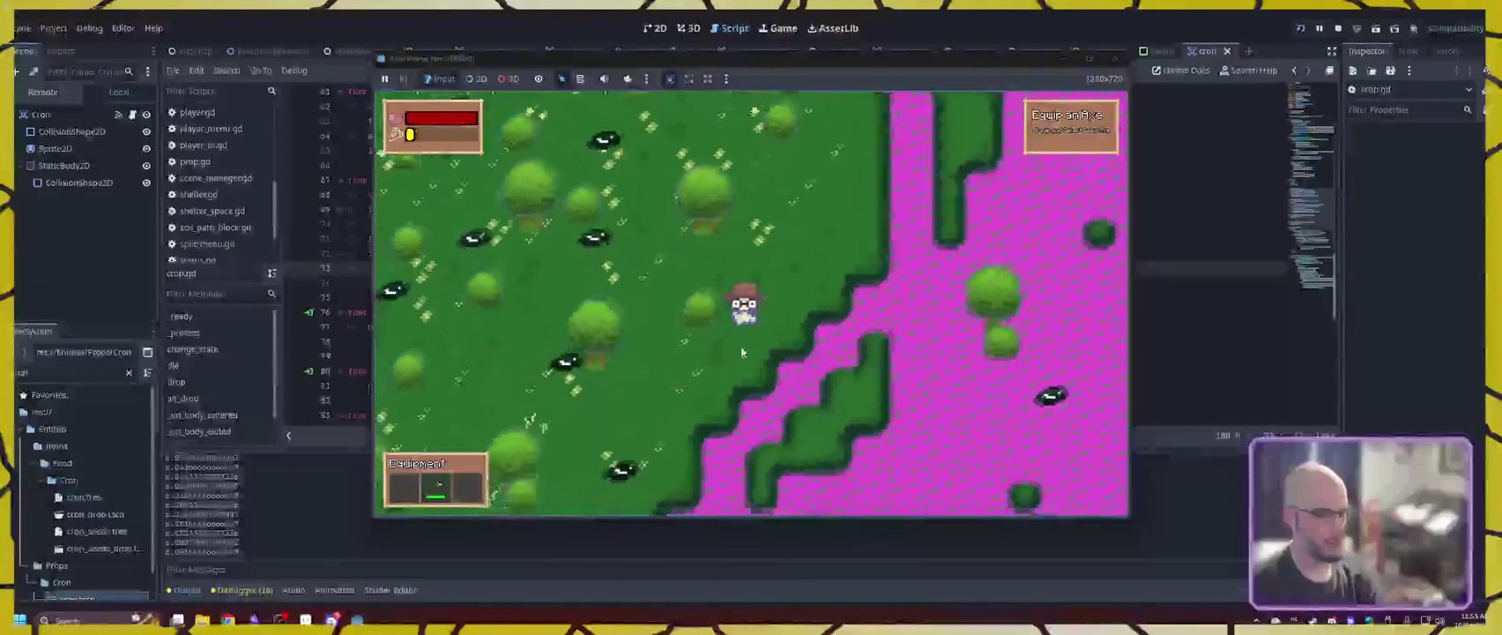
{"action": "key", "text": "a"}
{"action": "key", "text": "w"}
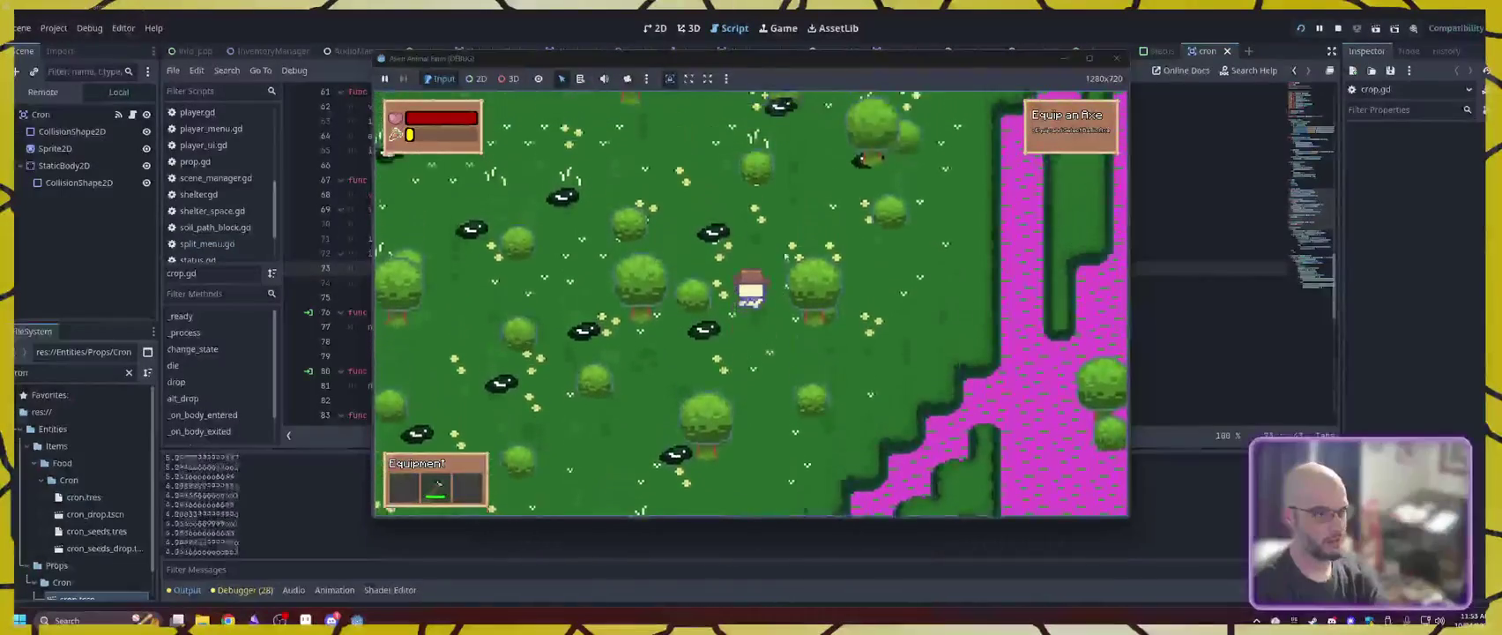
{"action": "key", "text": "w"}
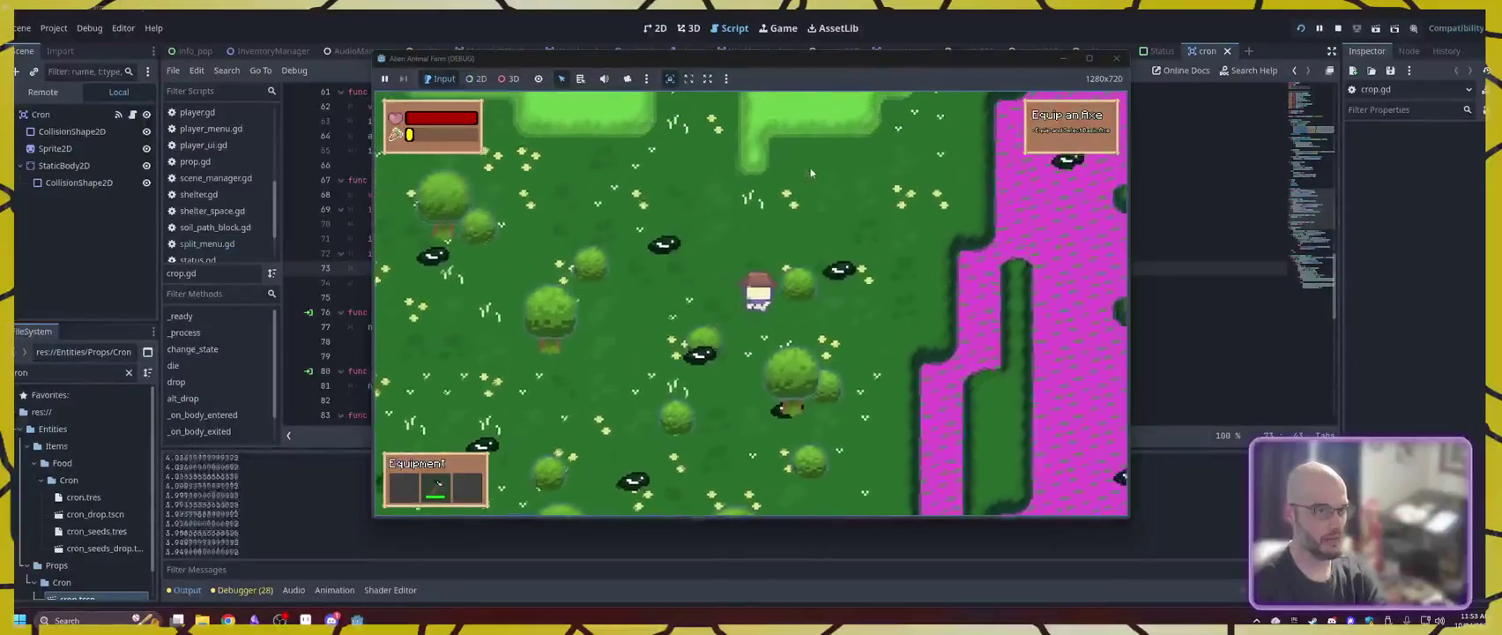
{"action": "key", "text": "w"}
{"action": "key", "text": "d"}
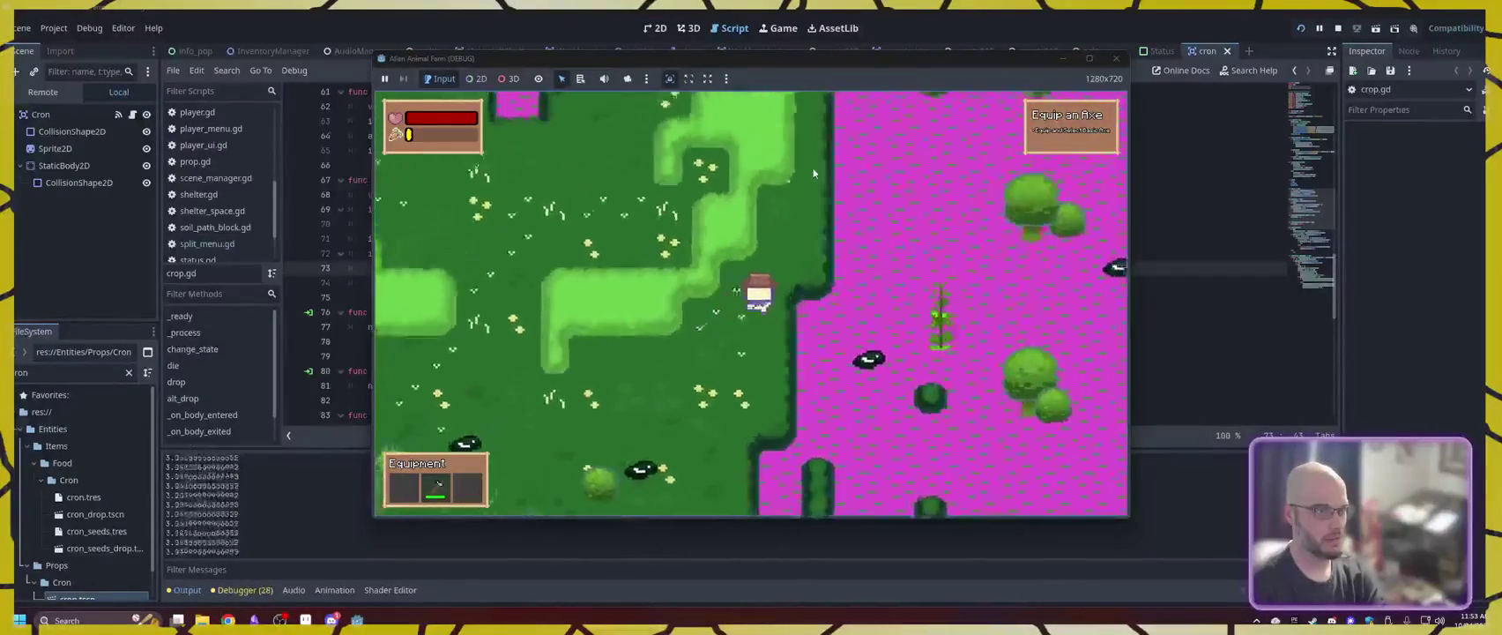
{"action": "key", "text": "w"}
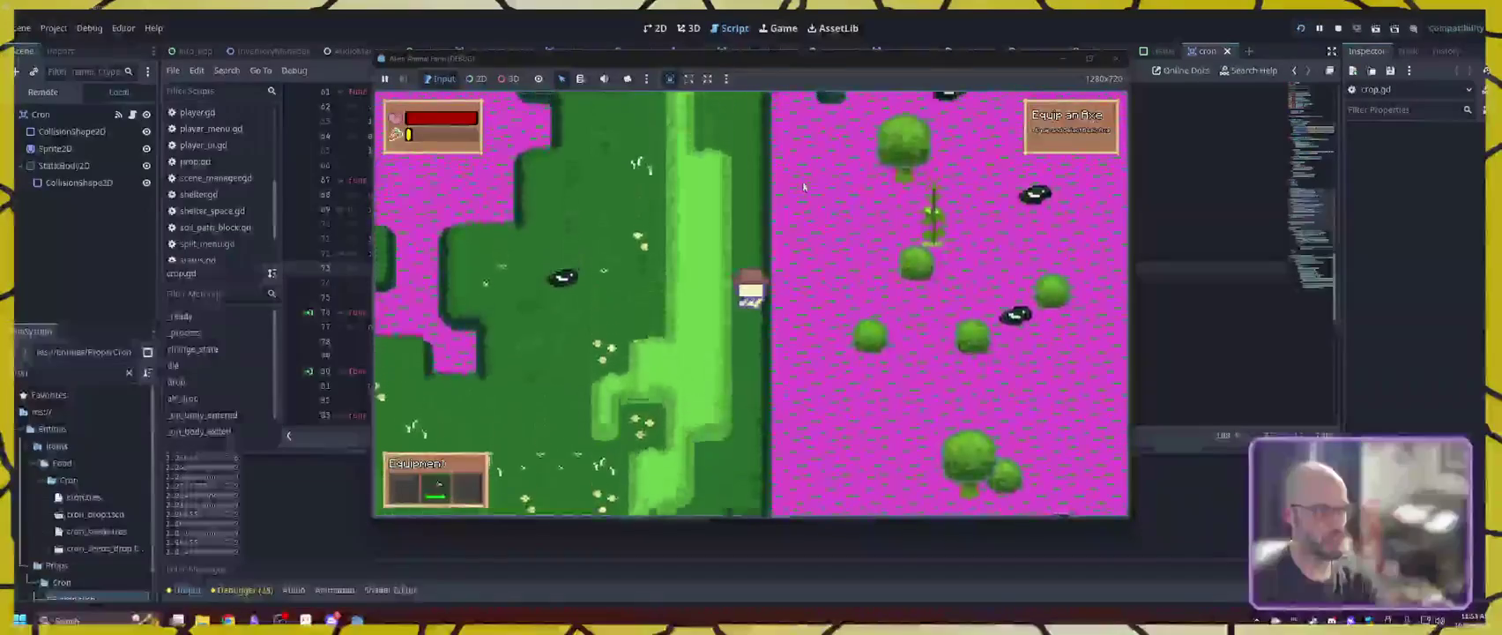
{"action": "key", "text": "w"}
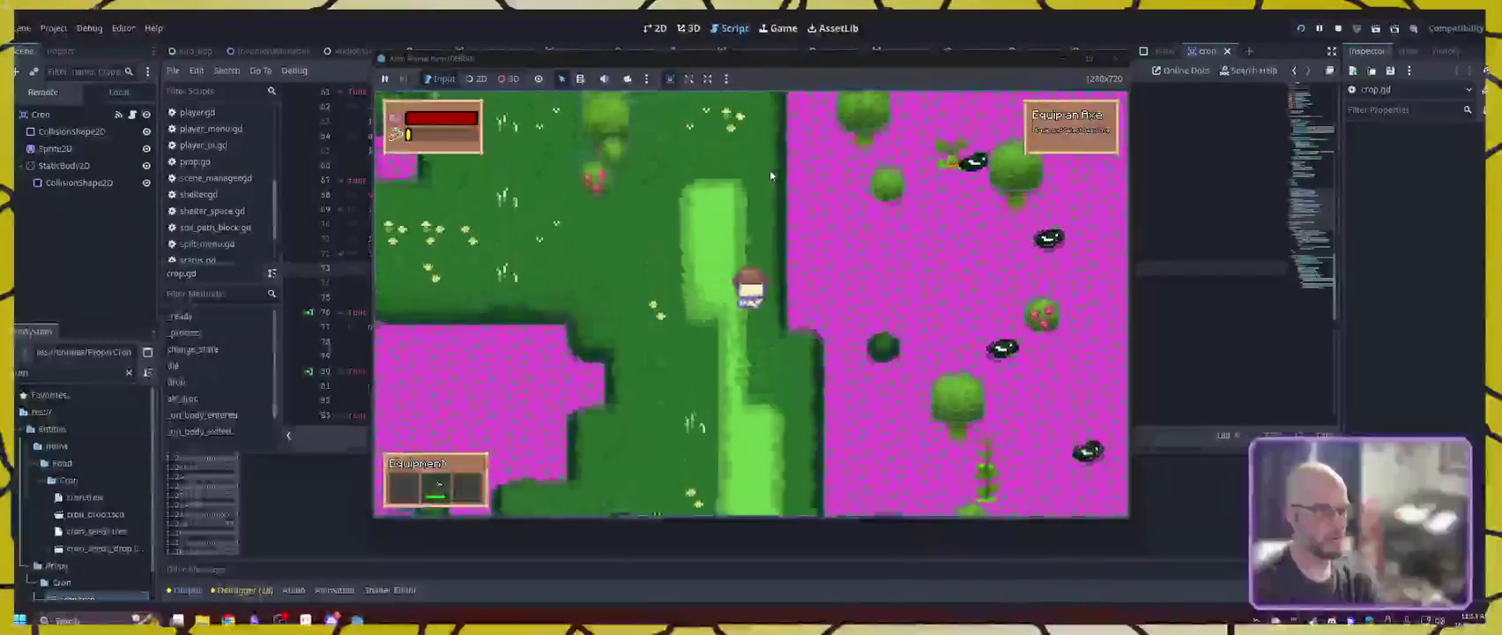
{"action": "key", "text": "w"}
{"action": "key", "text": "a"}
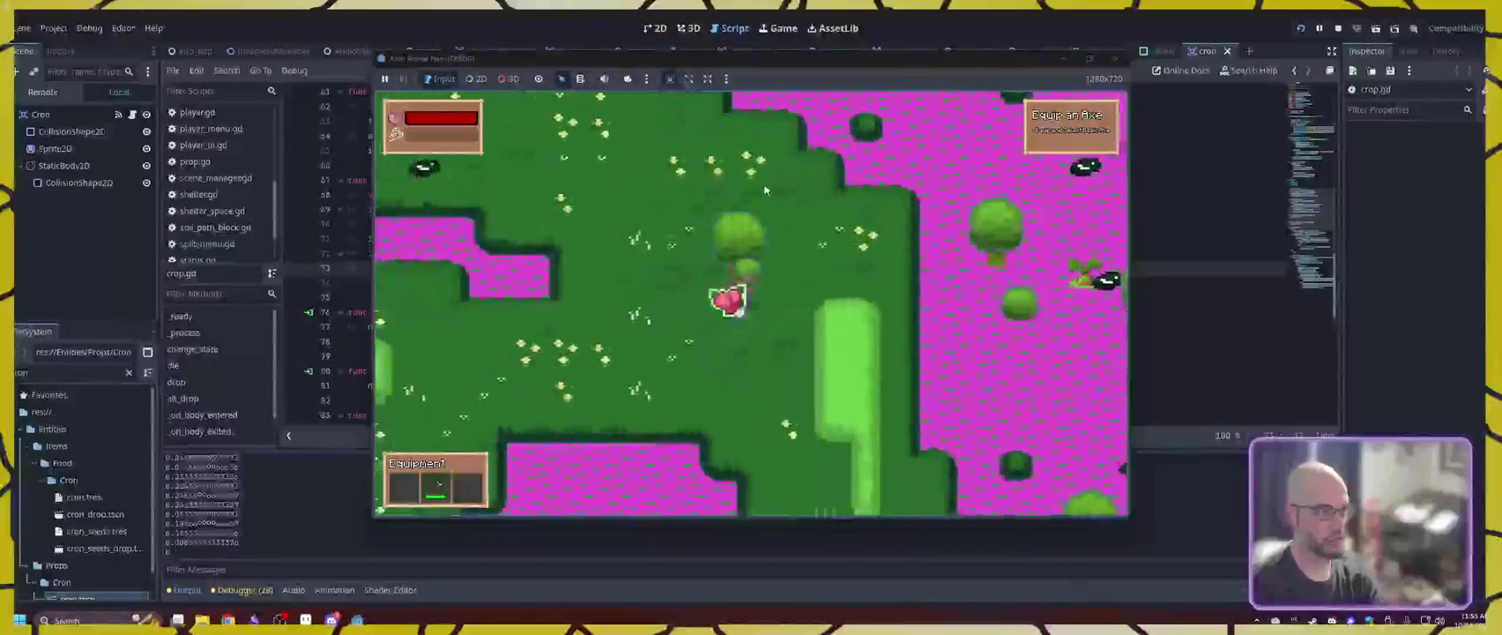
- Walk the player to the bush and check the inventory for the new drop
{"action": "key", "text": "i"}
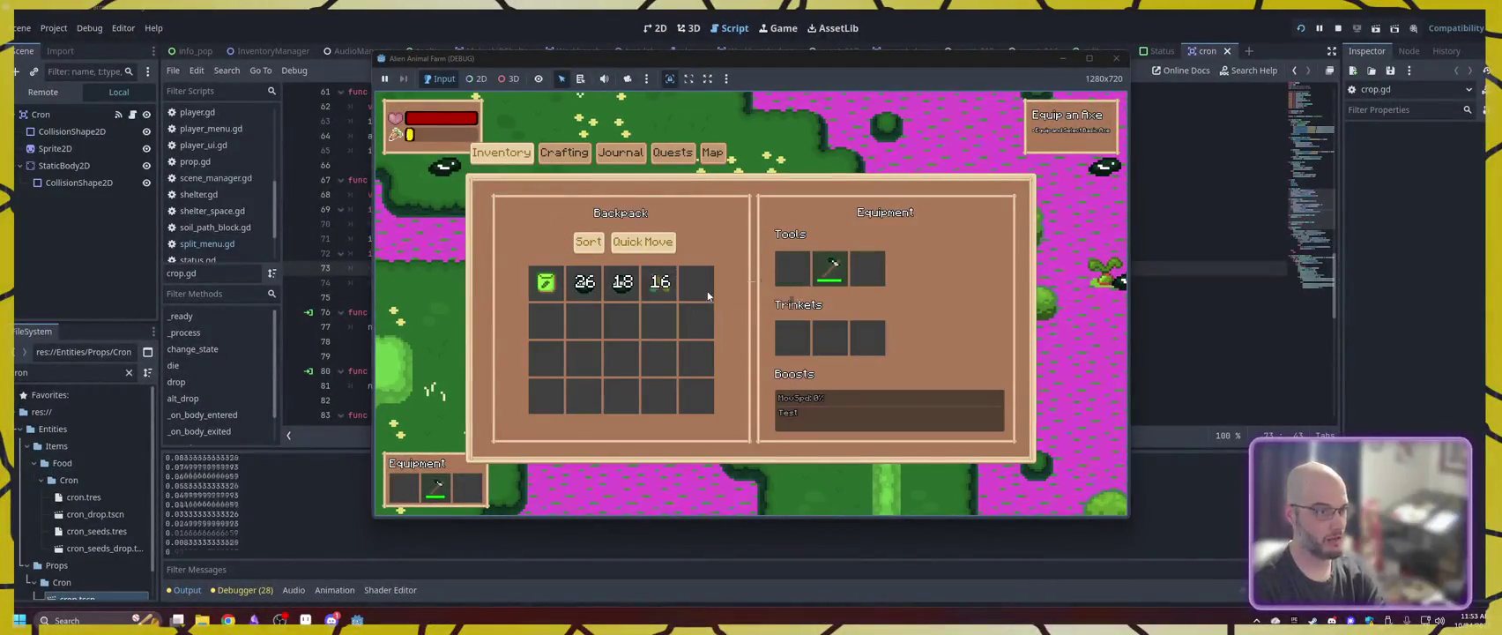
{"action": "key", "text": "i"}
{"action": "key", "text": "w"}
{"action": "key", "text": "a"}
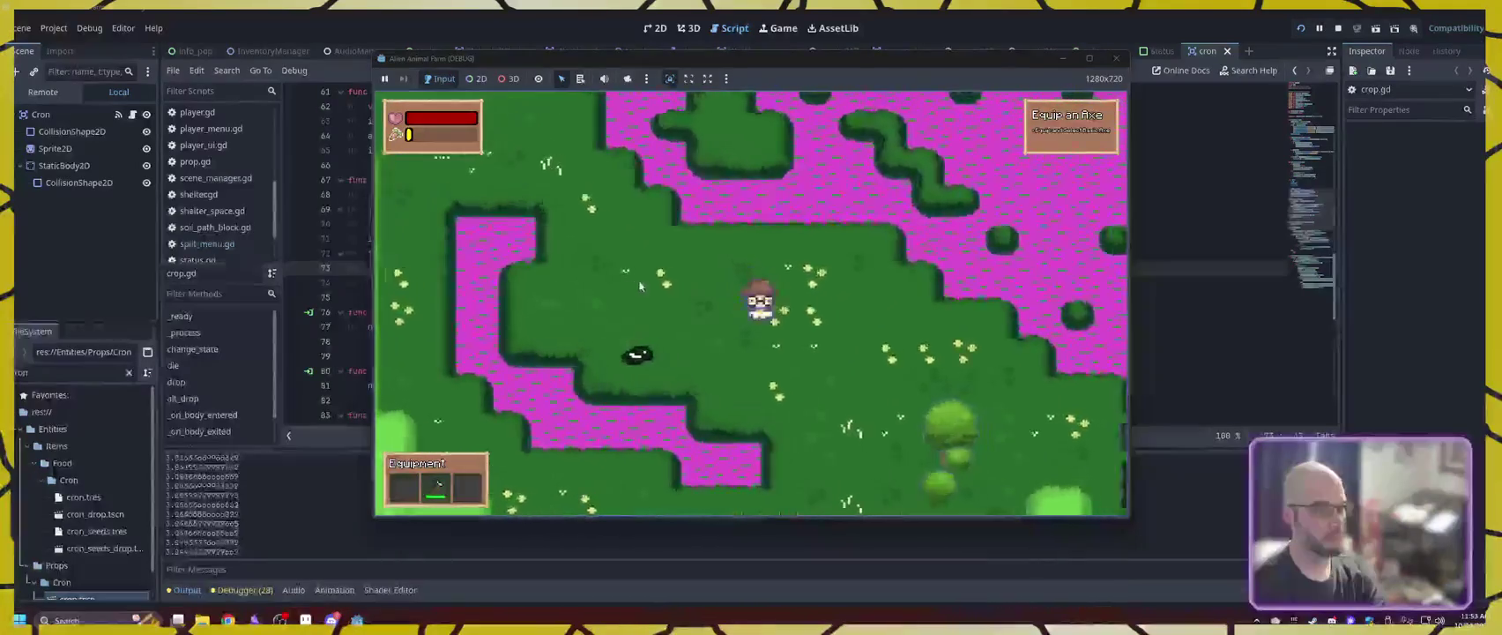
{"action": "key", "text": "s"}
{"action": "key", "text": "d"}
{"action": "key", "text": "s"}
{"action": "key", "text": "d"}
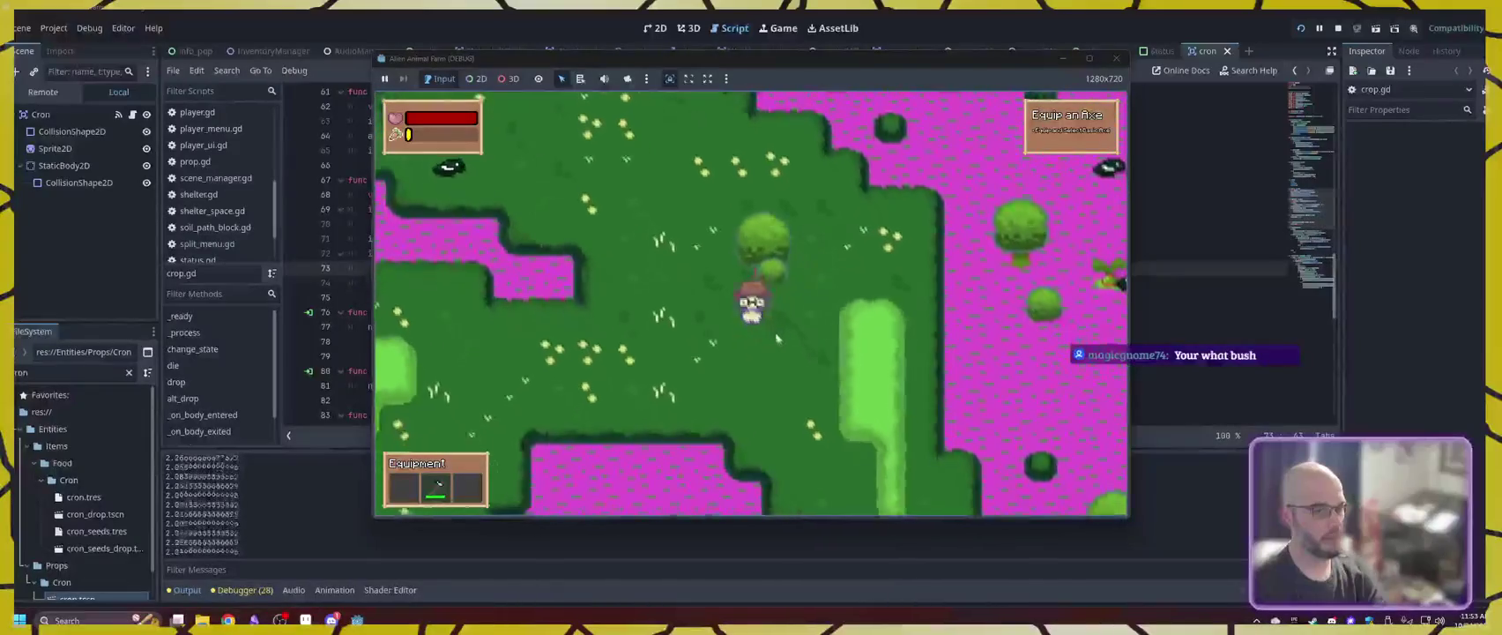
{"action": "key", "text": "i"}
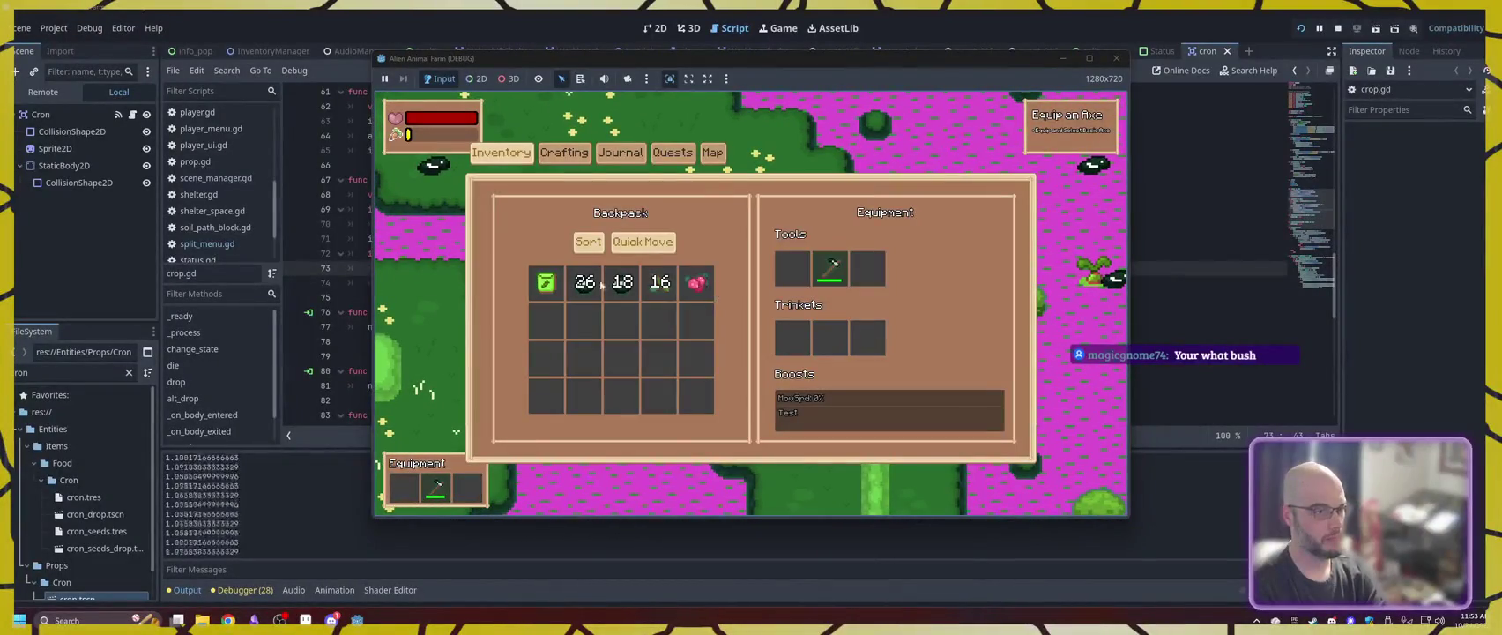
{"action": "key", "text": "i"}
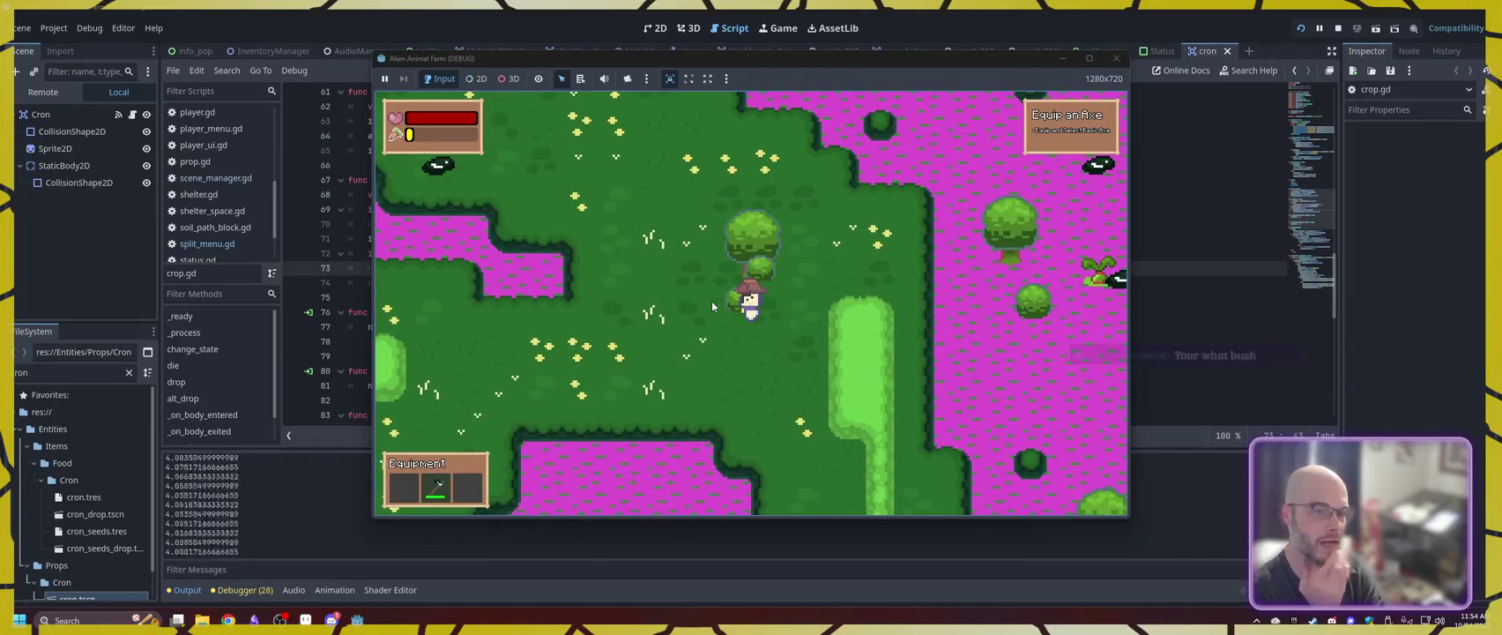
- Move around the bush and heart drop, then head left into the wild area
{"action": "key", "text": "d"}
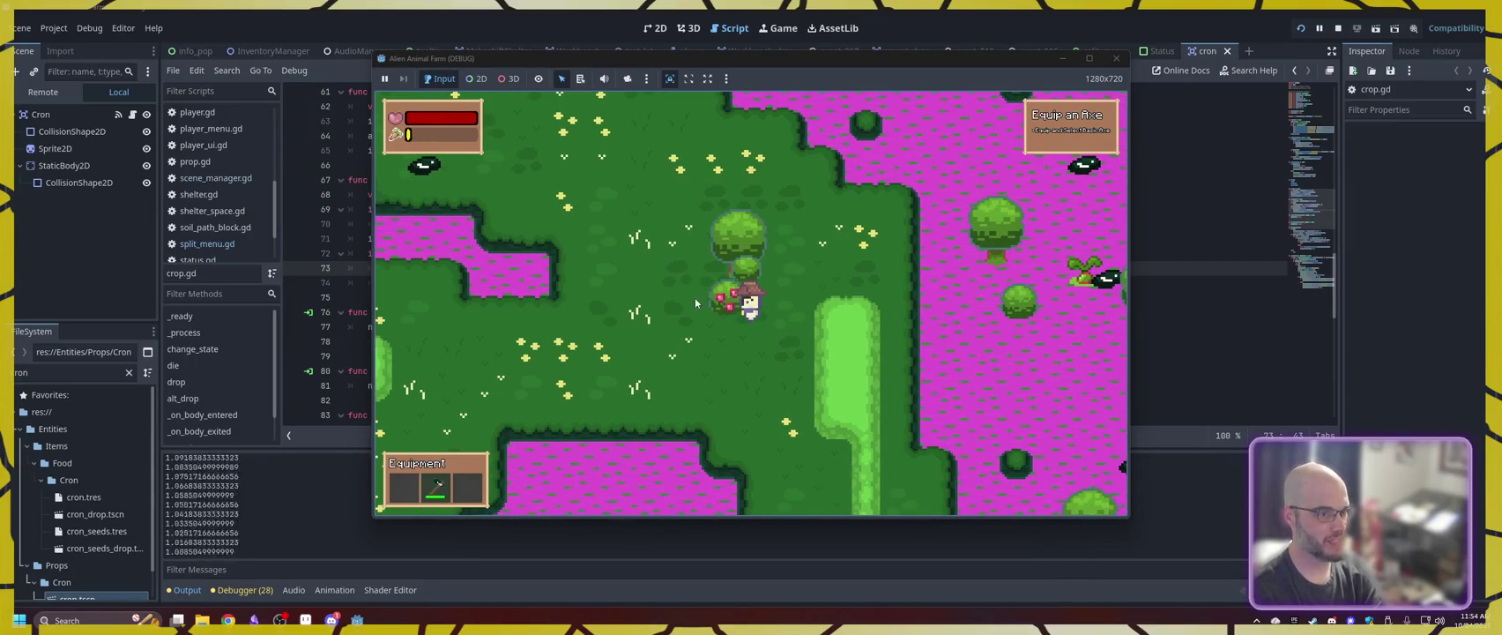
{"action": "key", "text": "a"}
{"action": "key", "text": "i"}
{"action": "key", "text": "i"}
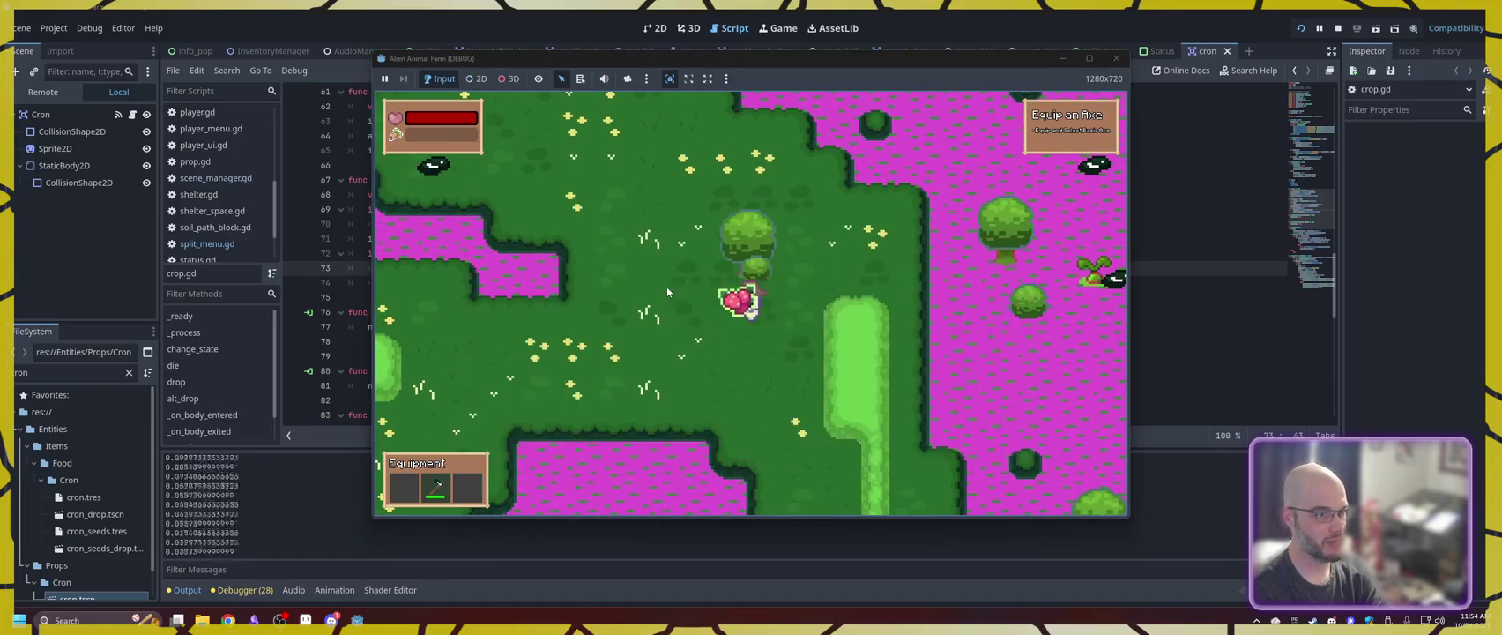
{"action": "key", "text": "a"}
{"action": "key", "text": "a"}
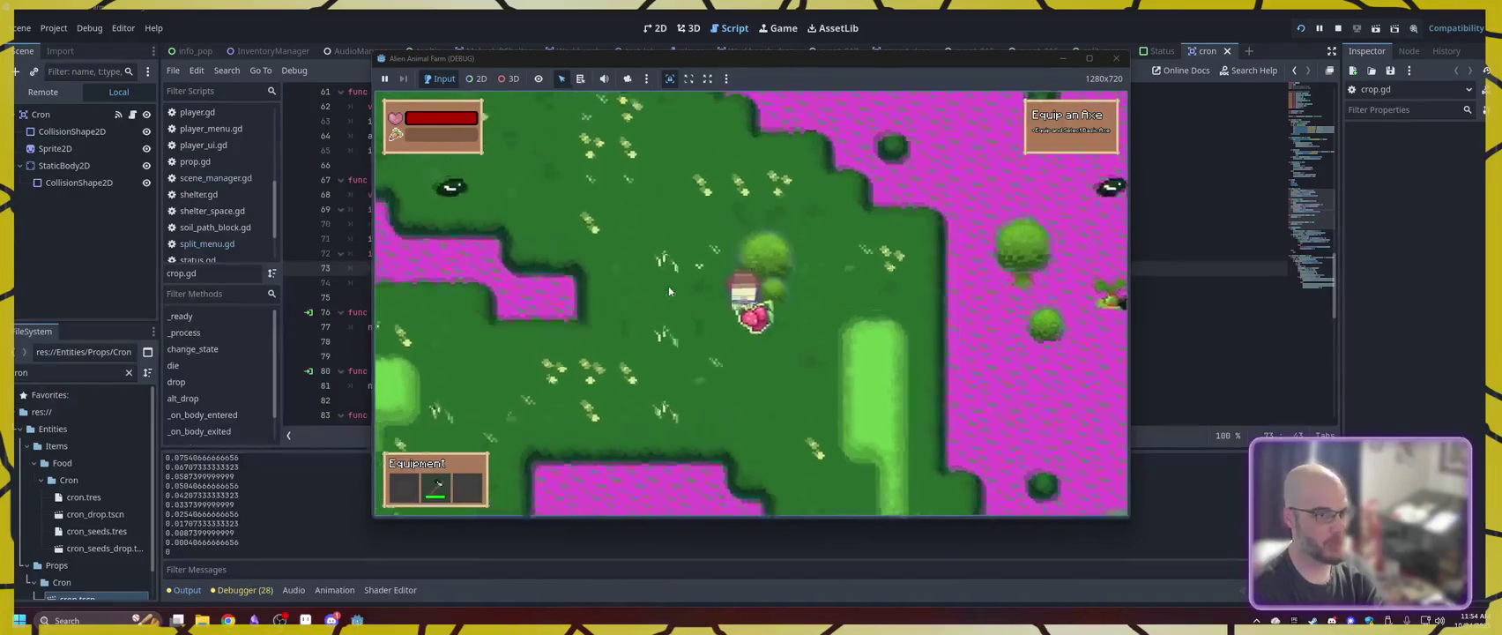
{"action": "key", "text": "d"}
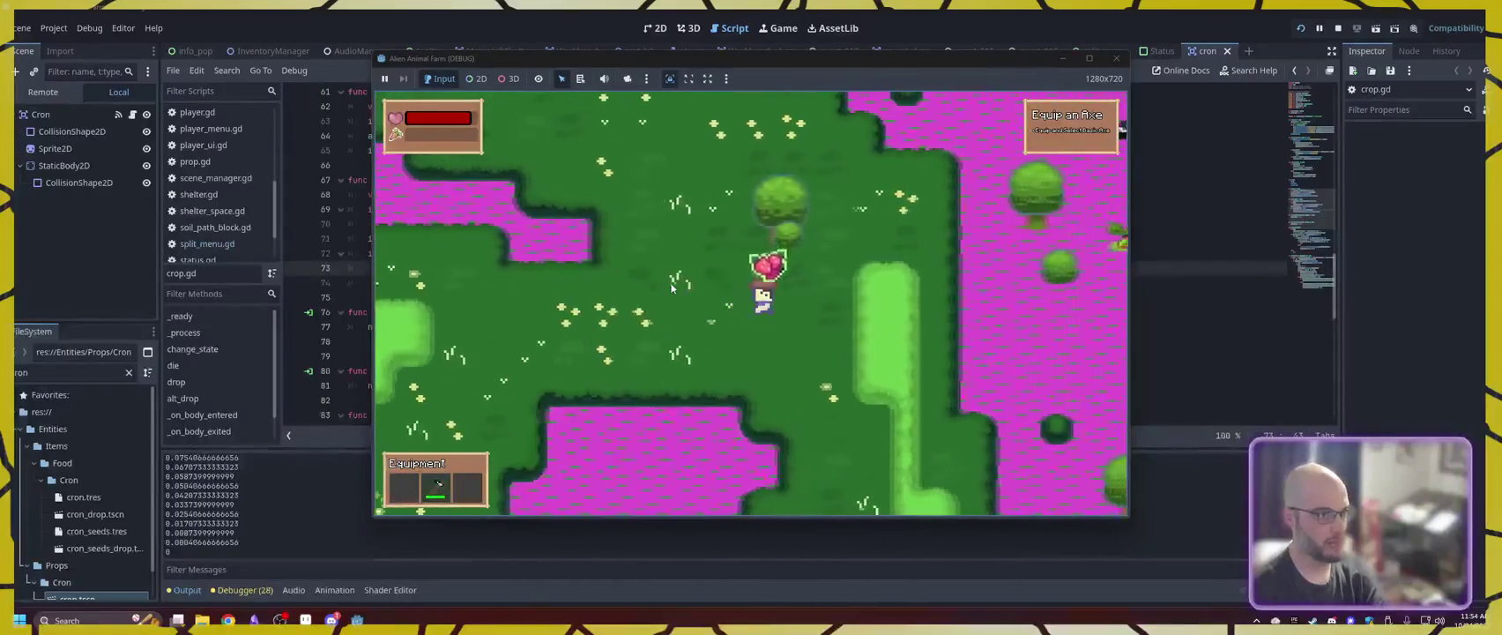
{"action": "key", "text": "w"}
{"action": "key", "text": "a"}
{"action": "key", "text": "w"}
{"action": "key", "text": "a"}
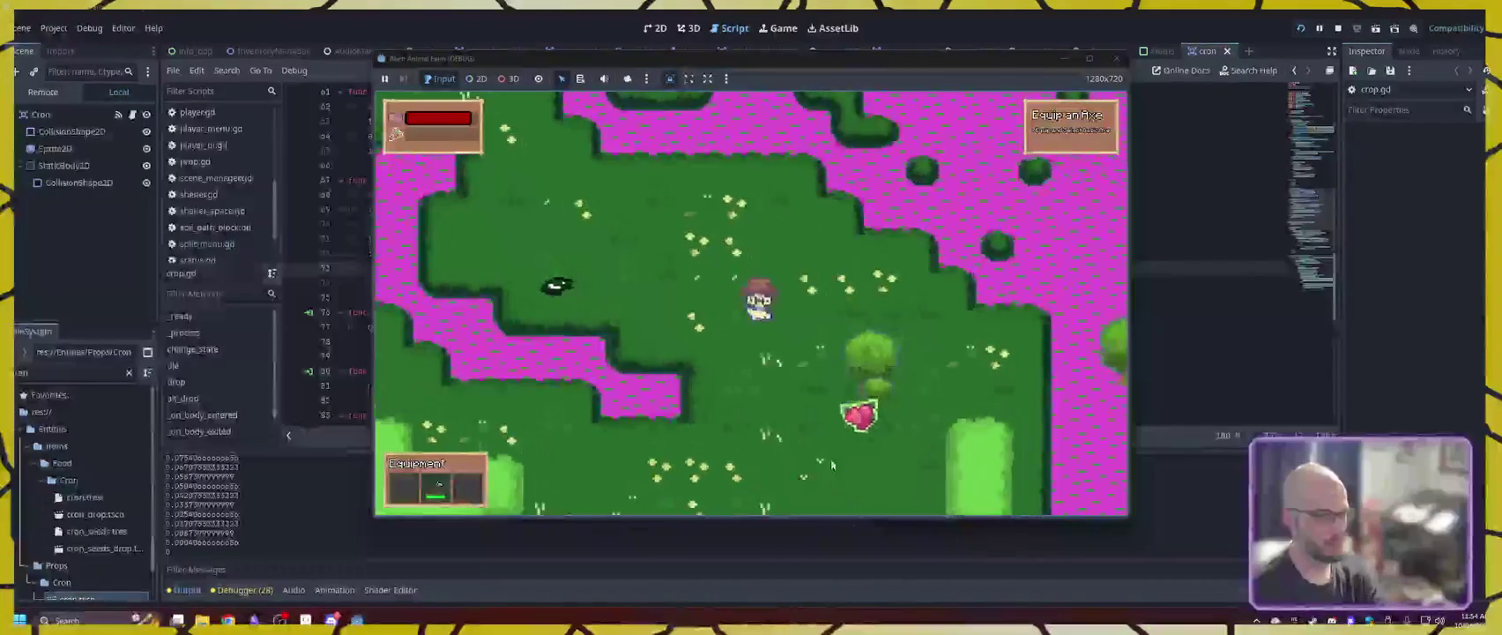
{"action": "key", "text": "d"}
{"action": "key", "text": "s"}
{"action": "key", "text": "a"}
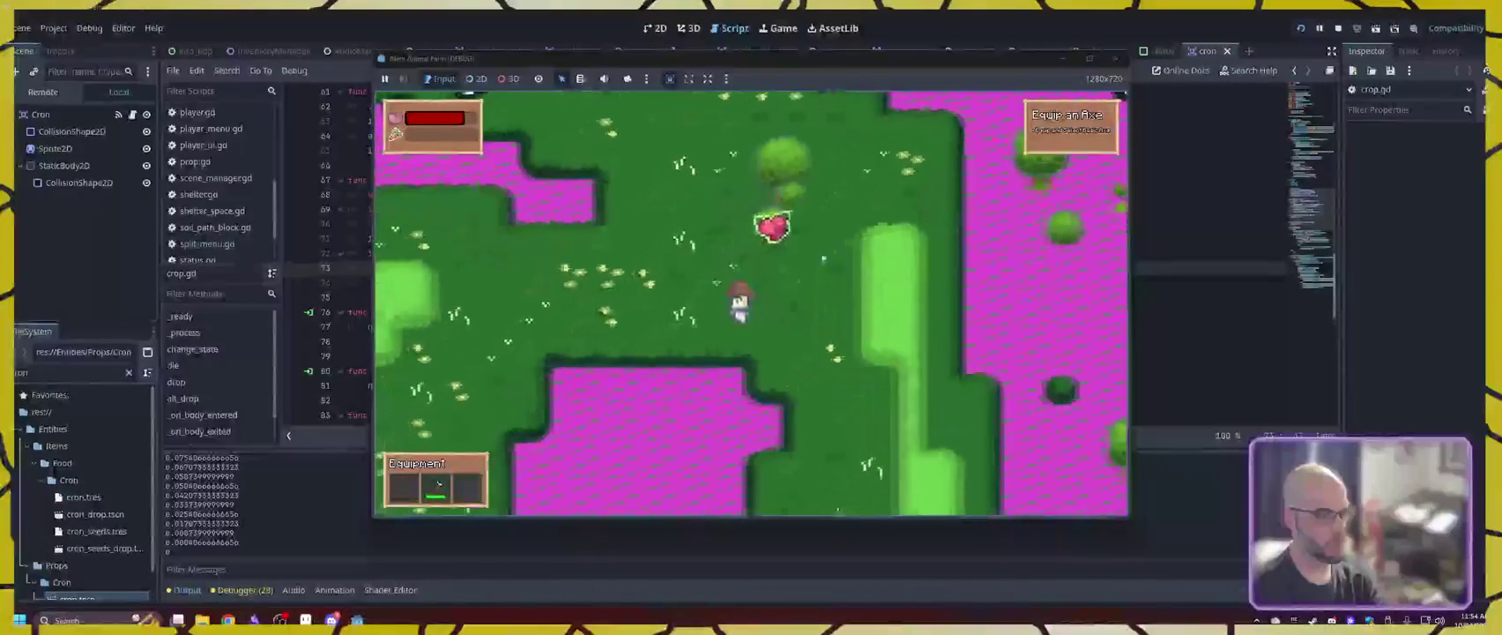
{"action": "key", "text": "w"}
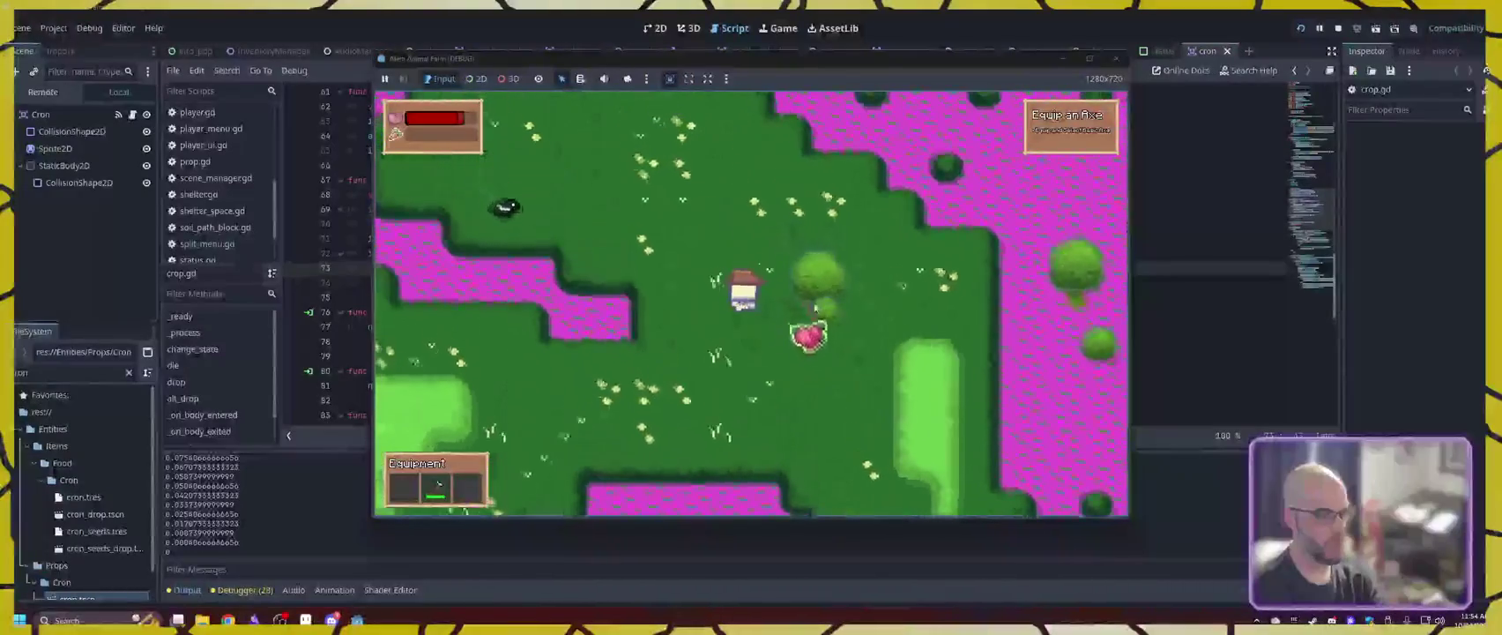
{"action": "key", "text": "w"}
{"action": "key", "text": "a"}
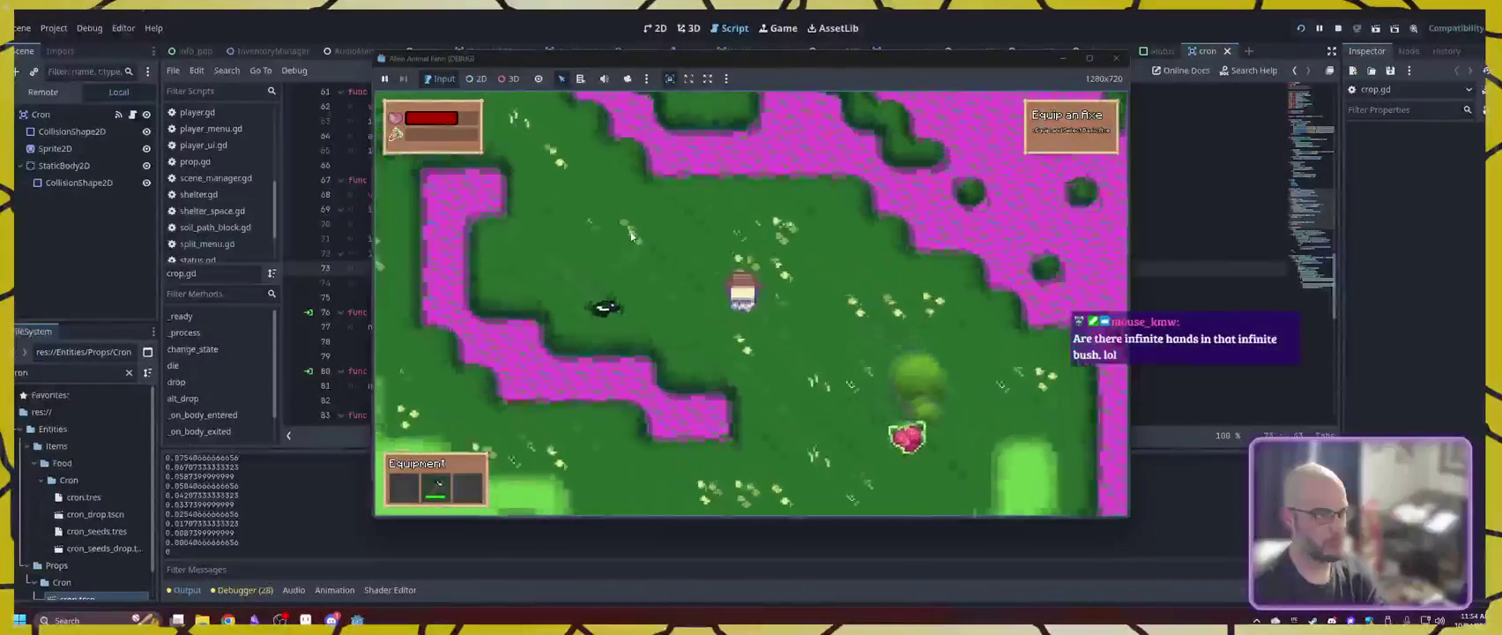
{"action": "key", "text": "w"}
{"action": "key", "text": "a"}
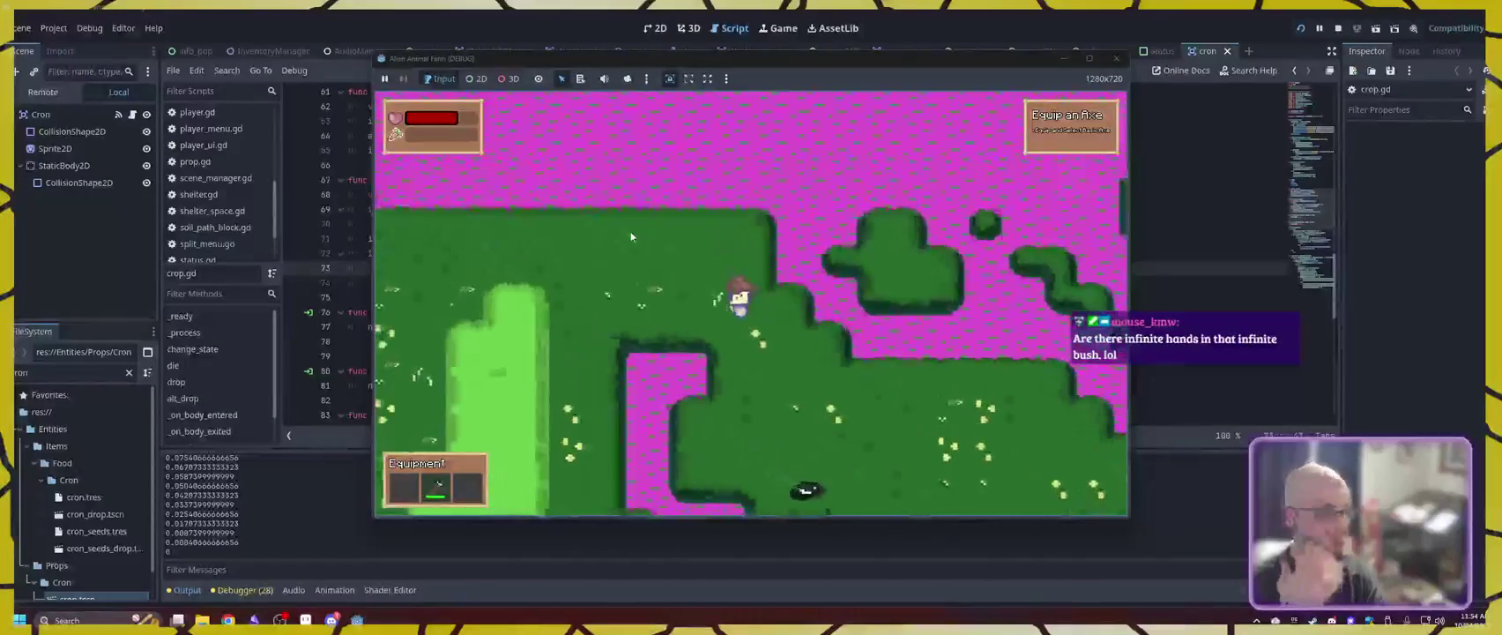
{"action": "key", "text": "a"}
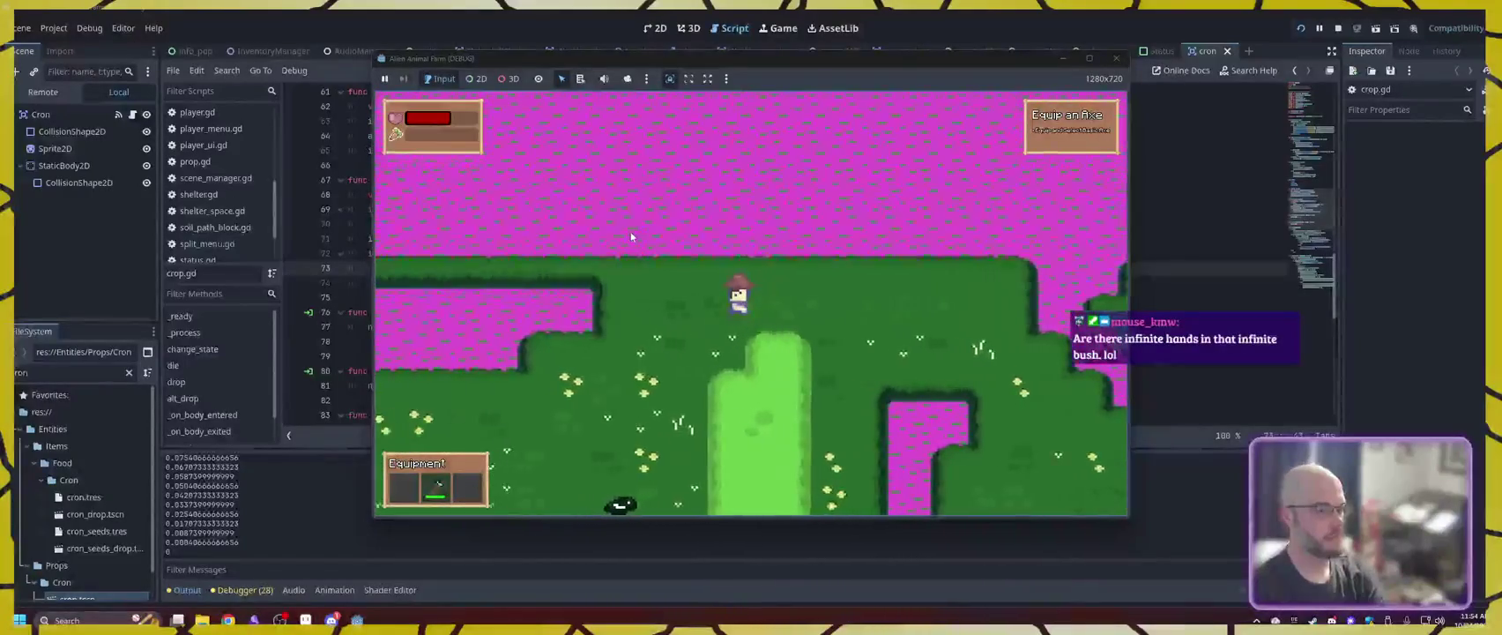
{"action": "key", "text": "s"}
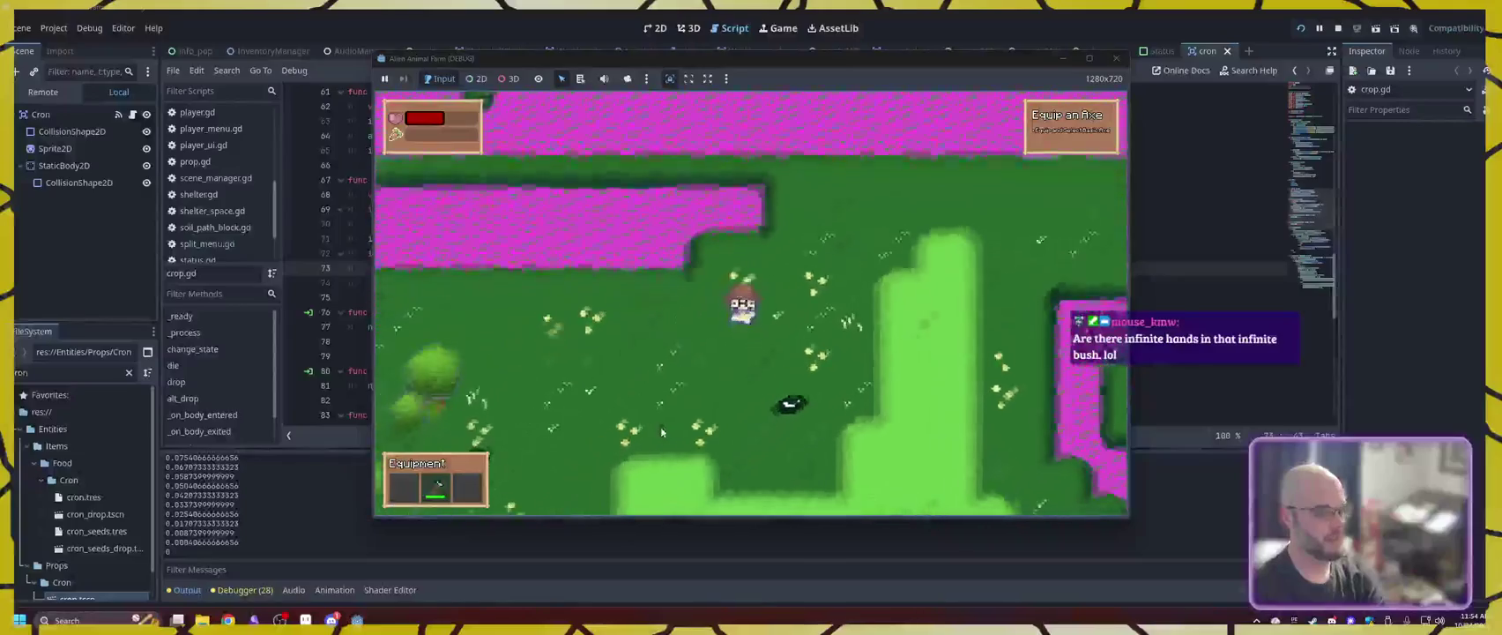
{"action": "key", "text": "s"}
{"action": "key", "text": "a"}
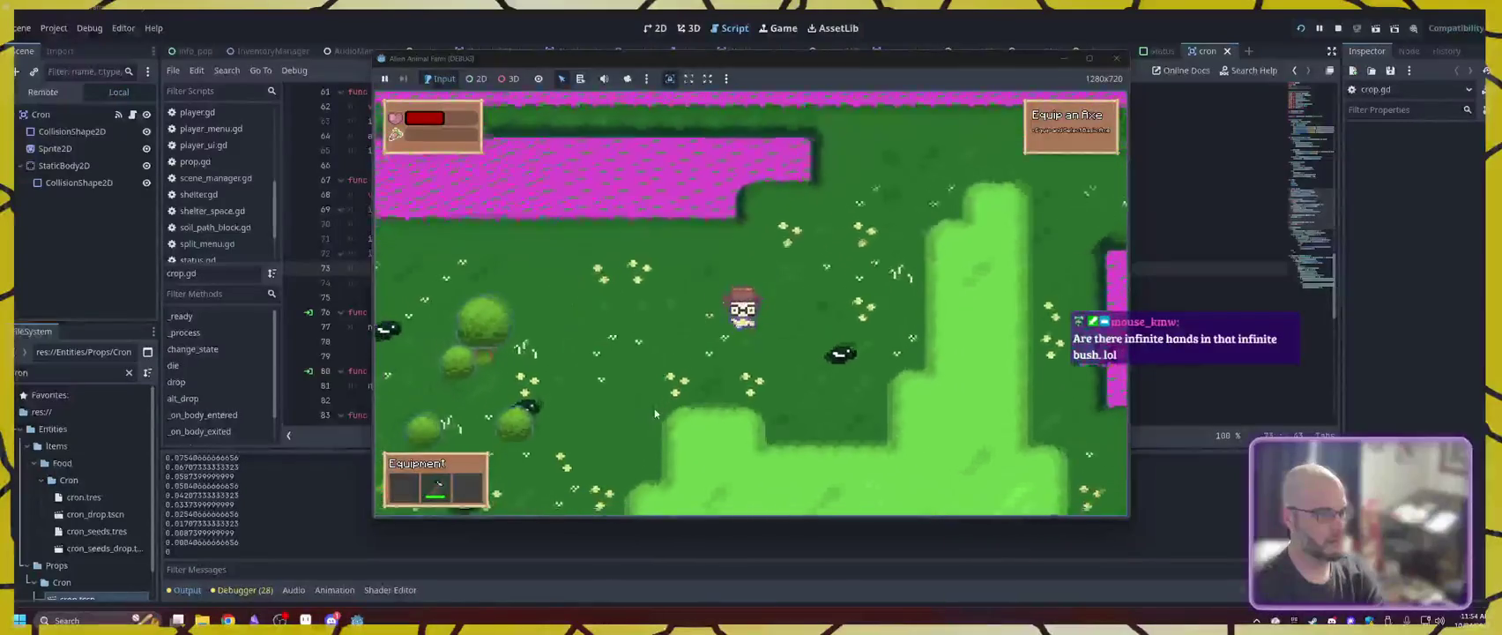
{"action": "key", "text": "a"}
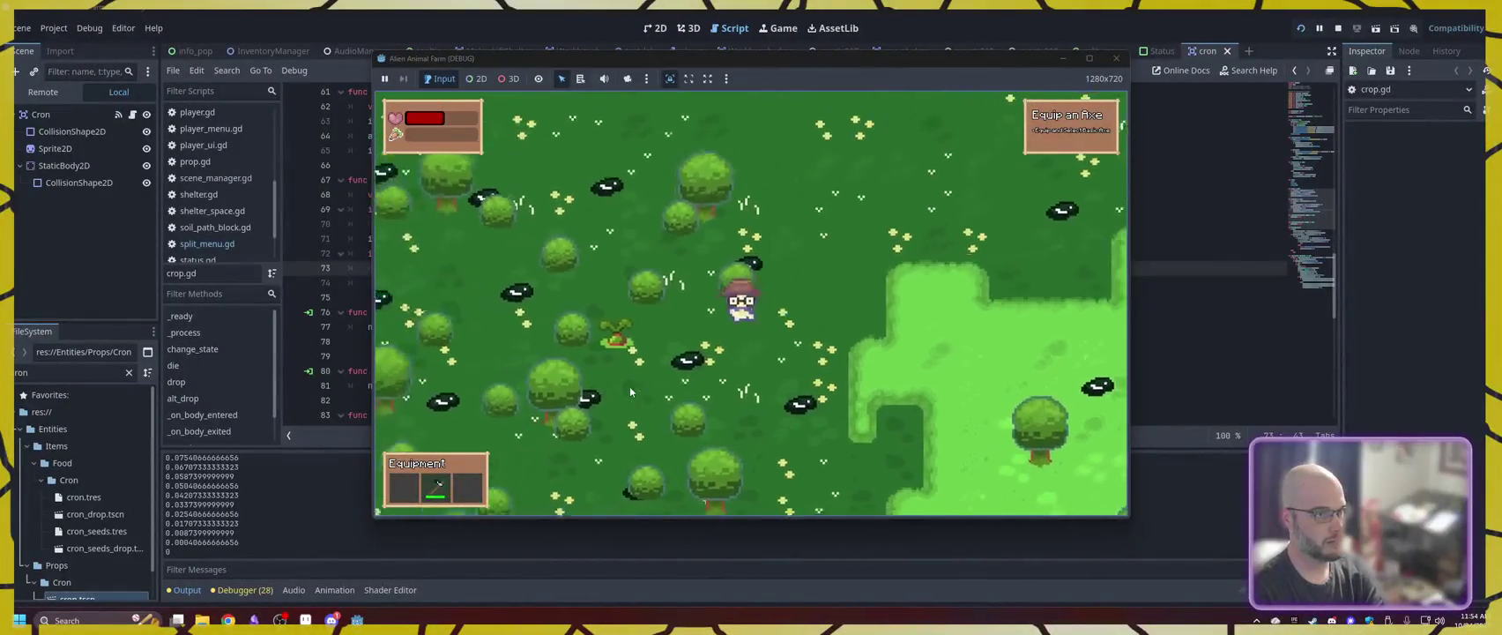
- Glance at the inventory, walk further through the wild area, and close the game
{"action": "key", "text": "i"}
{"action": "key", "text": "i"}
{"action": "key", "text": "w"}
{"action": "key", "text": "a"}
{"action": "key", "text": "s"}
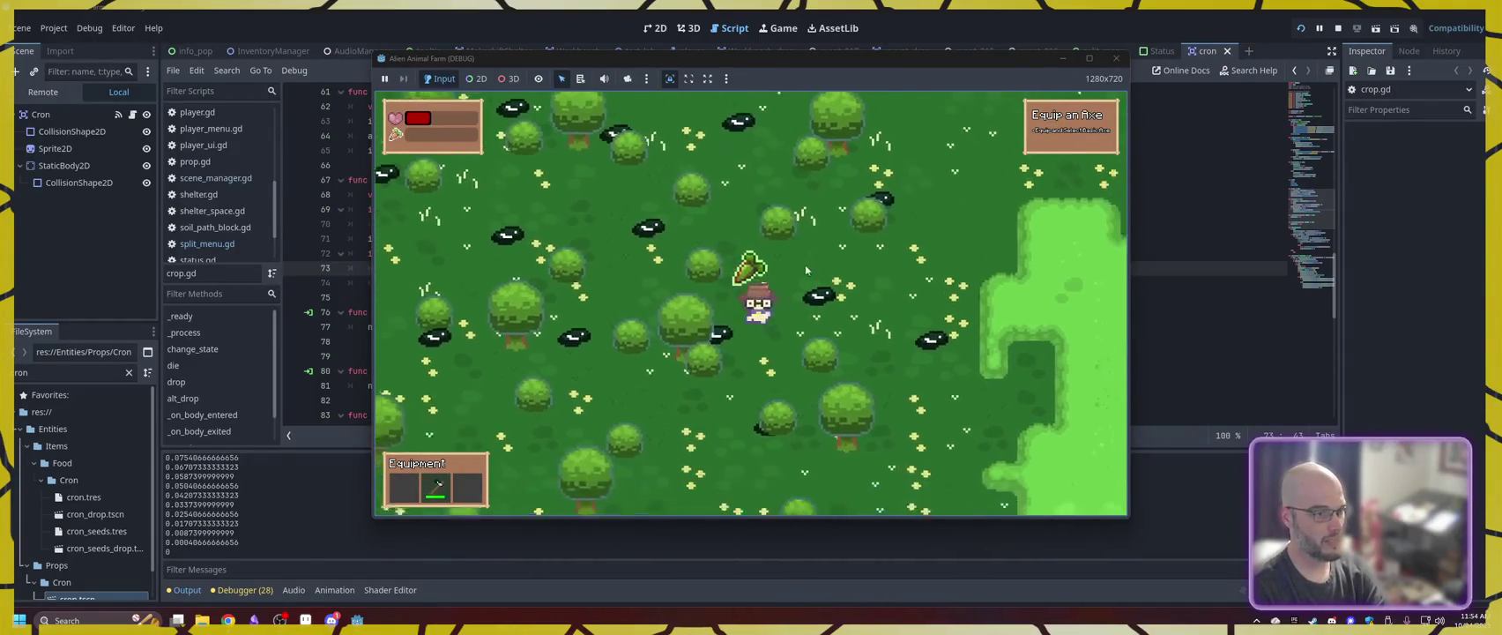
{"action": "left_click", "coordinate": [1119, 60]}
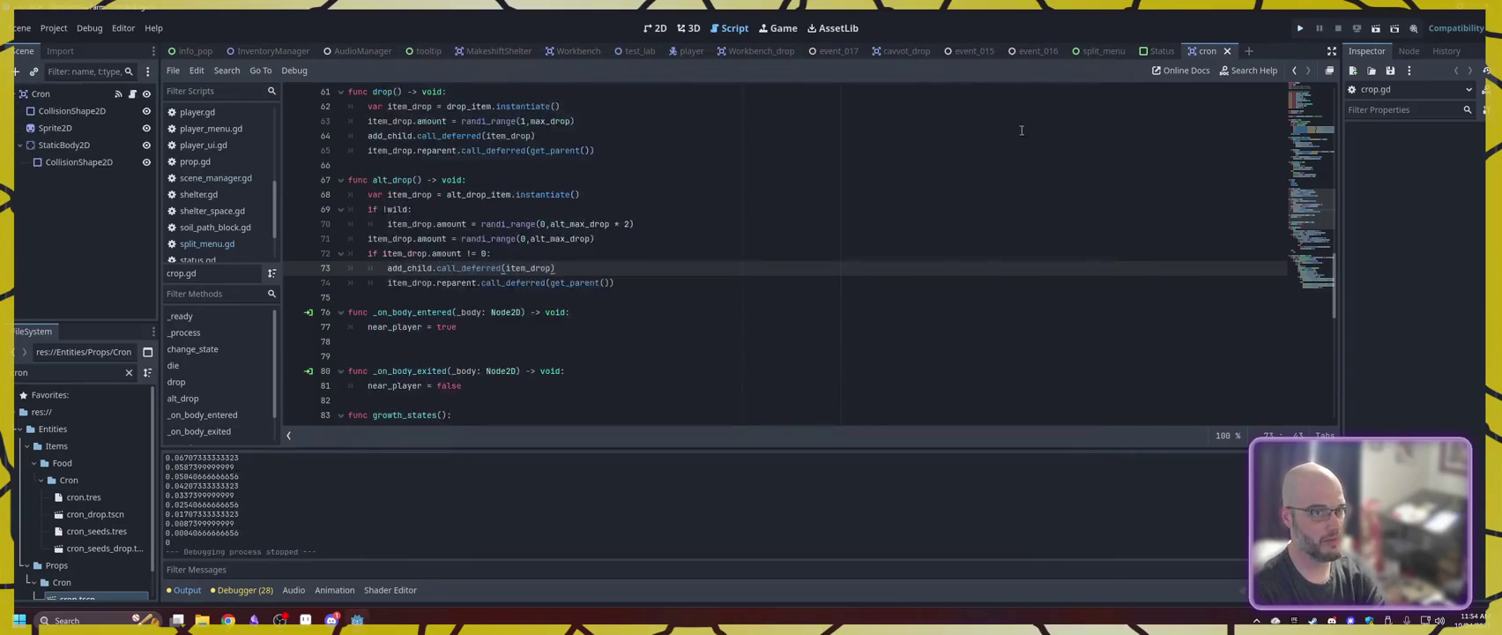
{"action": "left_click", "coordinate": [1304, 31]}
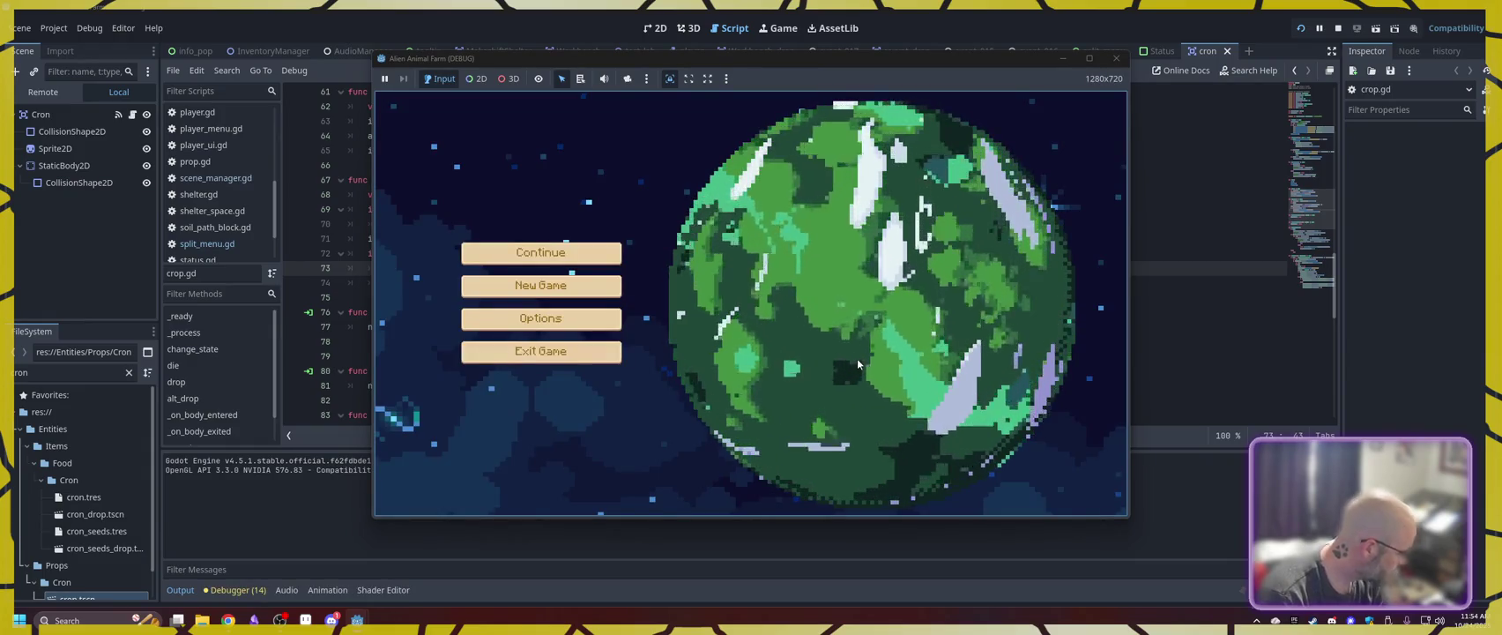
{"action": "left_click", "coordinate": [544, 287]}
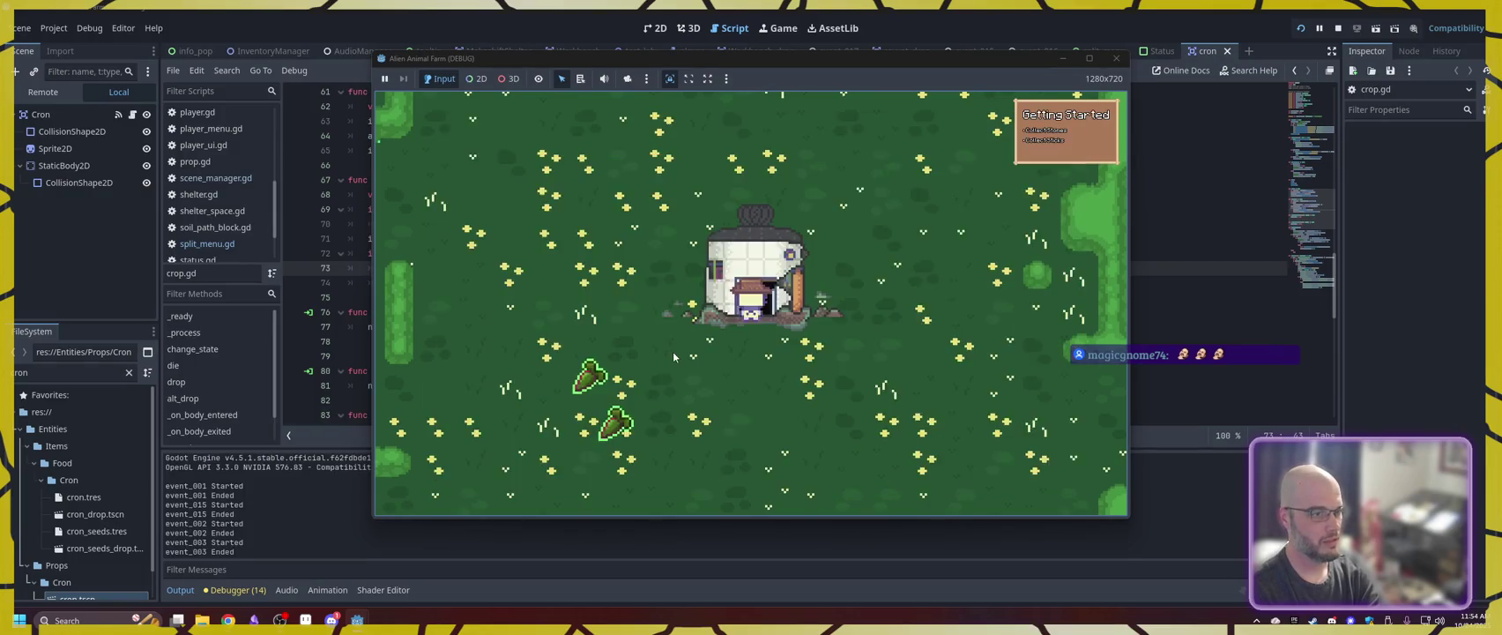
{"action": "key", "text": "a"}
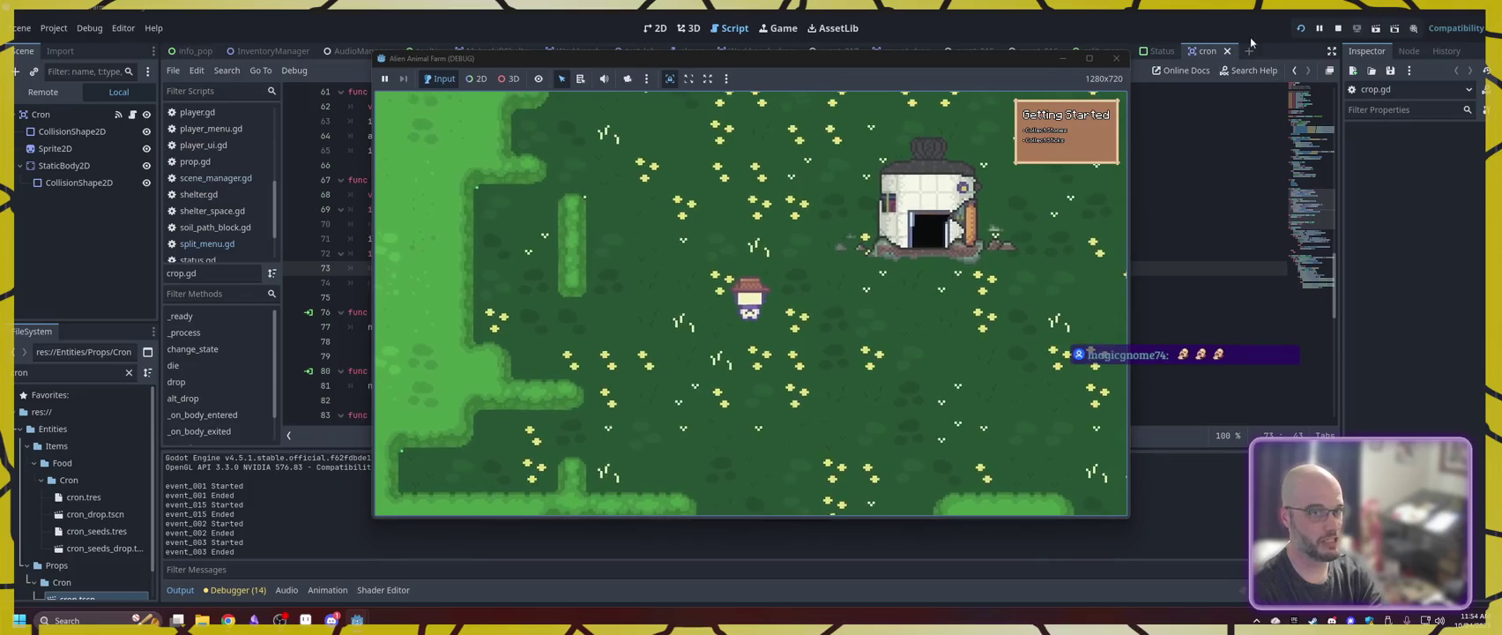
{"action": "left_click", "coordinate": [1115, 60]}
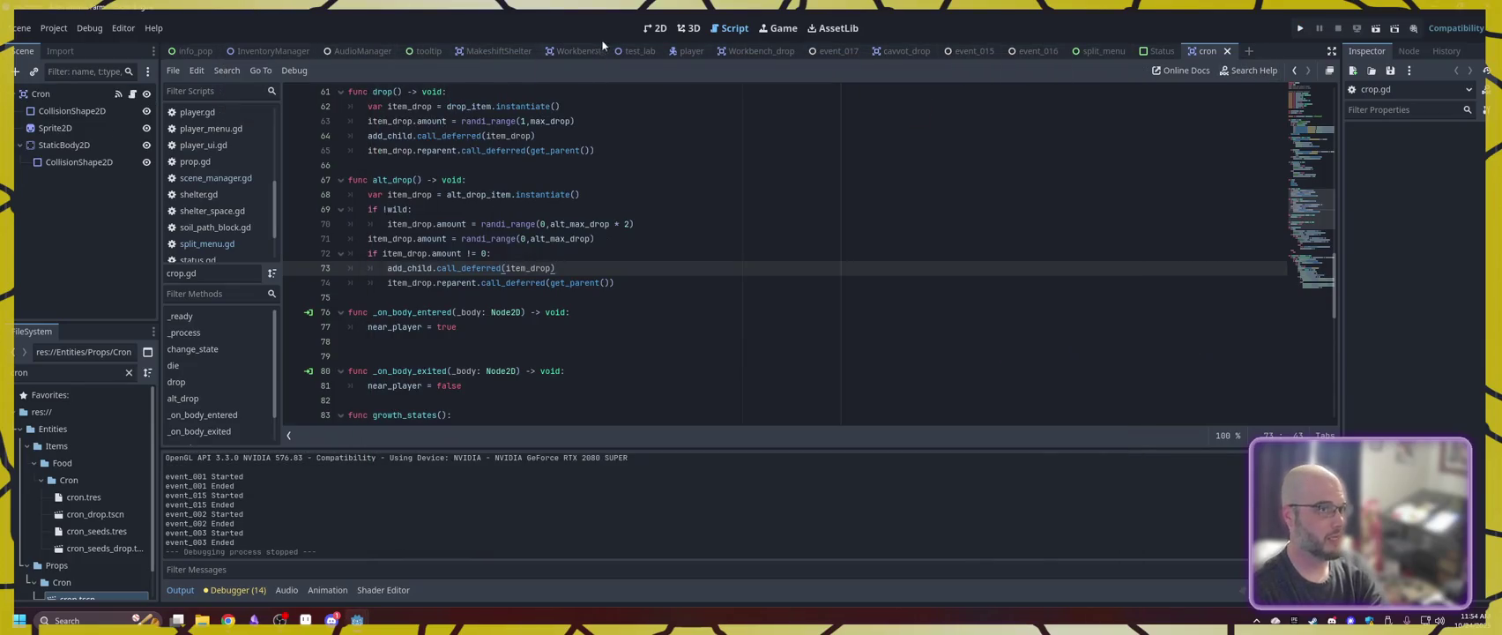
{"action": "left_click", "coordinate": [660, 28]}
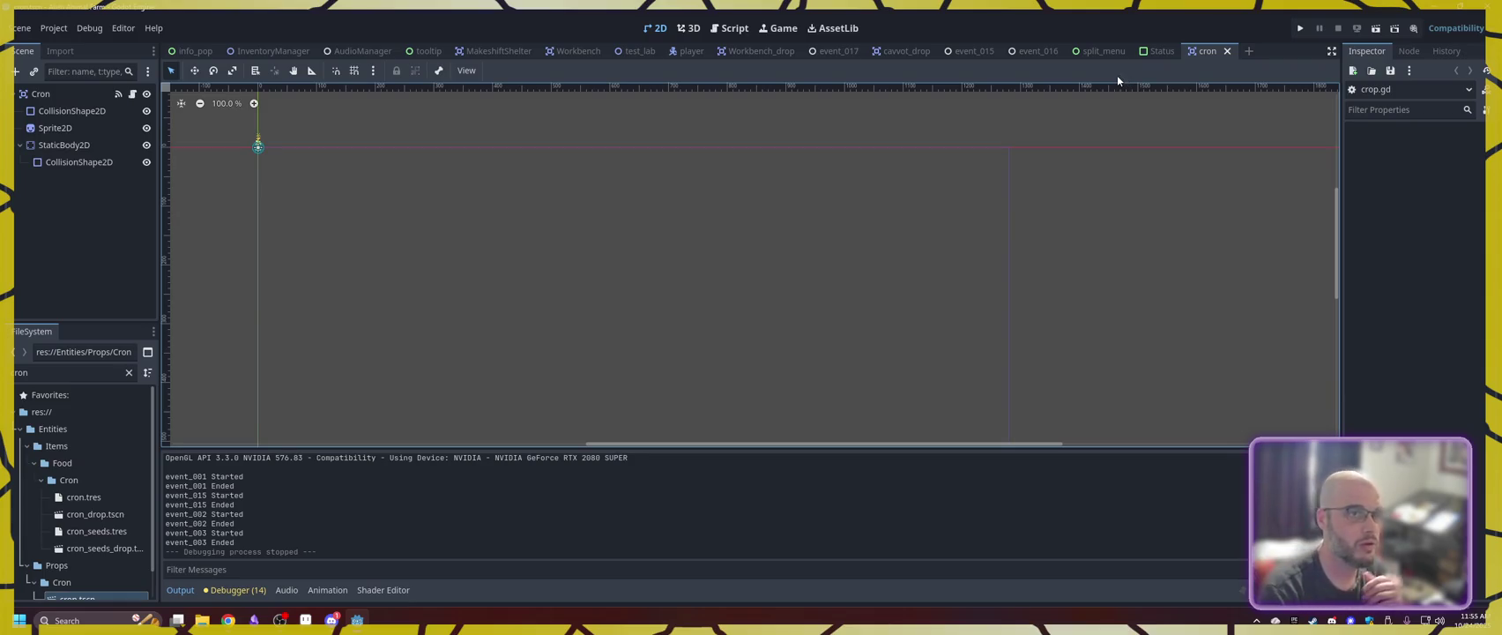
- In the test_lab scene, delete the Makeshift shelter and Drop3 nodes
{"action": "left_click", "coordinate": [636, 53]}
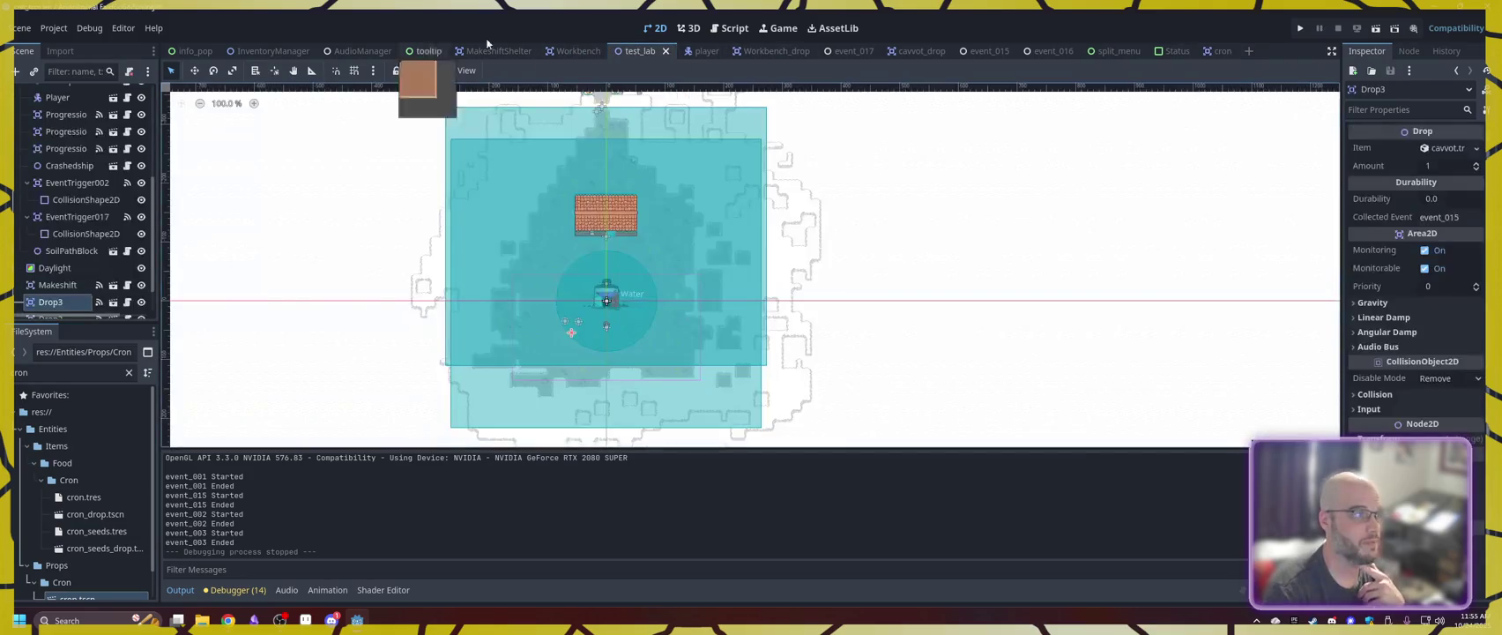
{"action": "left_click", "coordinate": [603, 215]}
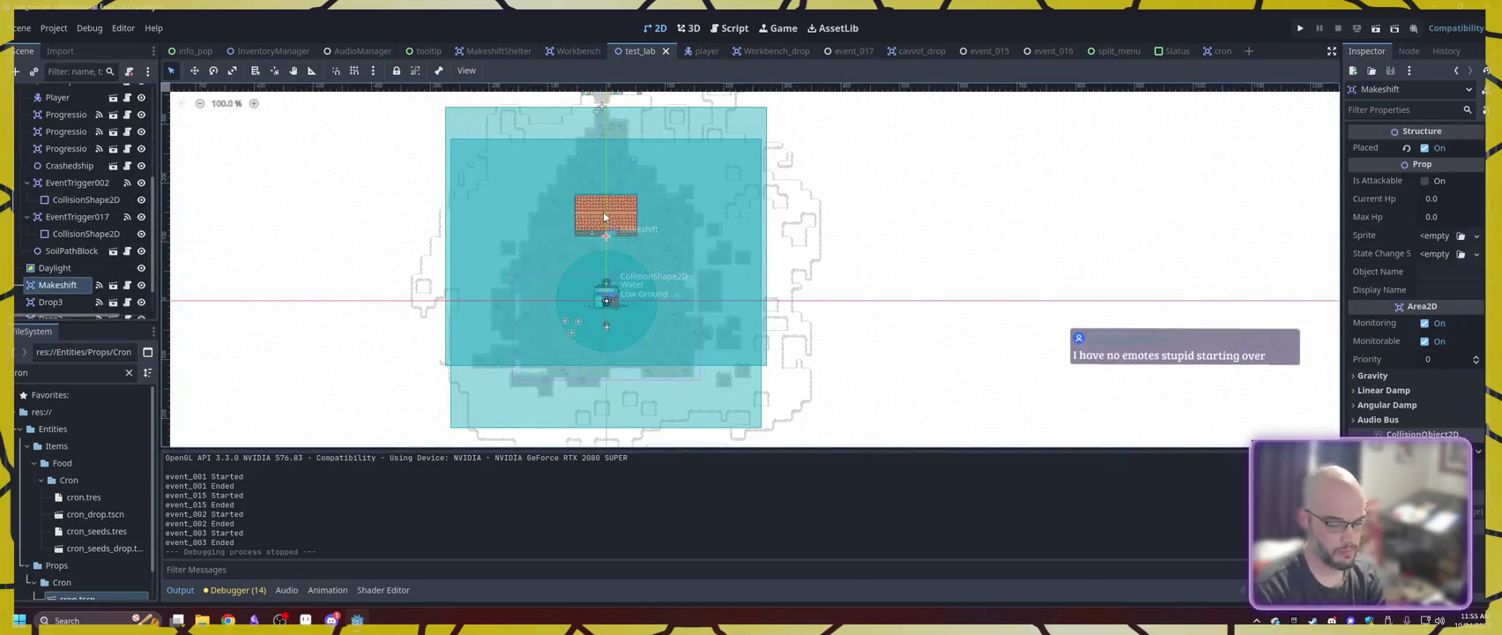
{"action": "key", "text": "Delete"}
{"action": "left_click", "coordinate": [746, 334]}
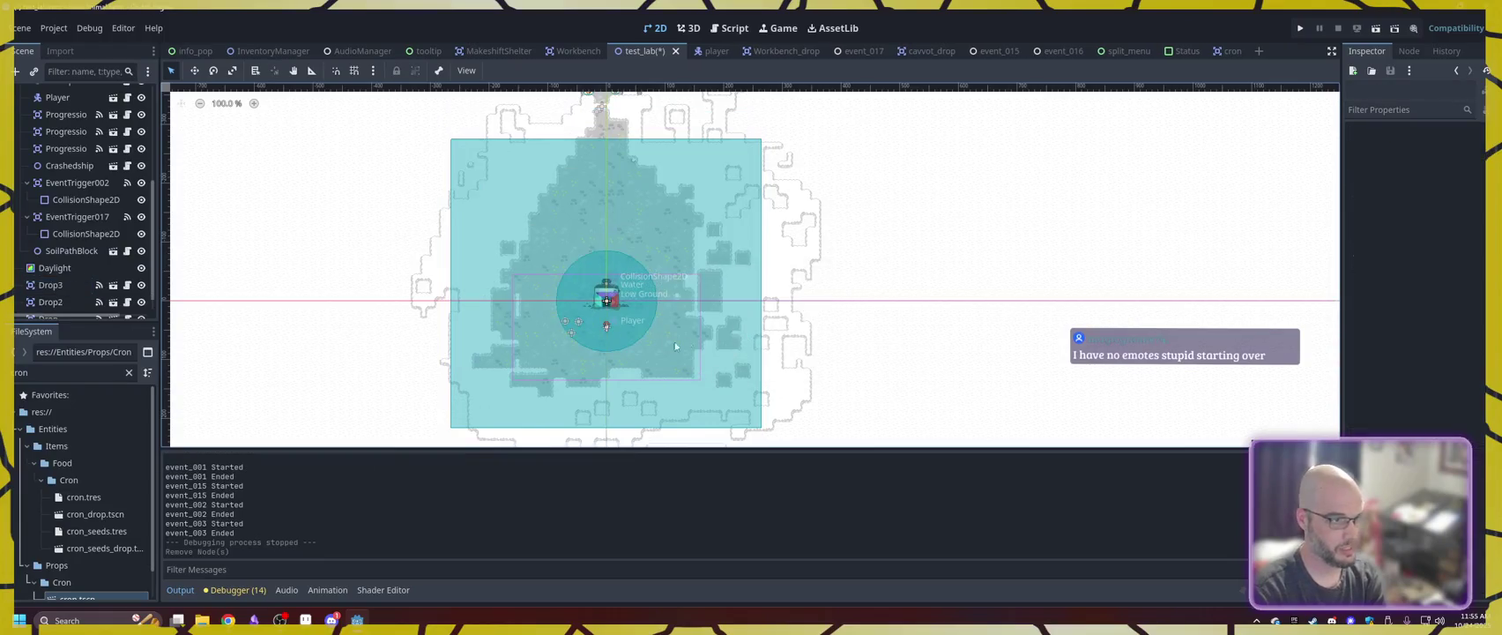
{"action": "left_click", "coordinate": [571, 333]}
{"action": "key", "text": "Delete"}
{"action": "left_click", "coordinate": [734, 330]}
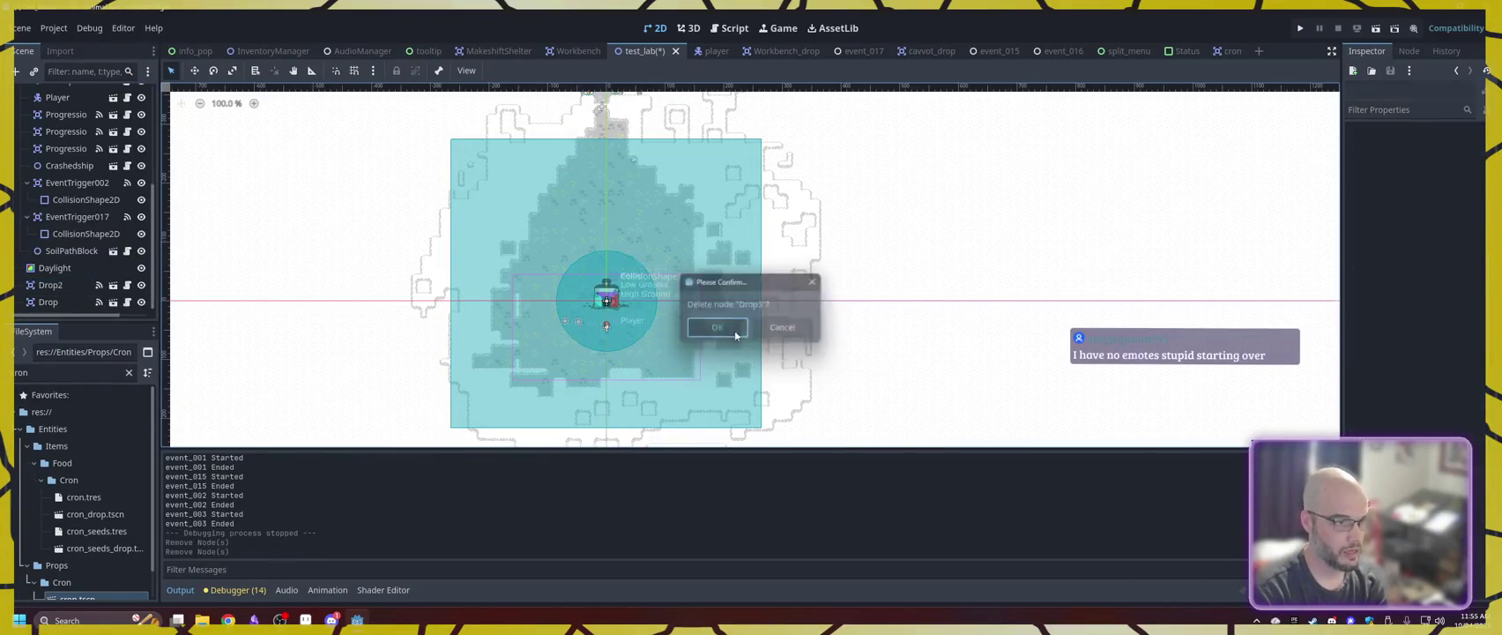
- Delete the Drop and Drop2 nodes and save the test_lab scene
{"action": "key", "text": "Delete"}
{"action": "left_click", "coordinate": [732, 328]}
{"action": "left_click", "coordinate": [578, 323]}
{"action": "key", "text": "Delete"}
{"action": "left_click", "coordinate": [739, 329]}
{"action": "key", "text": "ctrl+s"}
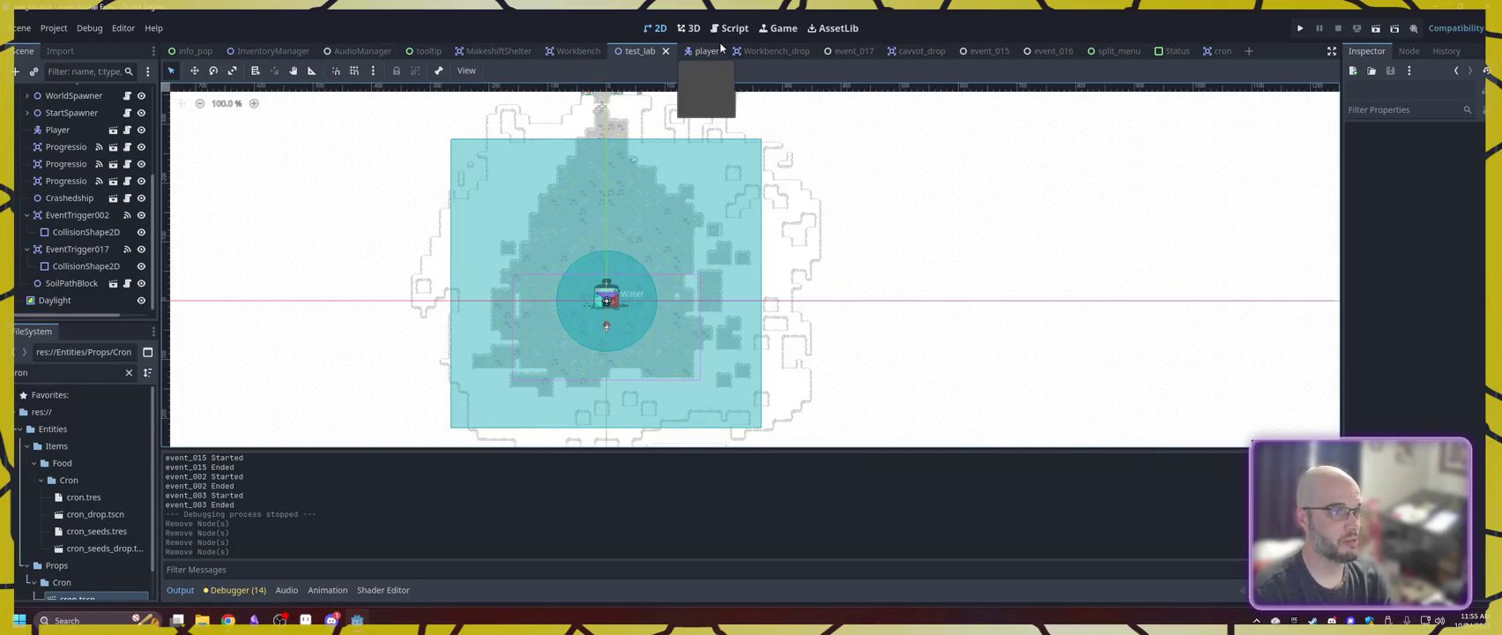
{"action": "left_click", "coordinate": [706, 51]}
- In player.gd, change the hunger_drain rate from 0.5 to 0.3
{"action": "left_click", "coordinate": [133, 94]}
{"action": "scroll", "coordinate": [618, 265], "scroll_direction": "down", "scroll_amount": 3}
{"action": "left_click", "coordinate": [472, 297]}
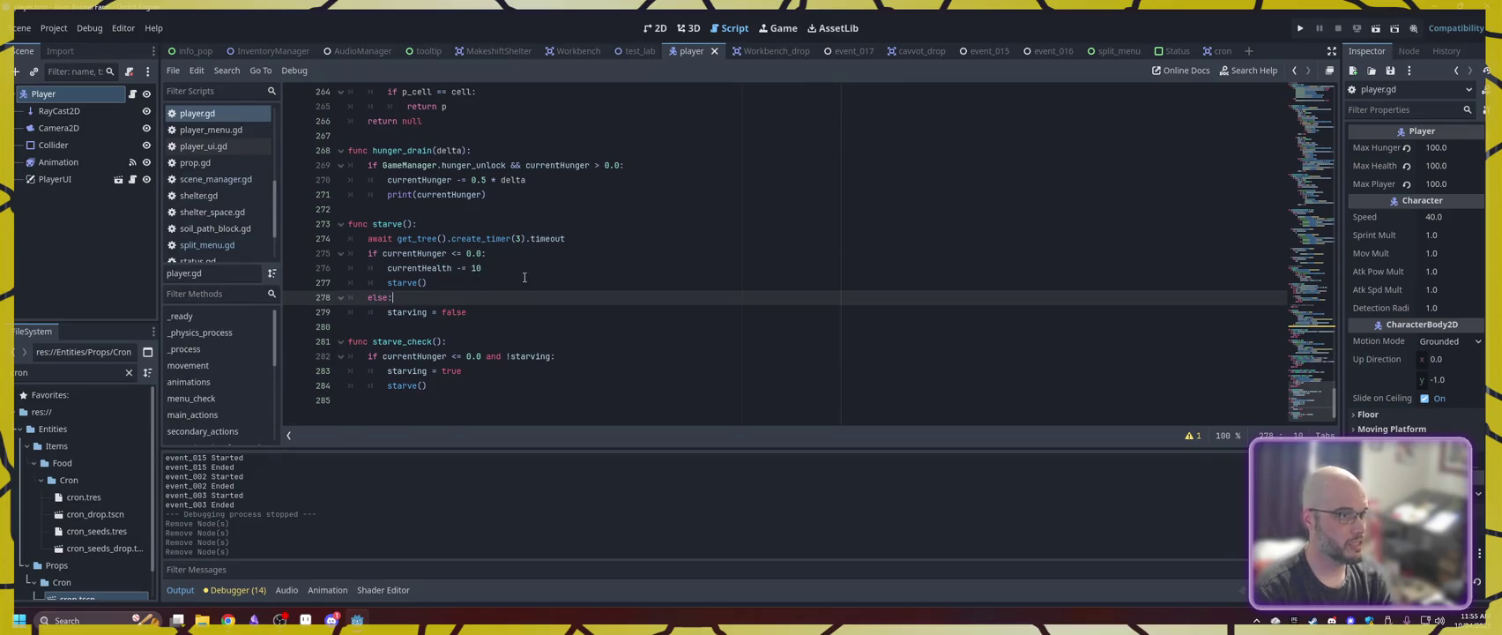
{"action": "scroll", "coordinate": [452, 271], "scroll_direction": "up", "scroll_amount": 2}
{"action": "left_click", "coordinate": [483, 268]}
{"action": "type", "text": "3"}
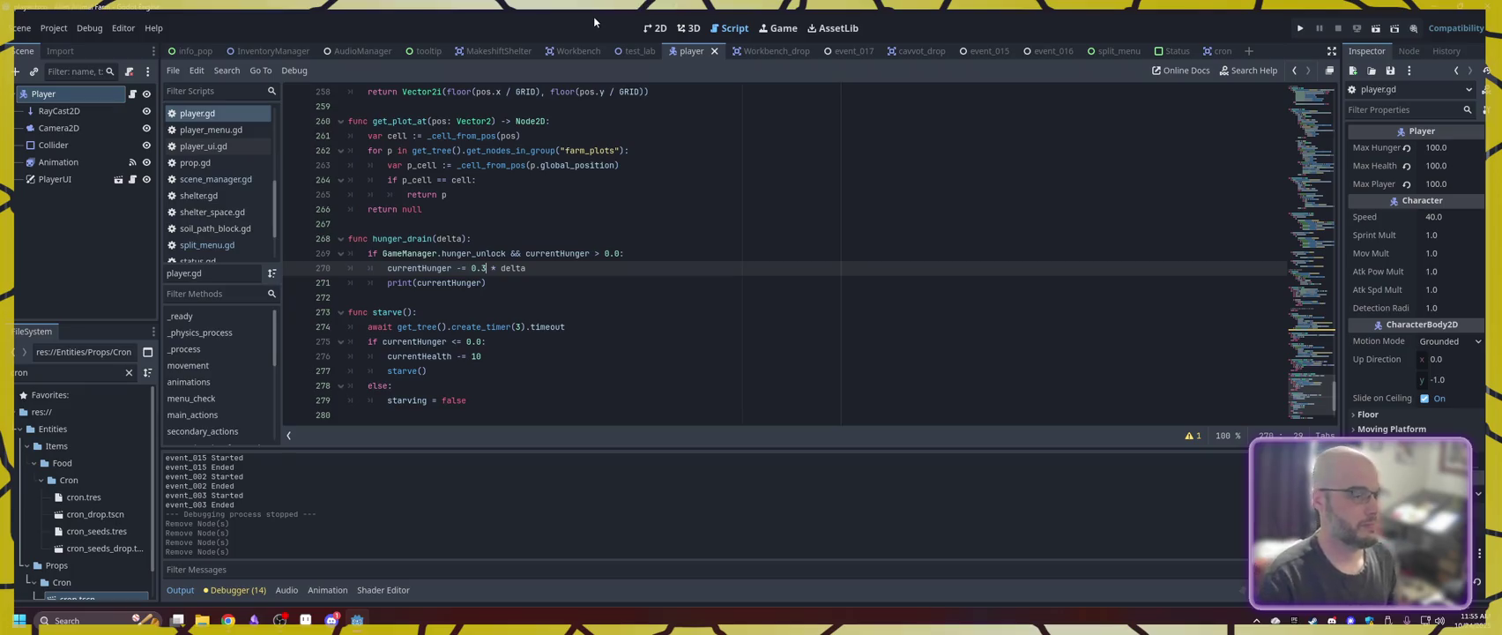
- Test-run the game, then filter FileSystem for 'cane' and open caneberry.tres
{"action": "left_click", "coordinate": [1301, 30]}
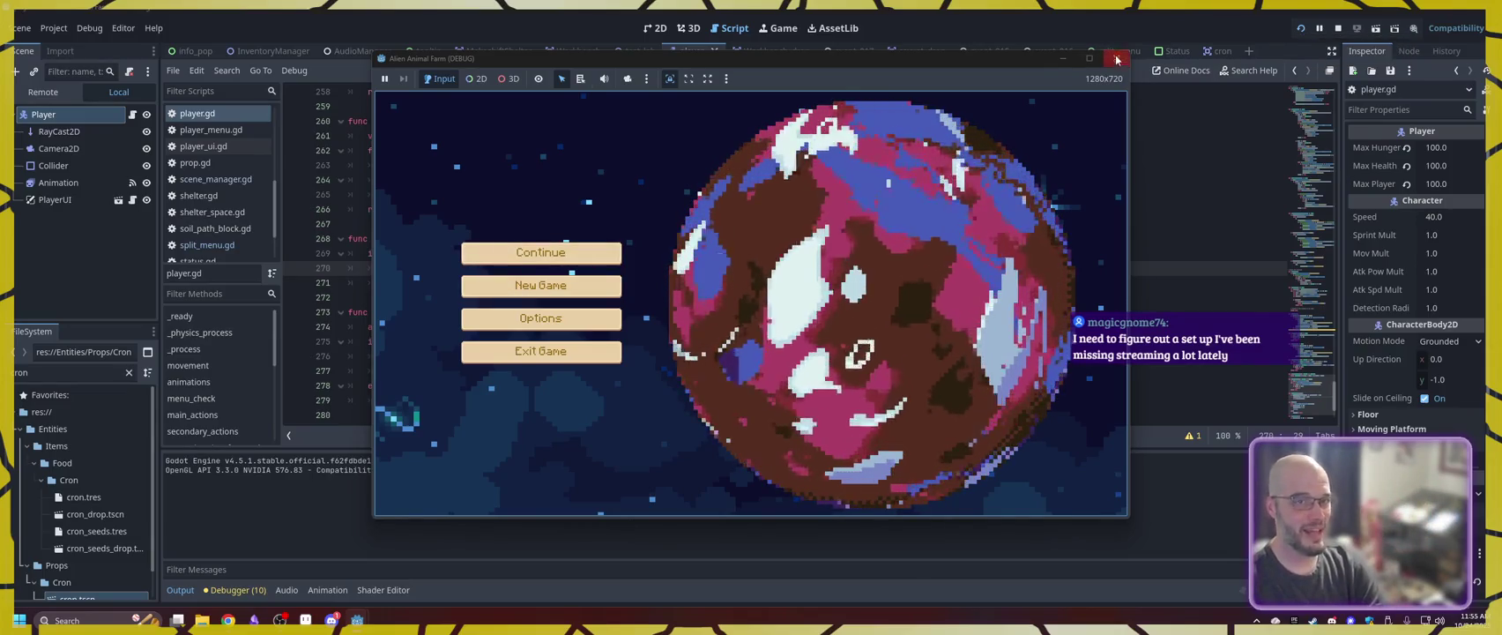
{"action": "key", "text": "F8"}
{"action": "type", "text": "cane"}
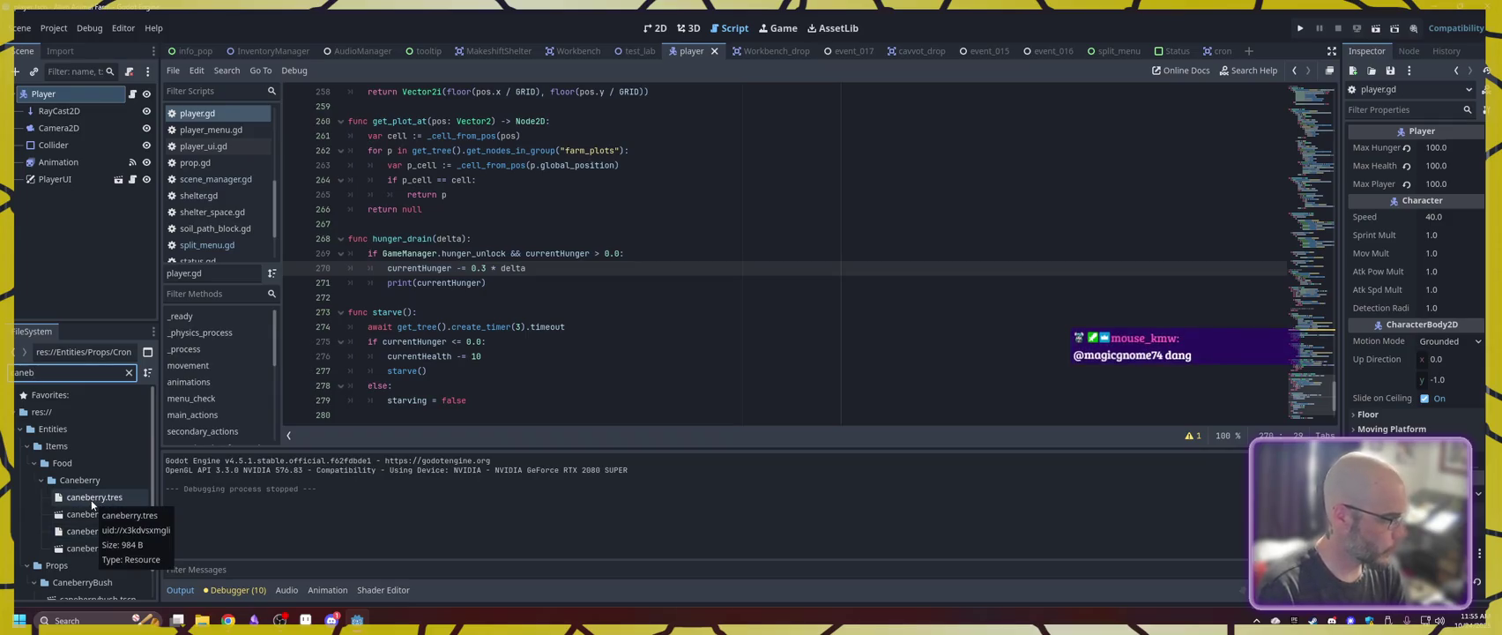
{"action": "left_click", "coordinate": [91, 499]}
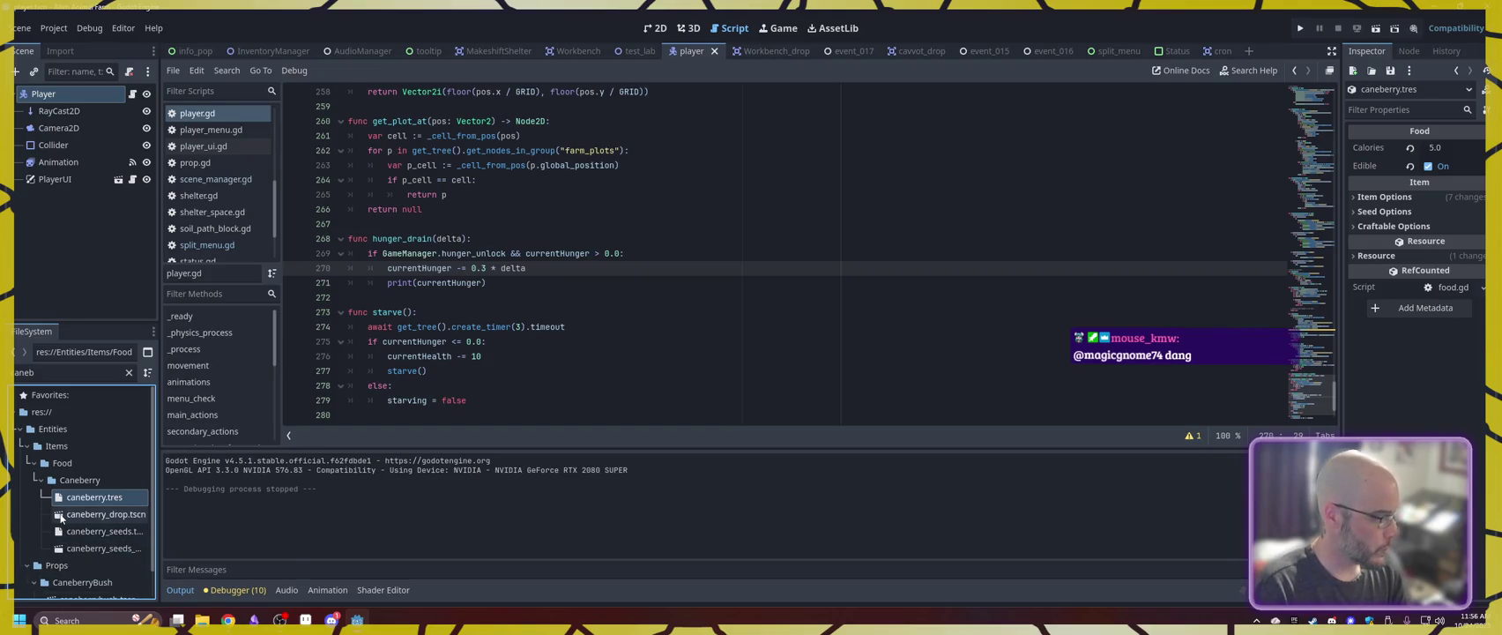
- Open caneberry_seeds.tres and expand its Seed Options and Item Options in the Inspector
{"action": "left_click", "coordinate": [103, 532]}
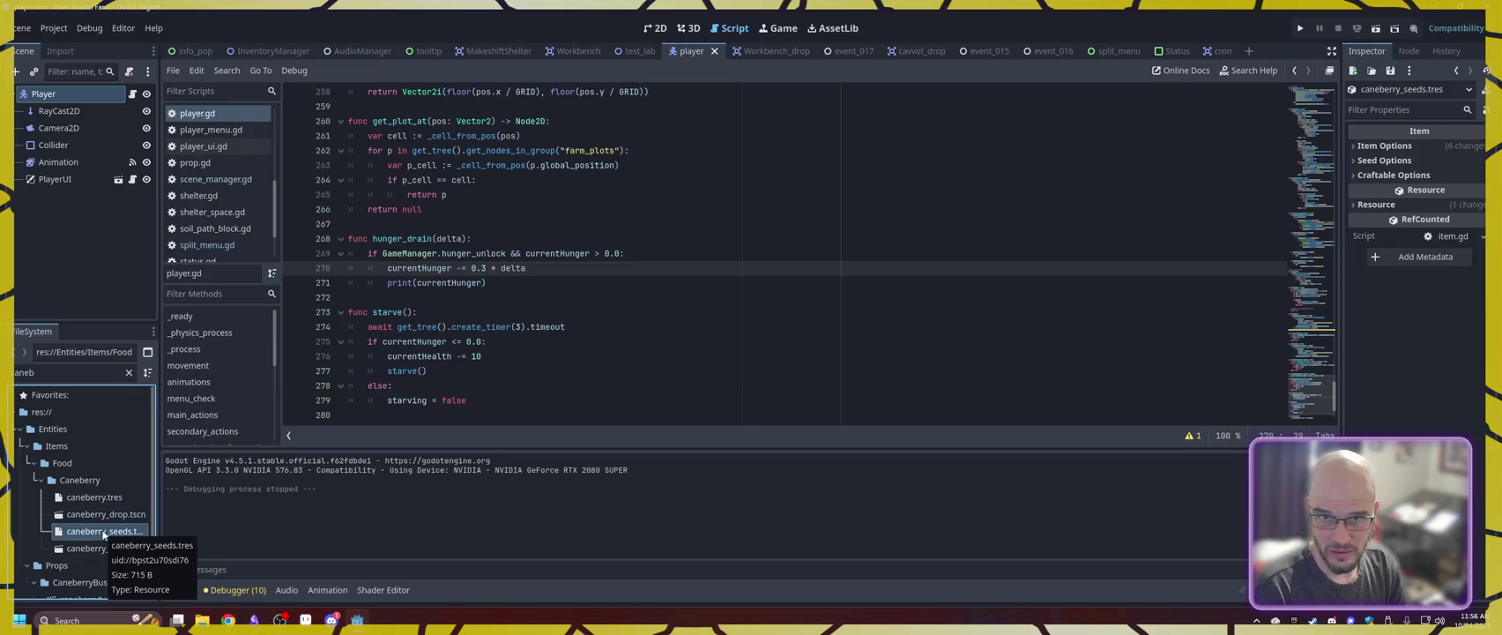
{"action": "left_click", "coordinate": [1375, 160]}
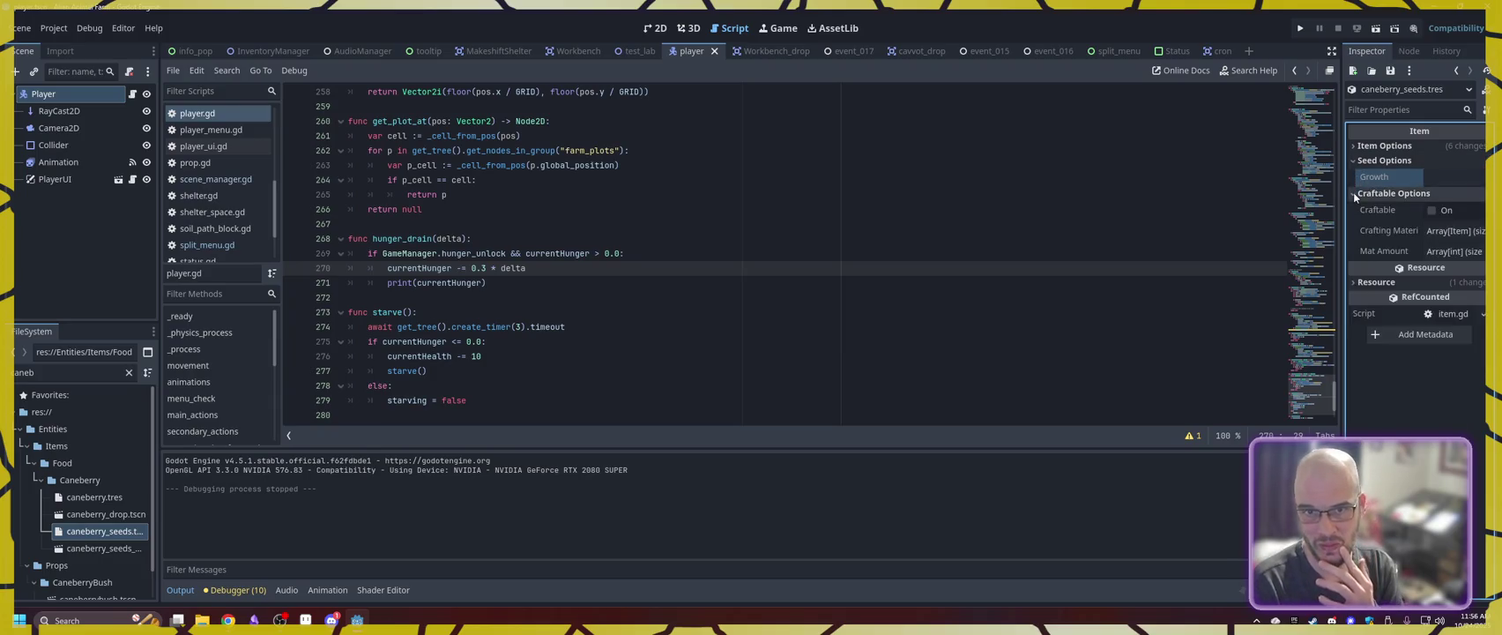
{"action": "left_click", "coordinate": [1358, 146]}
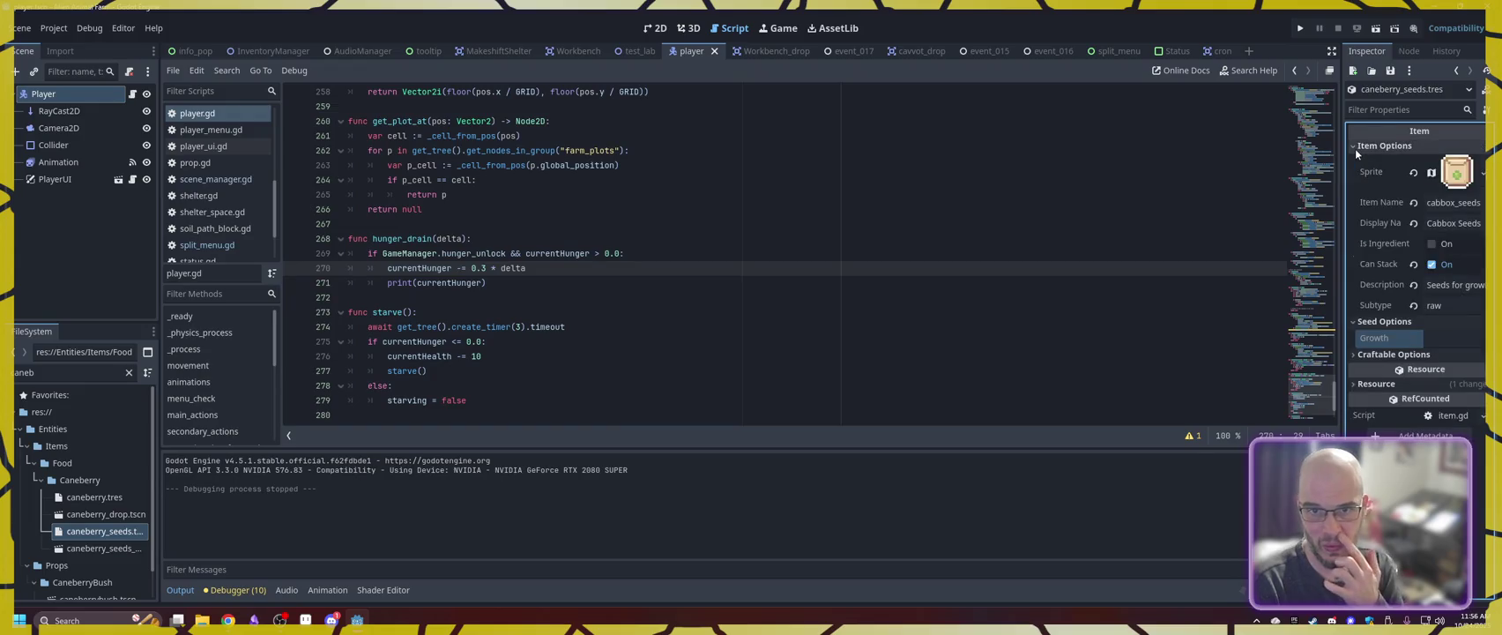